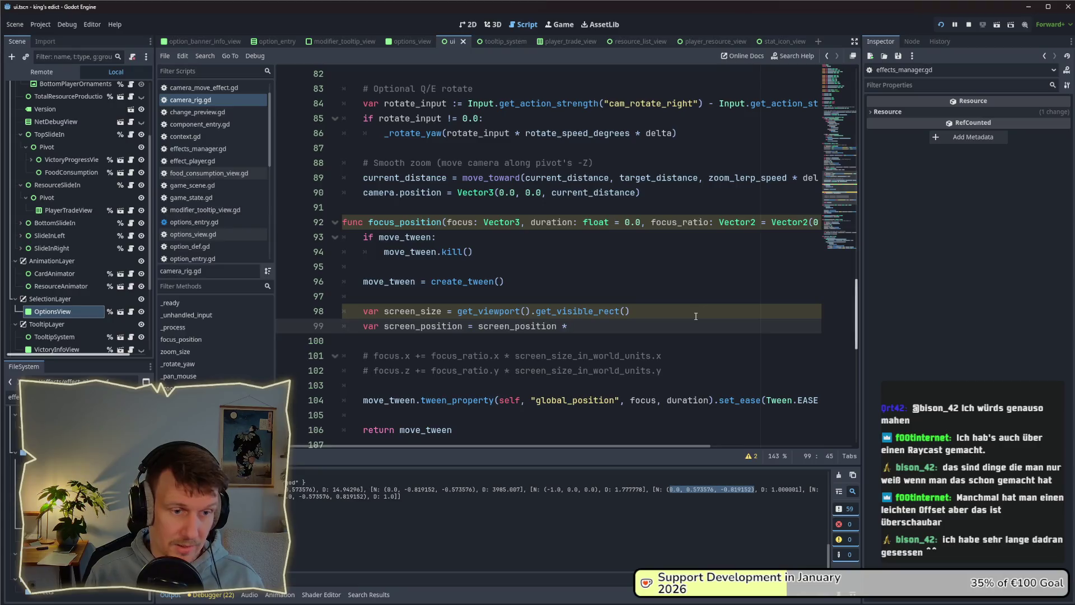
Fix the typo on line 99 and complete it with focus_ratio from the autocomplete suggestions.
key("BackSpace")
type("c")
key("BackSpace")
key("BackSpace")
type("oc")
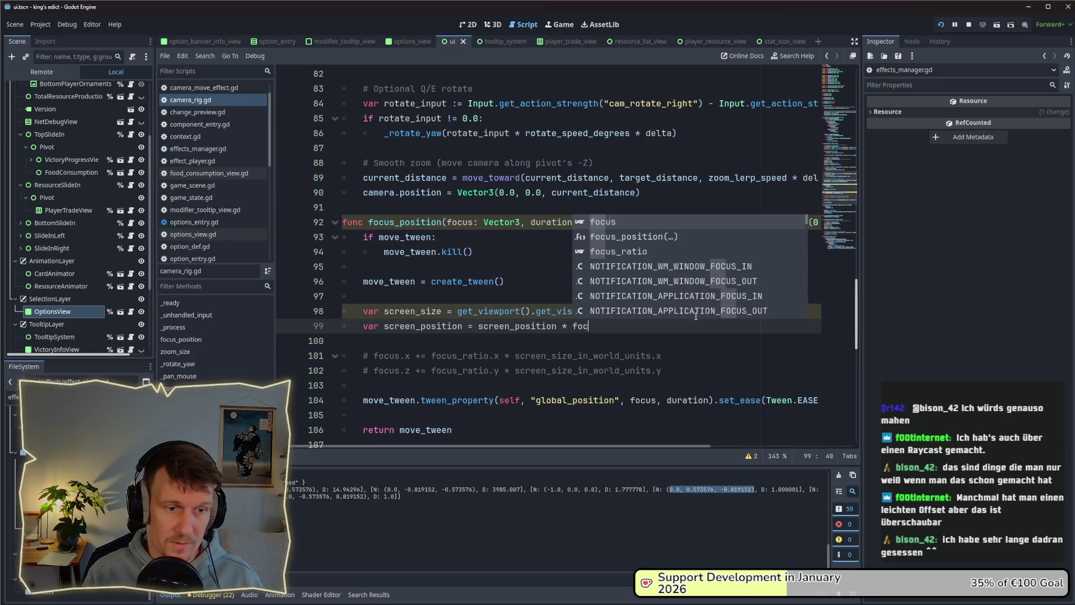
key("Down")
key("Down")
key("Return")
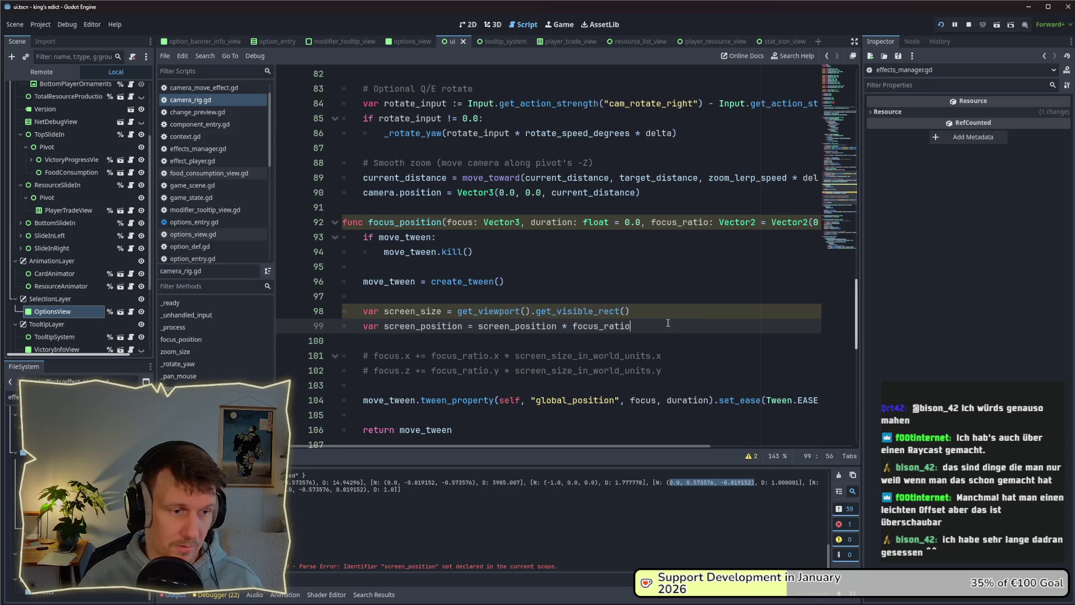
scroll(591, 336, "down", 1)
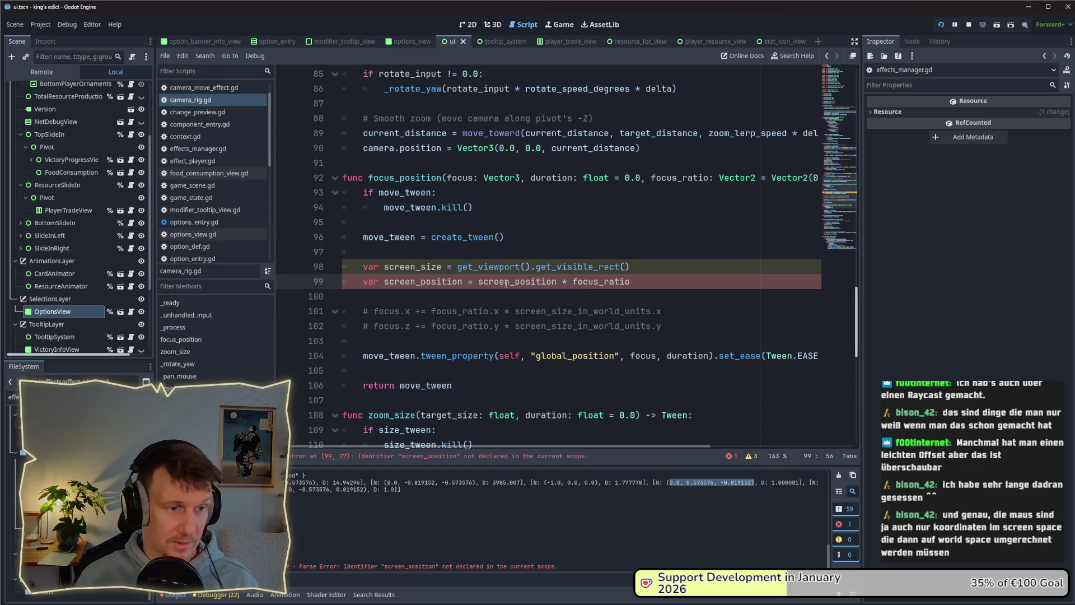
Replace the undeclared screen_position with screen_size on line 99, add blank lines, and select the commented offset lines.
double_click(528, 282)
type("screen_size")
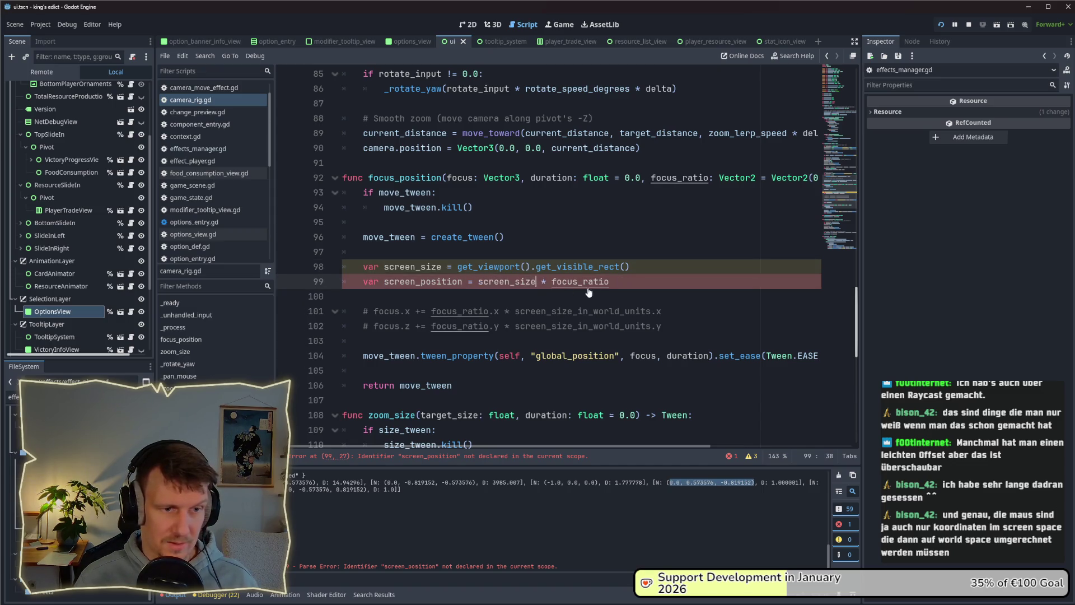
left_click(616, 282)
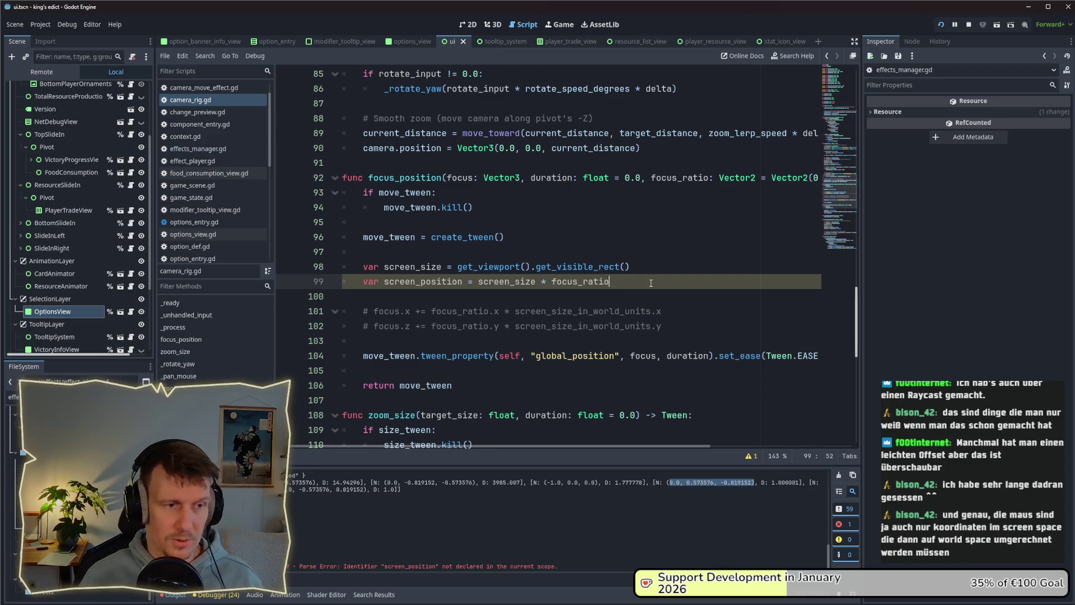
key("Return")
key("Return")
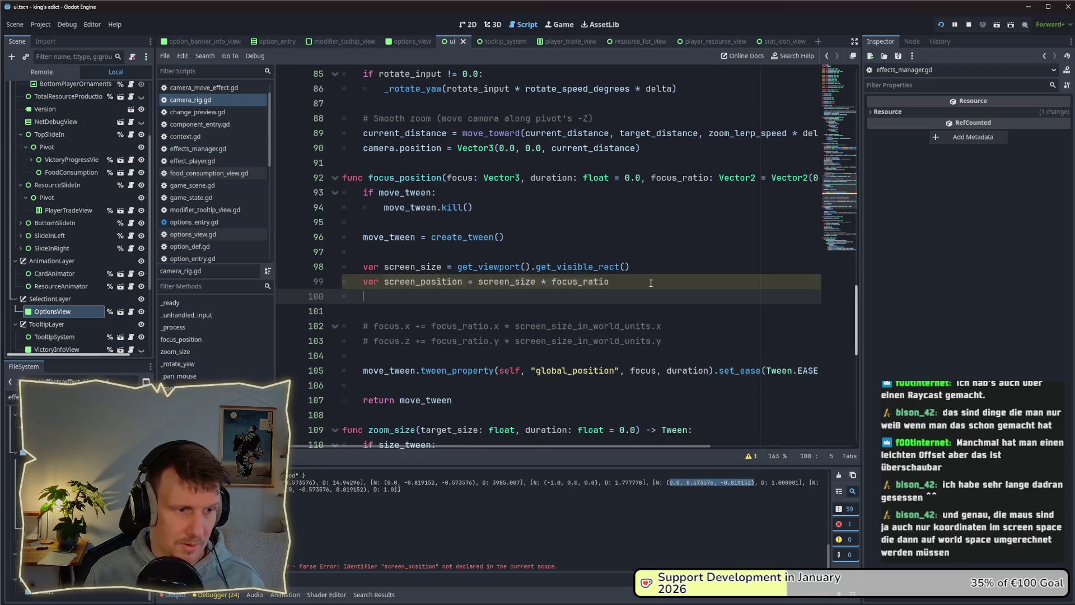
scroll(643, 275, "down", 2)
left_click_drag(662, 267, 351, 251)
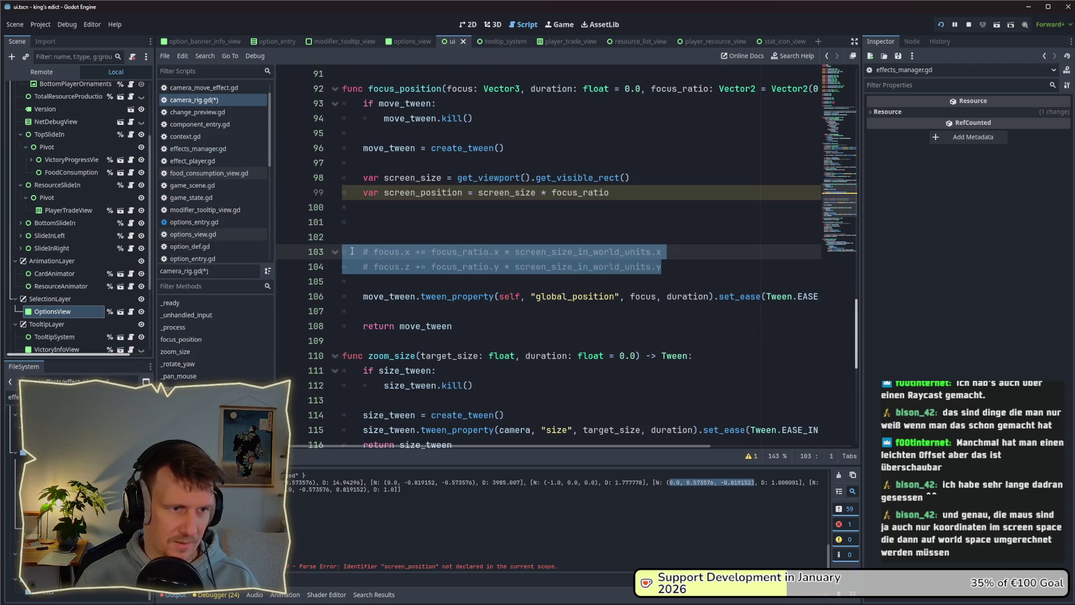
Delete the two commented focus offset lines and the unfinished camera.ca text on line 101.
key("BackSpace")
key("BackSpace")
key("BackSpace")
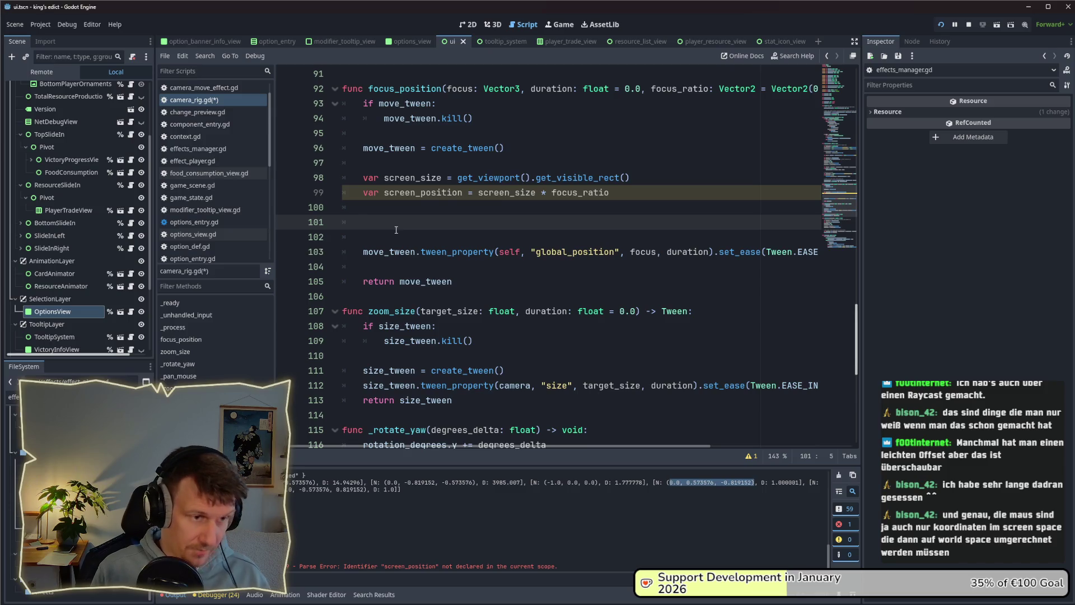
type("camera.ca")
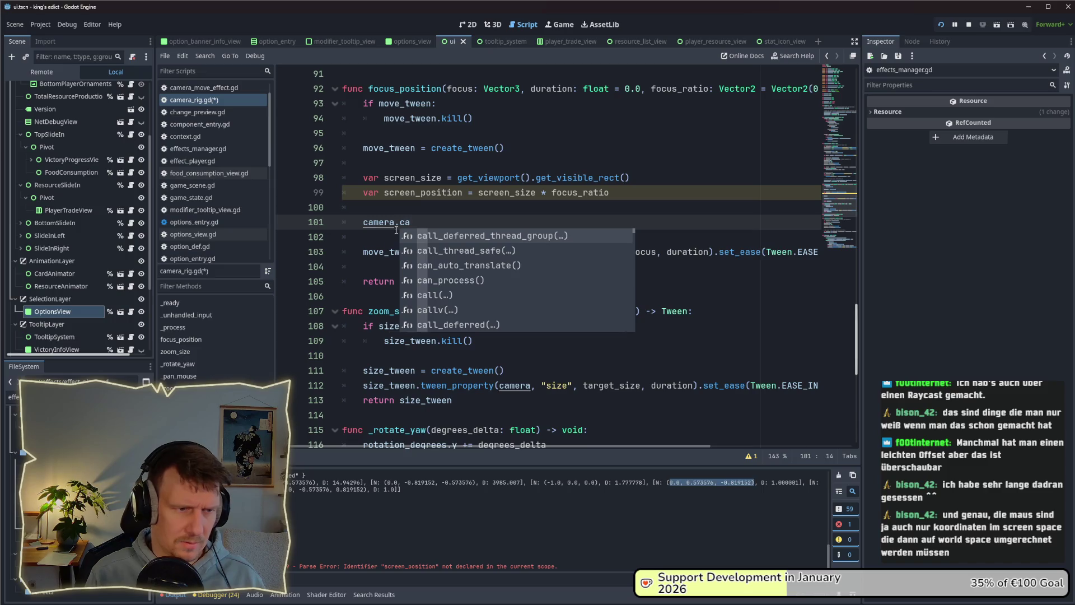
key("BackSpace")
key("BackSpace")
key("BackSpace")
key("shift+Home")
key("BackSpace")
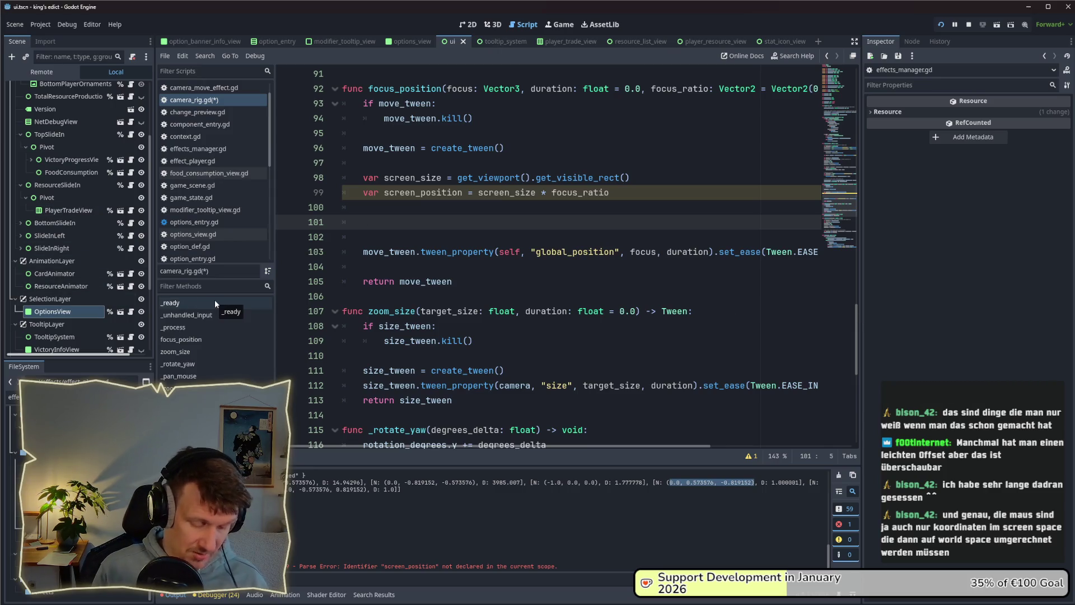
Search the whole project for 'mouse_scensi', then filter the FileSystem dock by 'mou'.
key("ctrl+shift+f")
type("mouse_scensi")
key("Return")
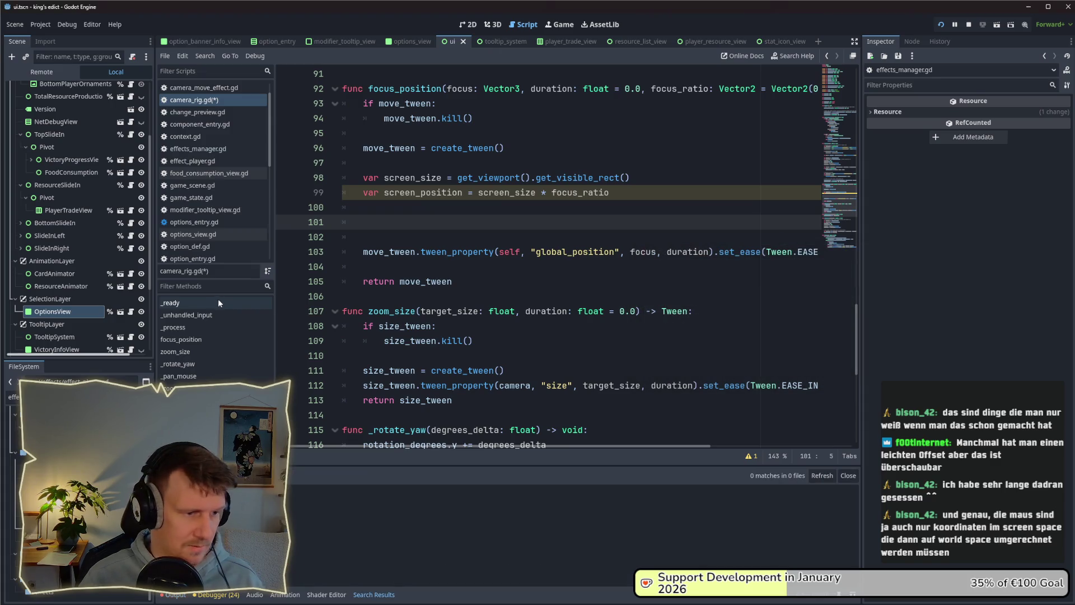
left_click(13, 396)
type("mou")
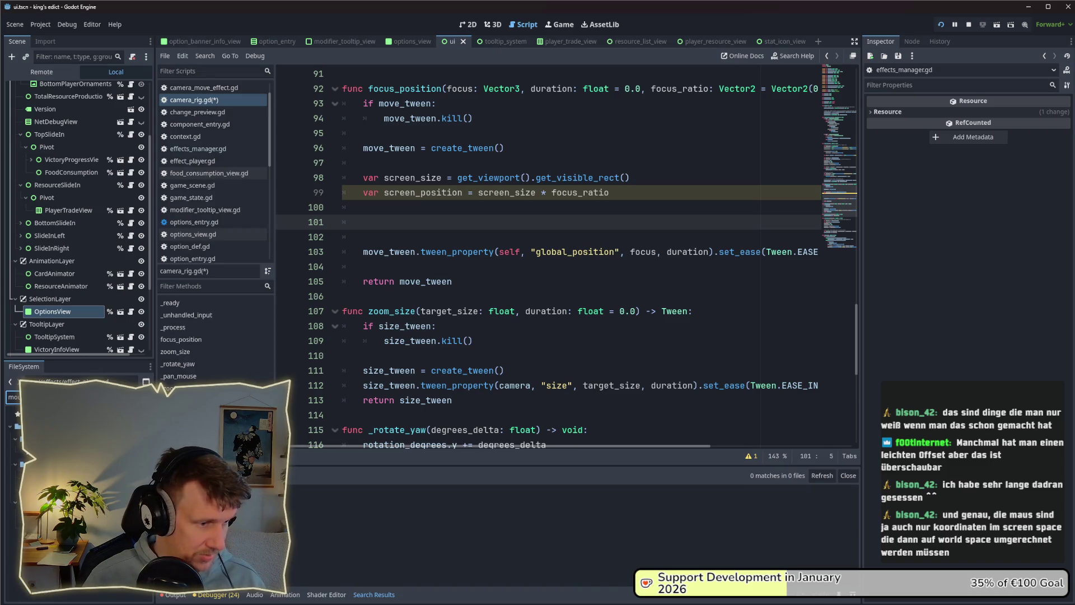
Open mouse_plain.gd and jump from the line 36 call to the get_mouse_intersection definition.
double_click(56, 476)
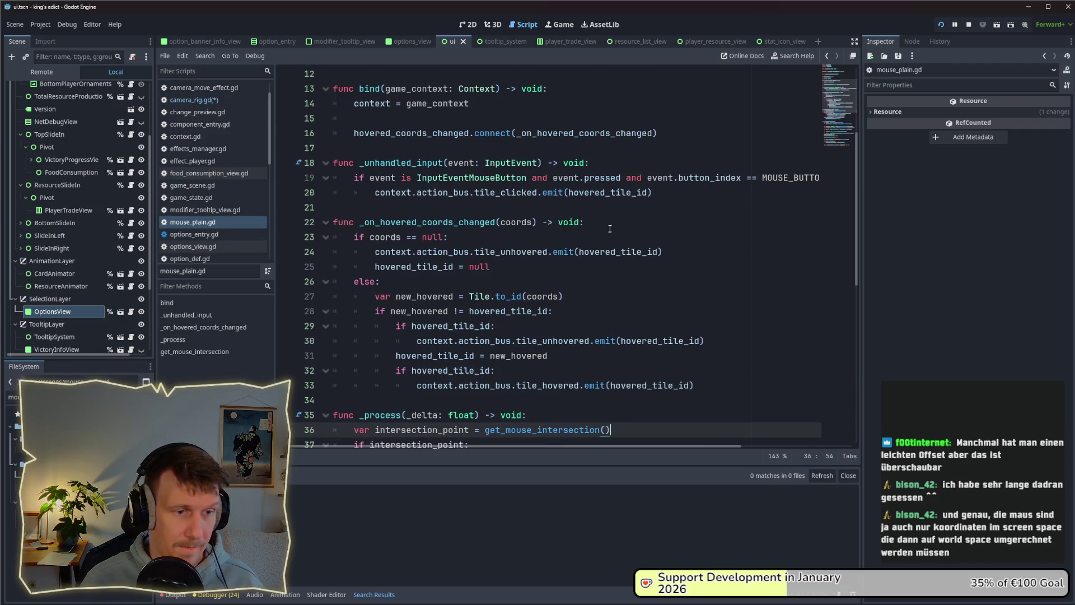
scroll(607, 267, "down", 2)
left_click_drag(620, 339, 490, 341)
left_click(547, 348)
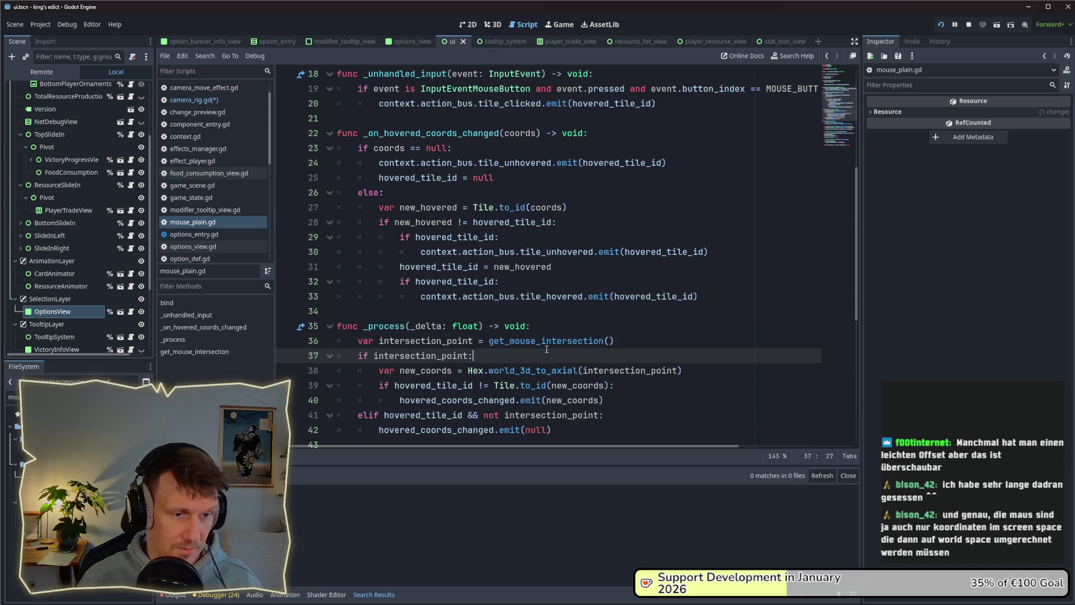
left_click(554, 340, "ctrl")
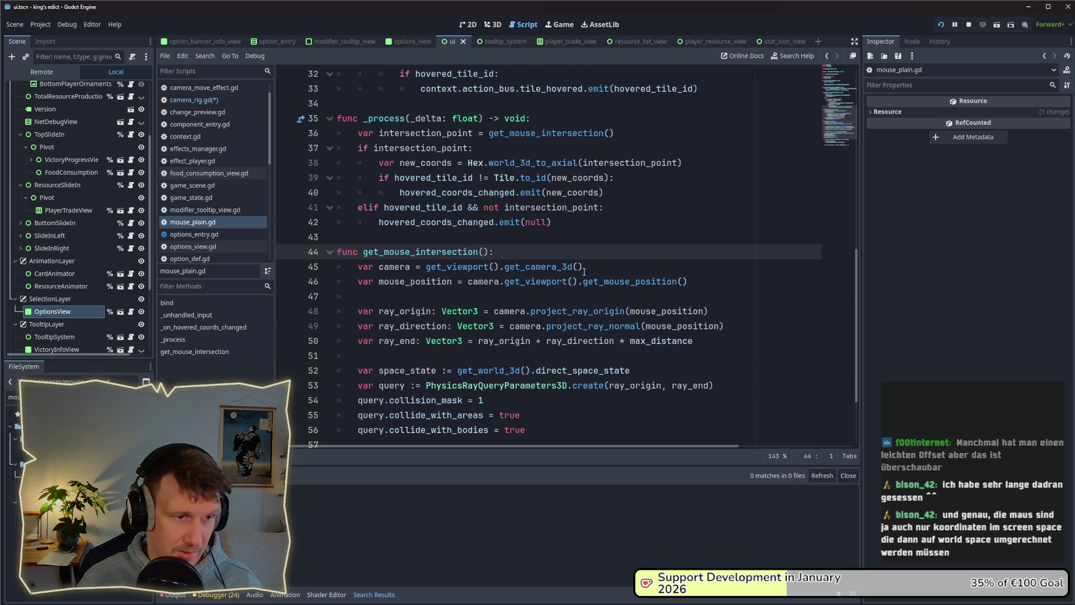
left_click_drag(687, 282, 499, 281)
Read through get_mouse_intersection's ray construction and raycast, then start selecting its body.
scroll(678, 307, "down", 1)
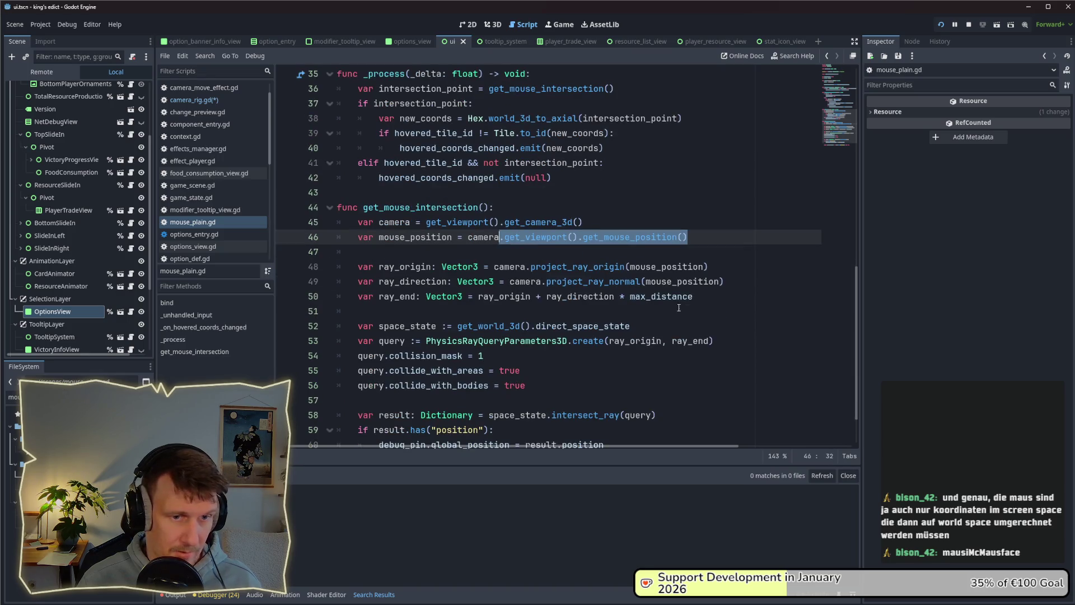
left_click(706, 301)
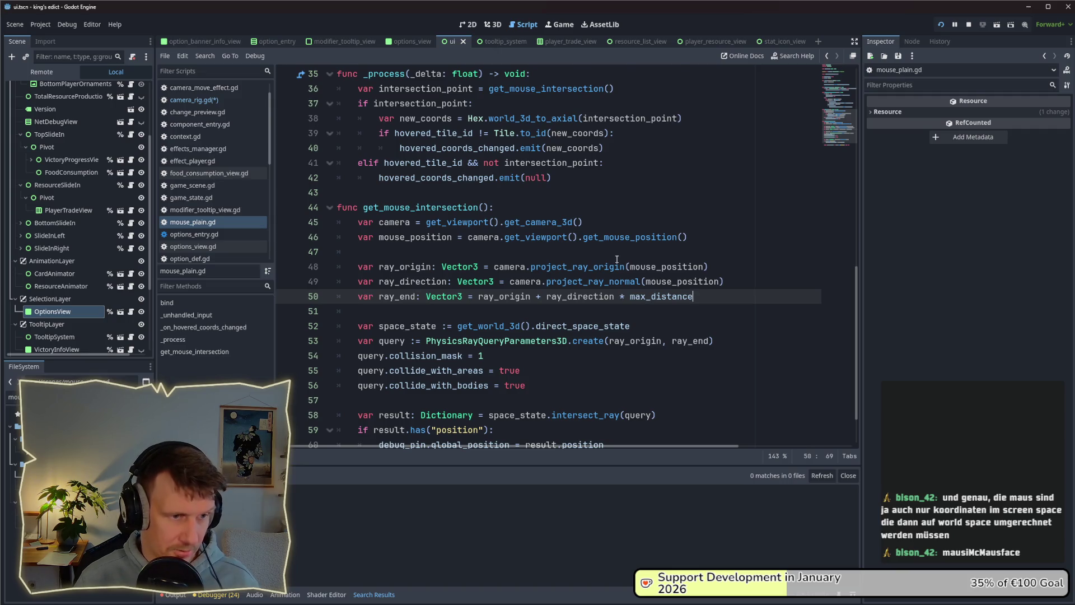
scroll(618, 257, "down", 1)
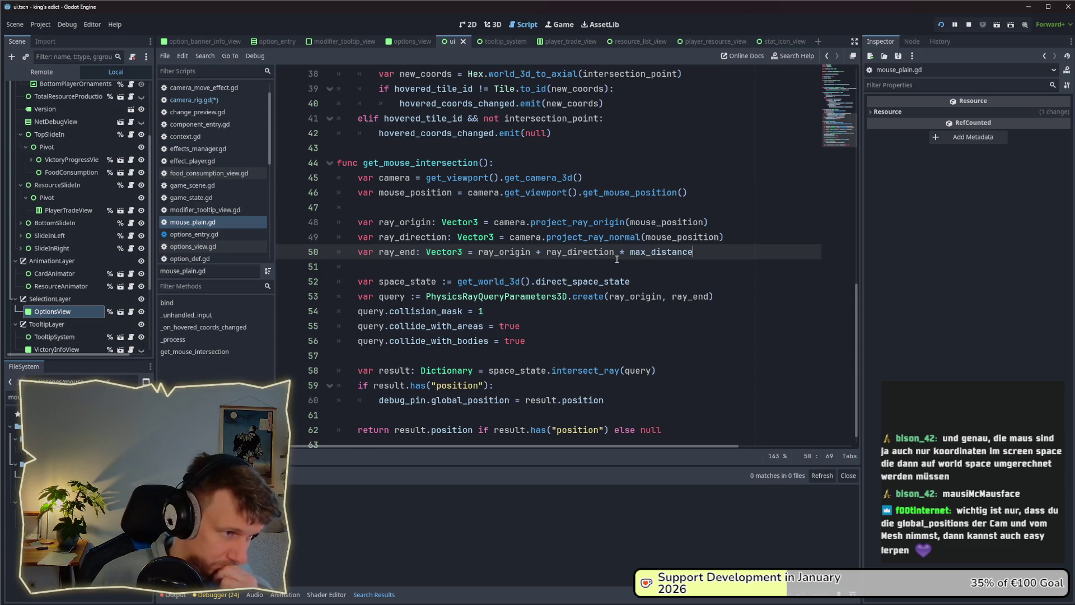
scroll(616, 259, "up", 10)
scroll(617, 259, "up", 3)
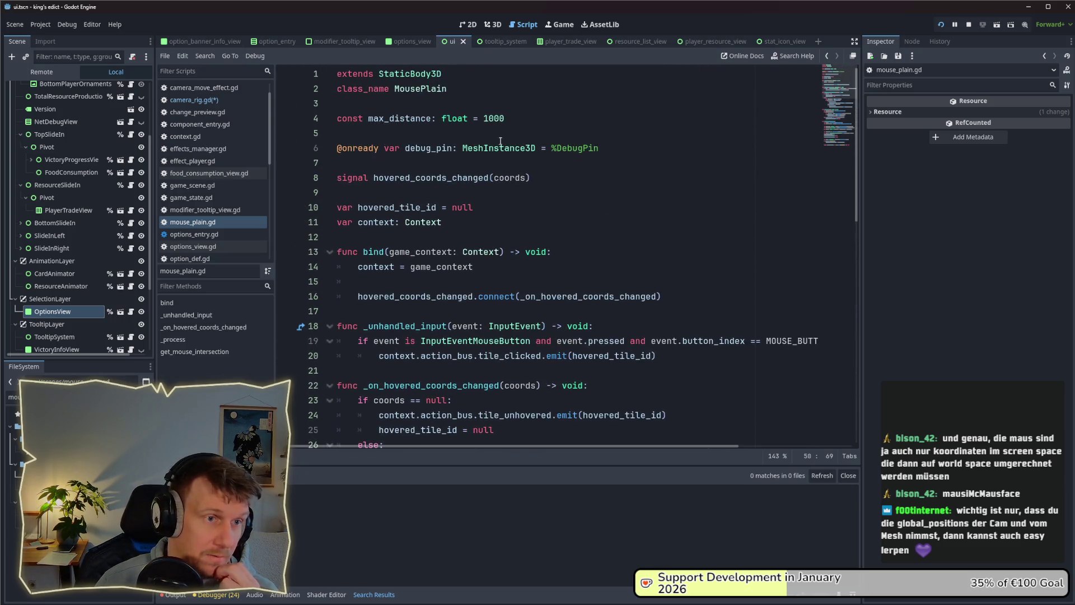
scroll(434, 90, "down", 3)
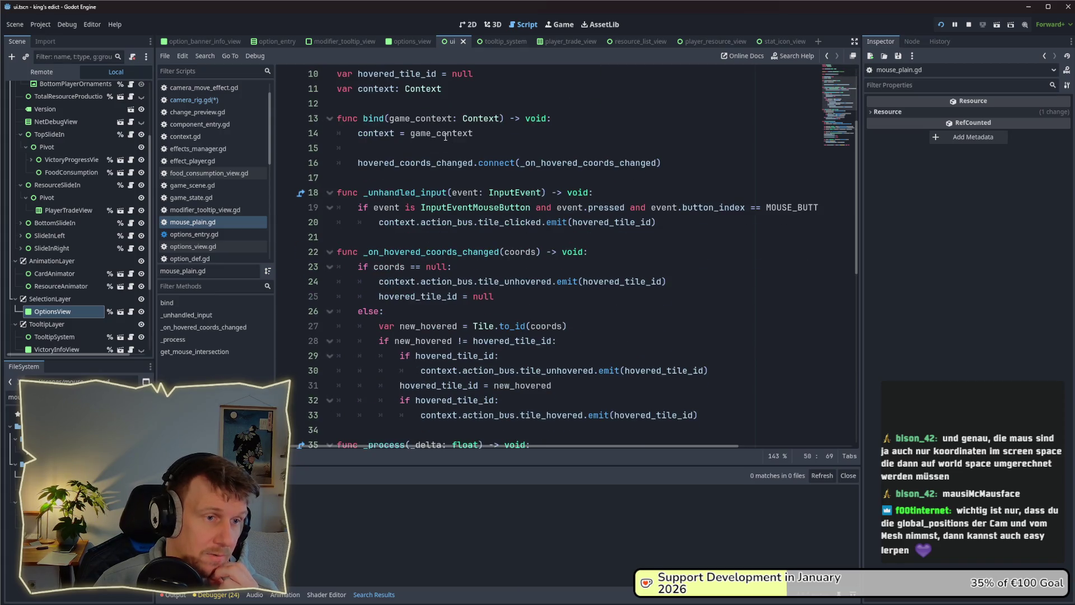
scroll(445, 137, "up", 3)
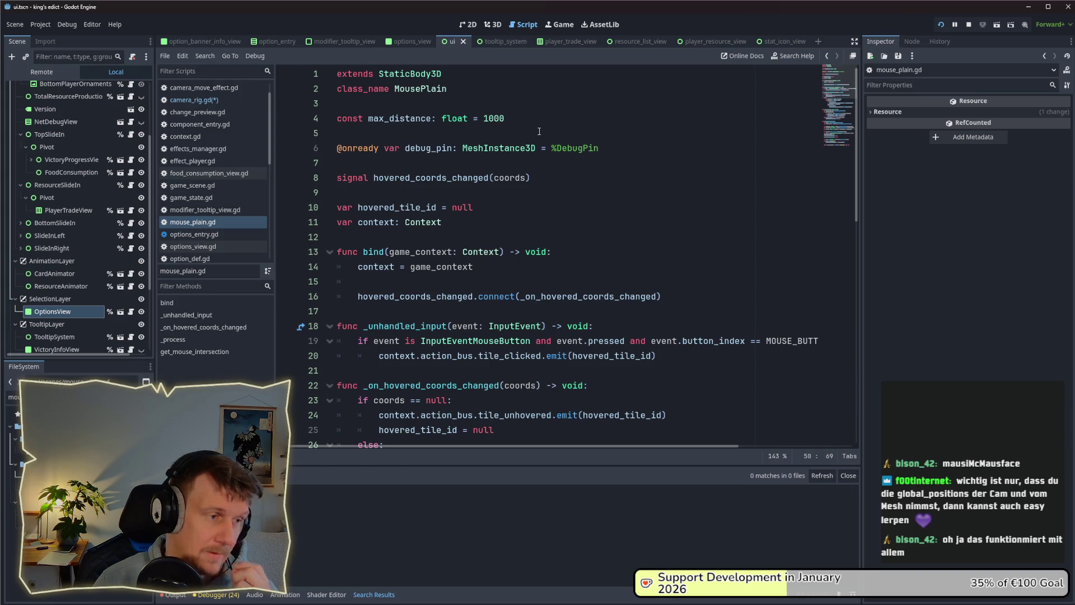
scroll(539, 205, "down", 10)
scroll(538, 205, "down", 2)
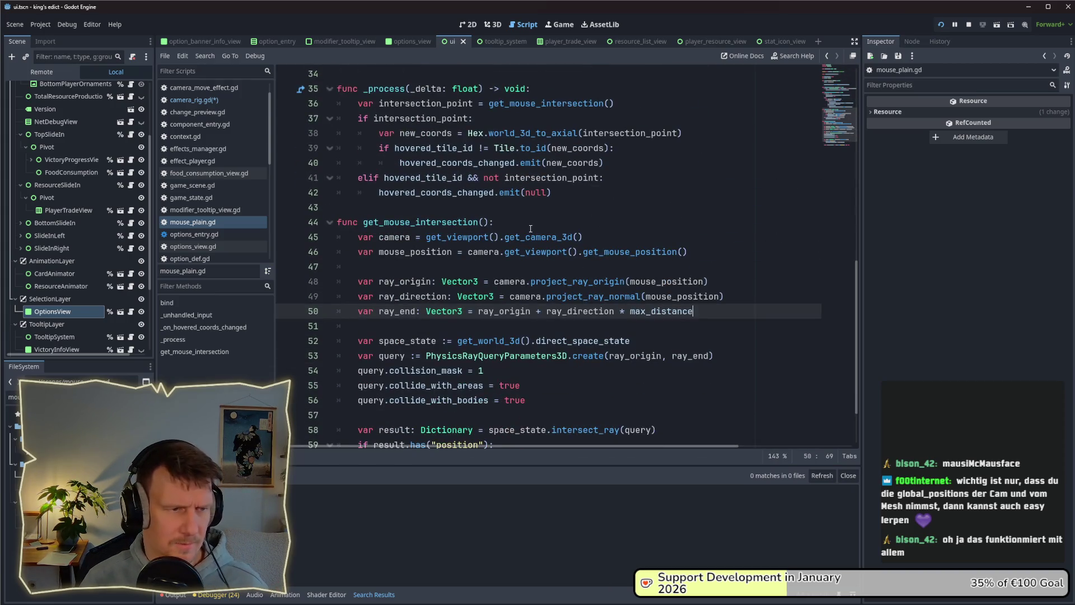
scroll(506, 230, "down", 2)
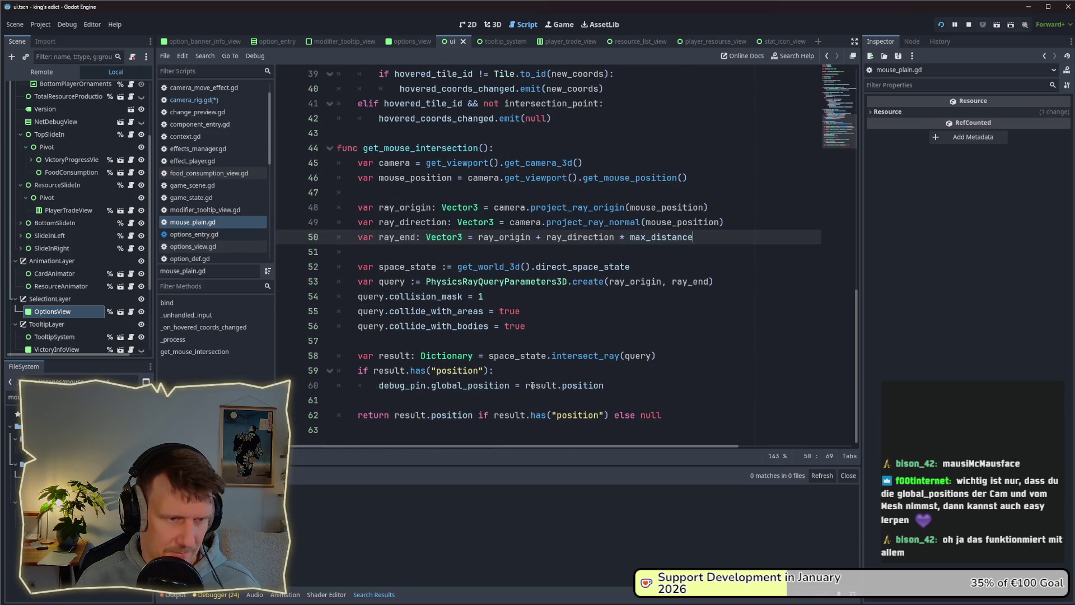
mouse_move(532, 386)
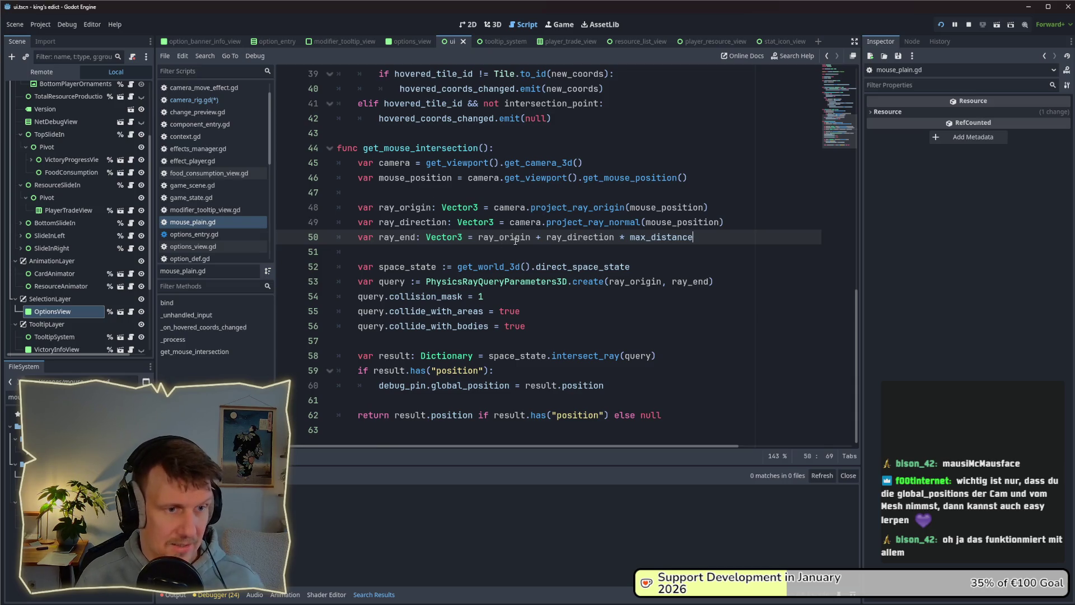
mouse_move(516, 241)
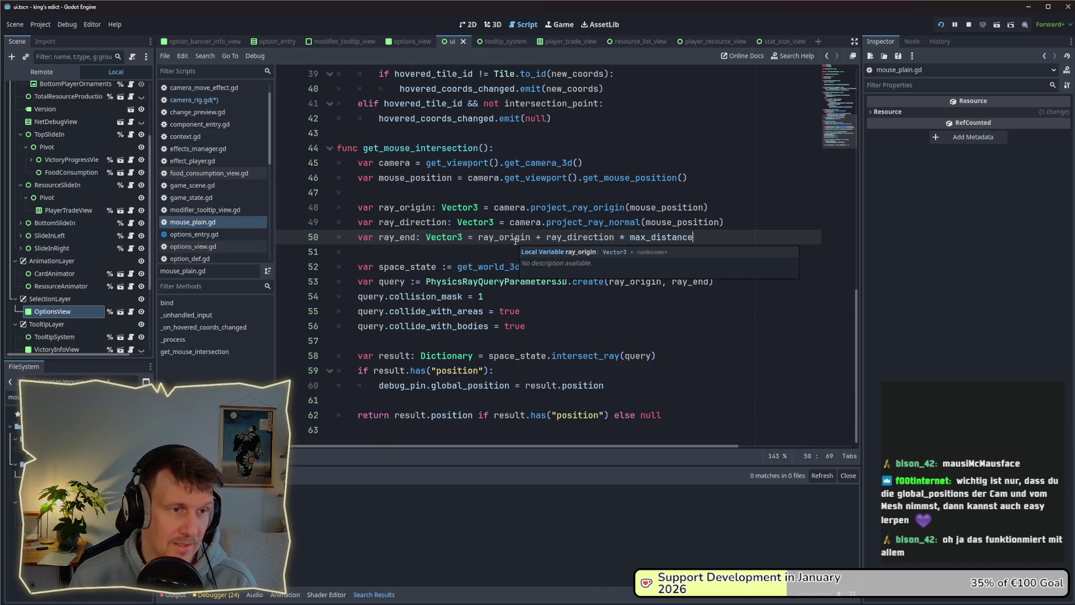
left_click(663, 415)
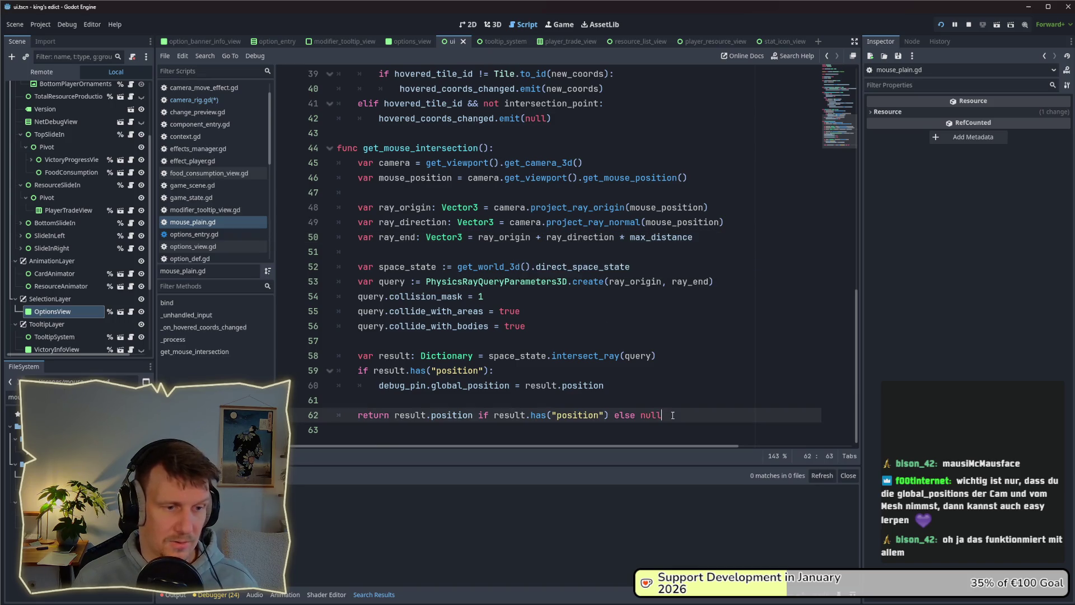
Select the whole get_mouse_intersection function, then remove extra blank lines below line 99 in camera_rig.gd and save.
left_click(336, 192, "shift")
left_click(322, 148, "shift")
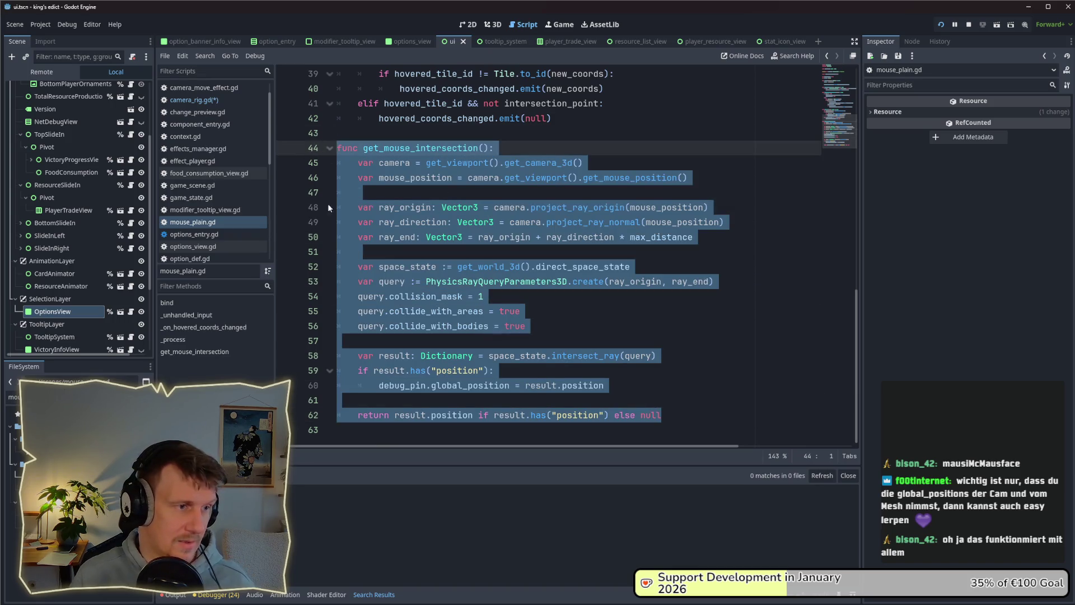
left_click(190, 101)
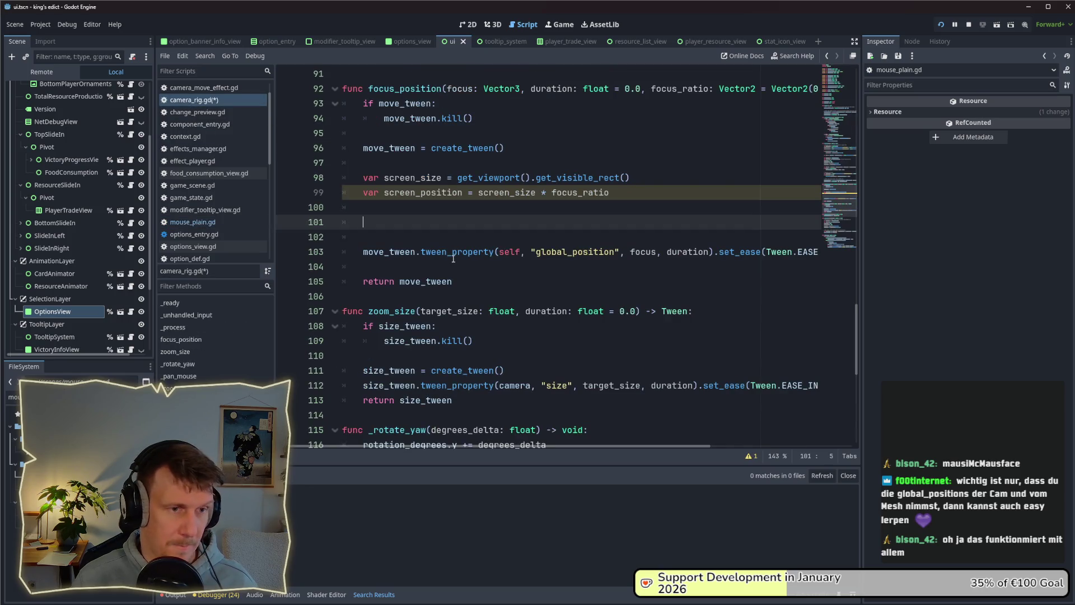
left_click(434, 223)
key("BackSpace")
key("BackSpace")
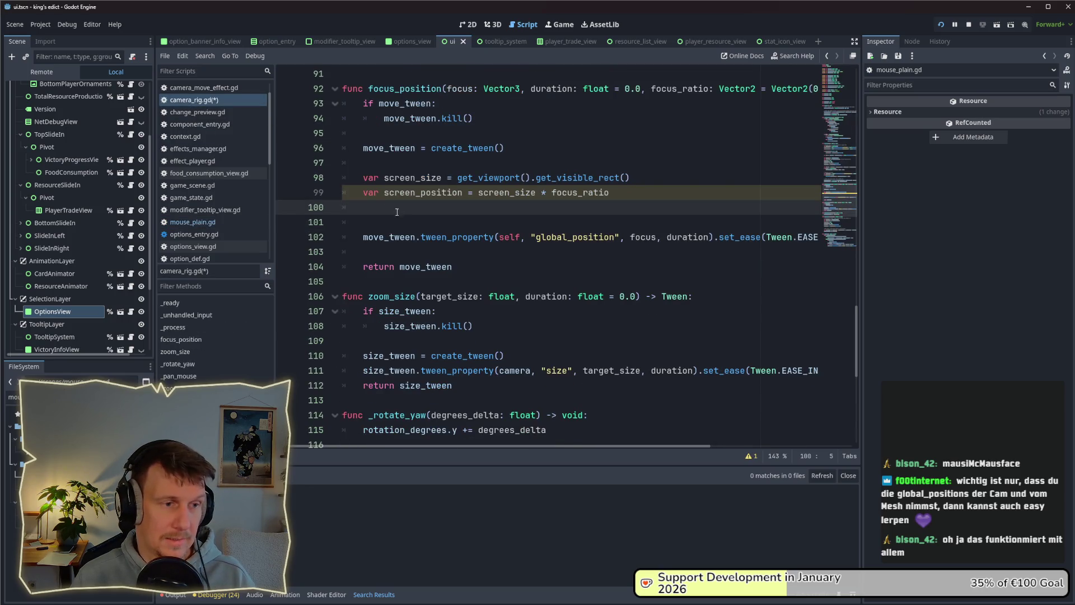
key("BackSpace")
key("BackSpace")
left_click(433, 207)
key("ctrl+s")
Paste the function after _zoom and delete 'mouse' from the copy's name.
scroll(435, 241, "down", 8)
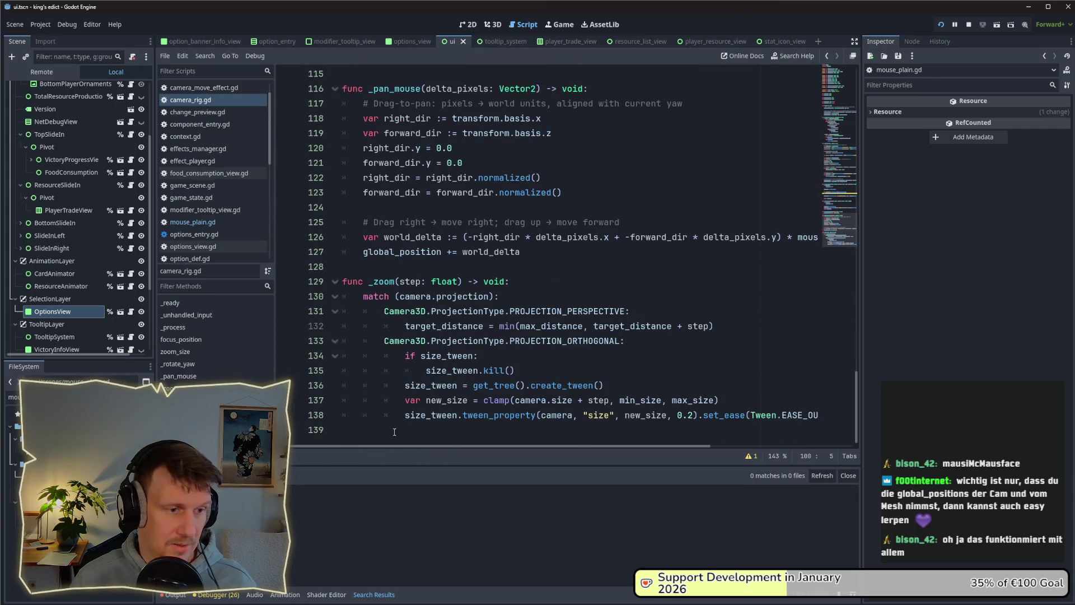
left_click(386, 439)
key("ctrl+v")
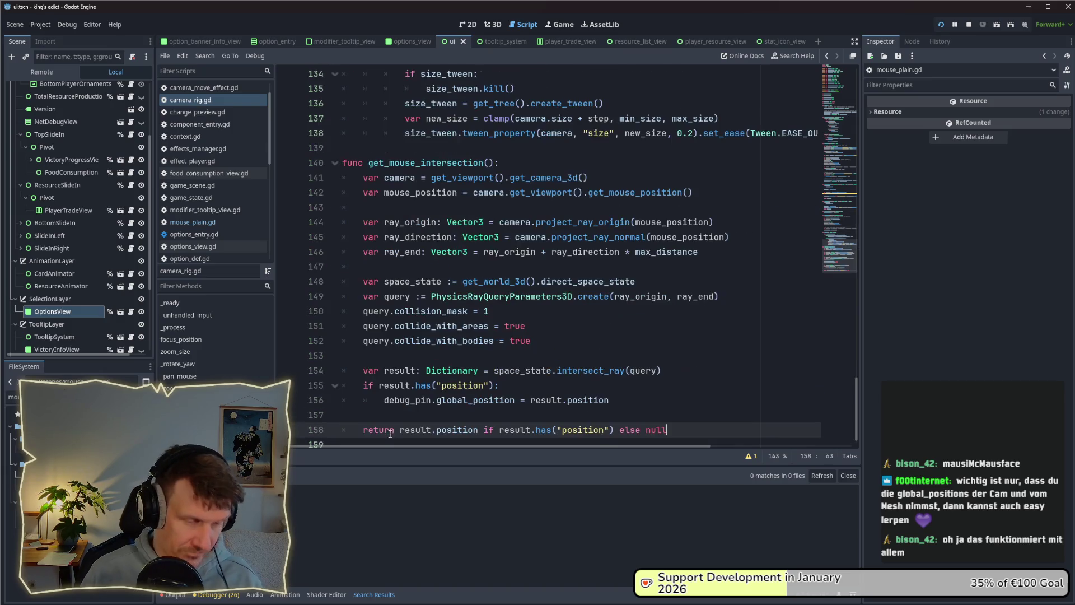
left_click(410, 165)
mouse_move(410, 164)
left_mouse_down()
mouse_move(393, 164)
mouse_move(459, 163)
left_mouse_up()
key("BackSpace")
Rename the copy to get_focus_position(focus_ratio: Vector2) -> Vector3 and save camera_rig.gd.
type("focus_p")
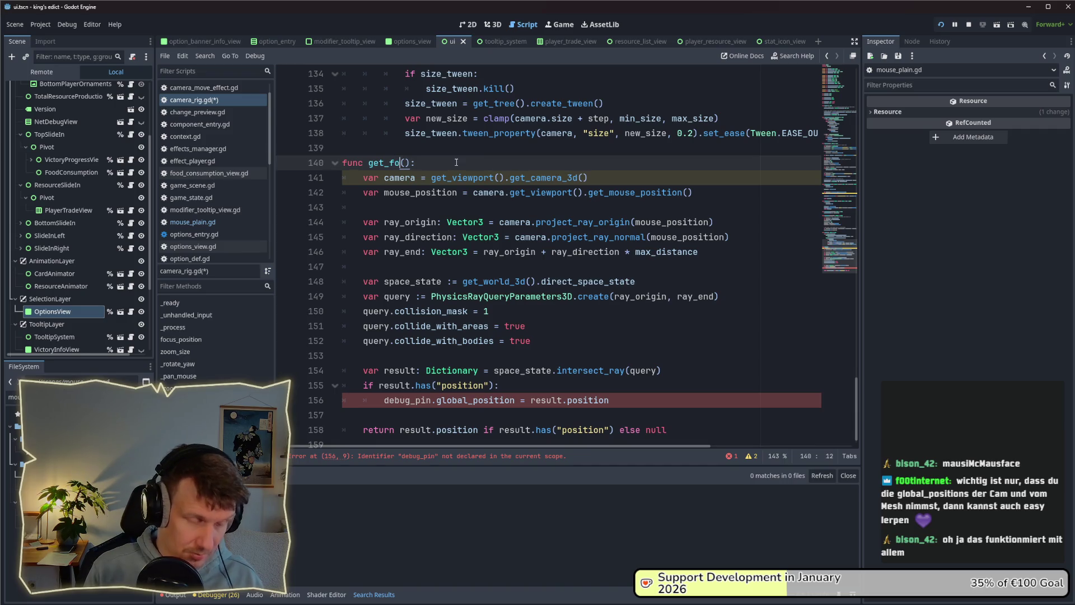
type("ositio")
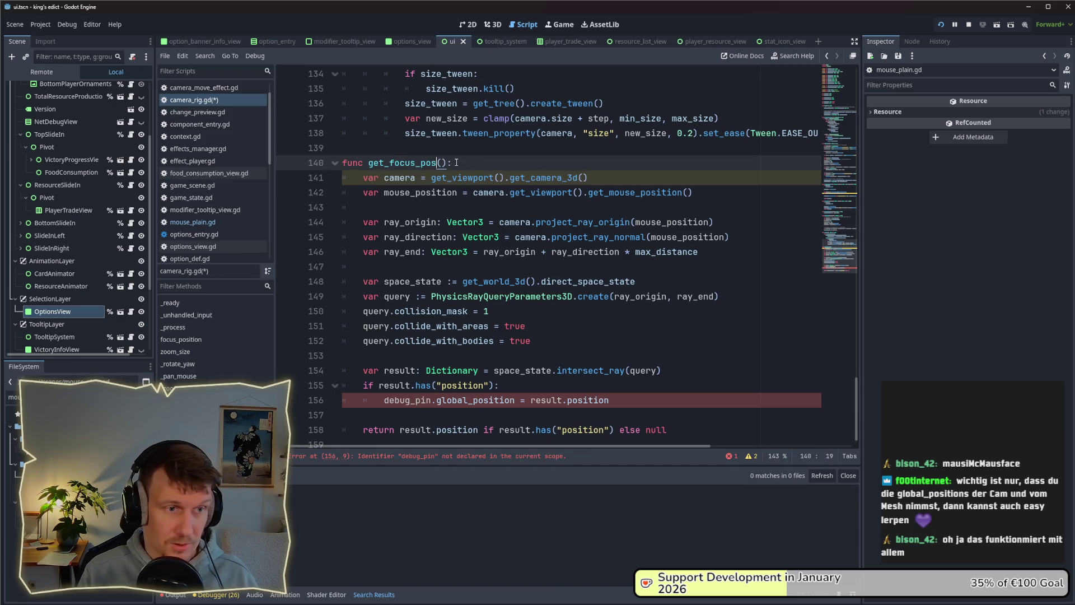
type("n")
key("Right")
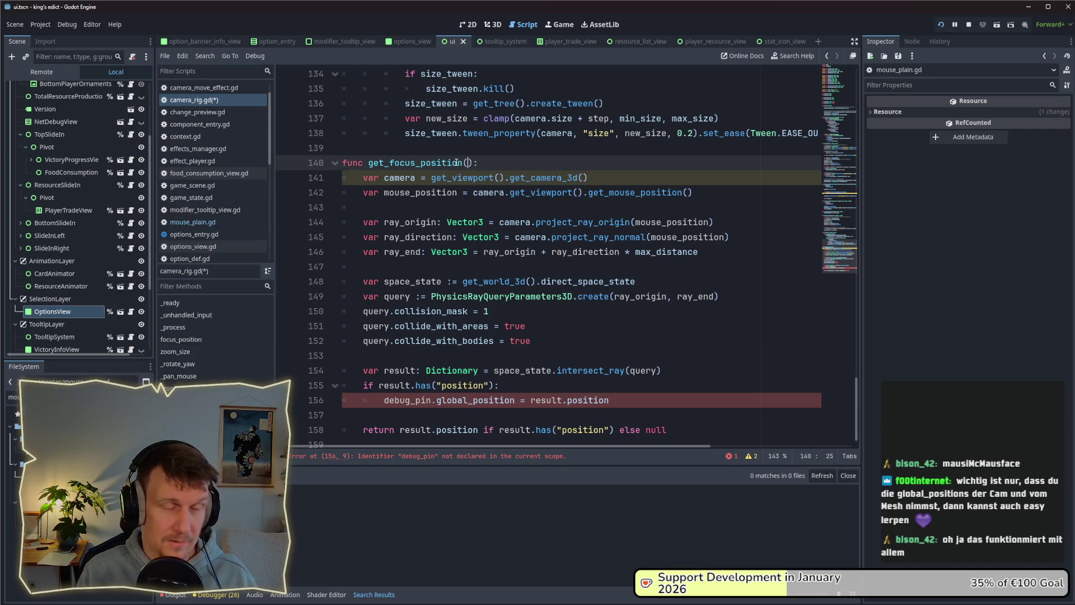
type("R")
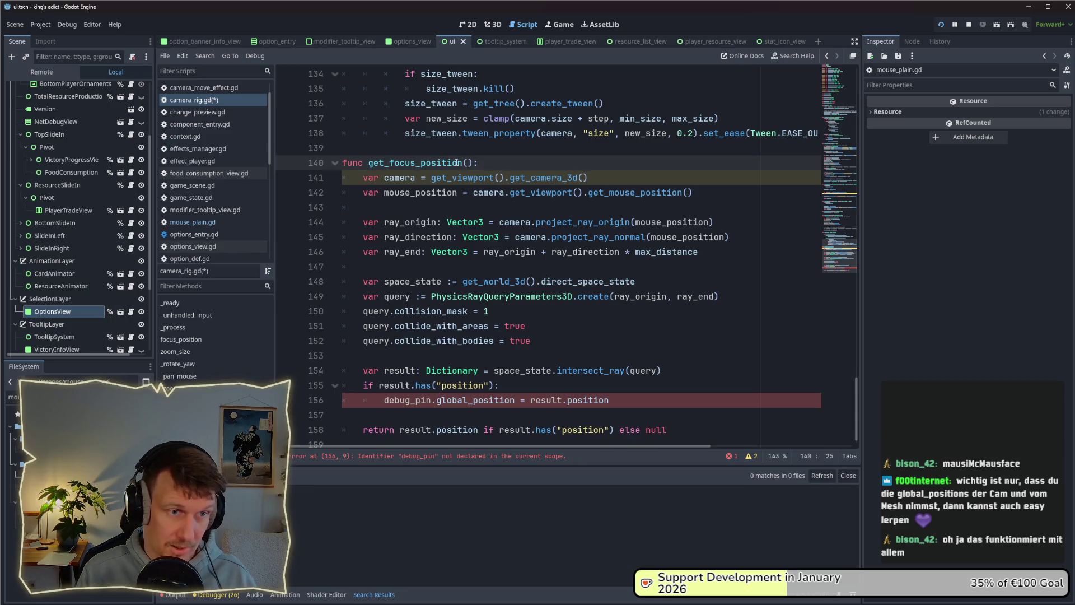
type("focus_ratio: Vector2")
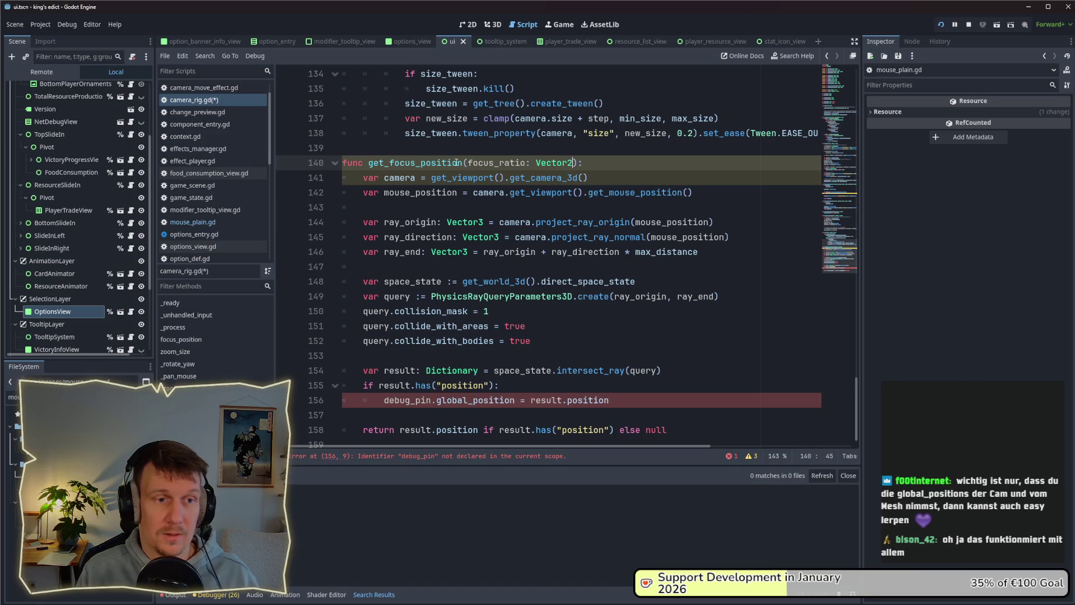
key("Escape")
type(") ->")
type(" Vector")
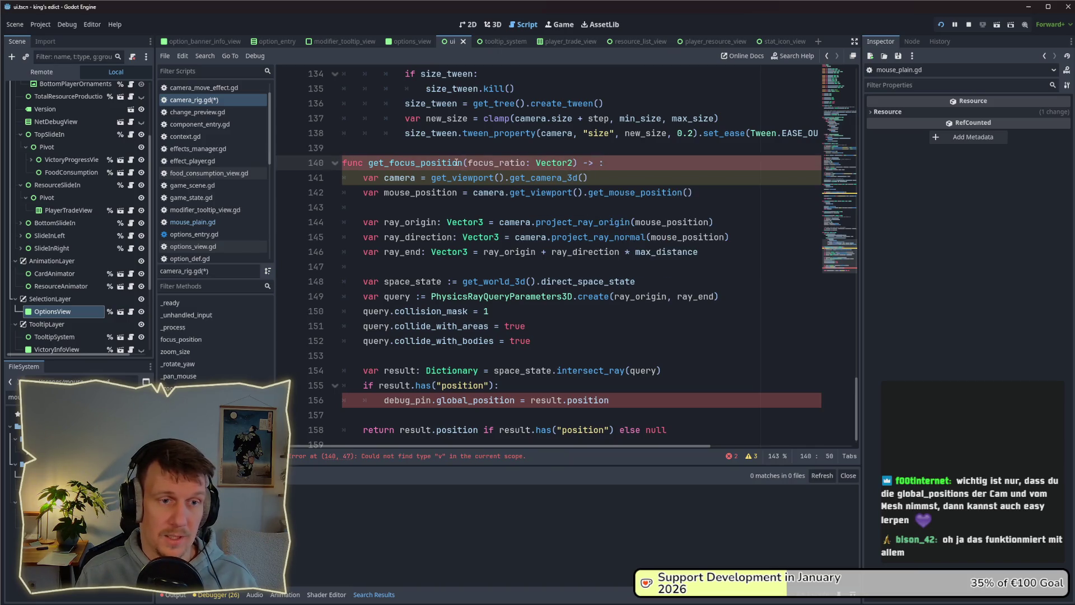
type("3")
key("ctrl+s")
Select the mouse_position line in get_focus_position for replacement.
left_click(410, 193)
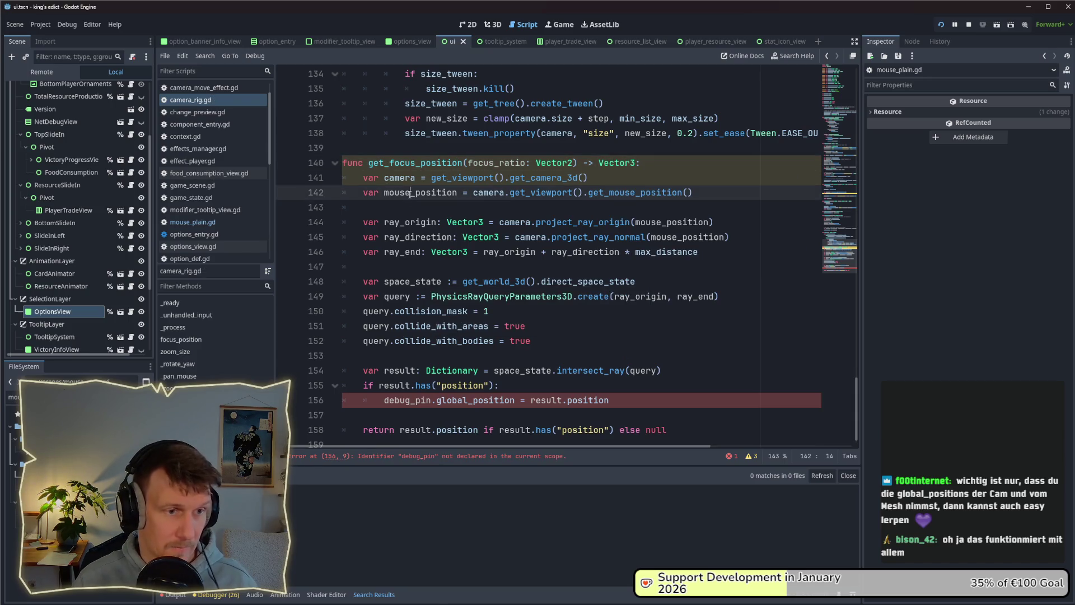
left_click(592, 181)
left_click_drag(693, 192, 370, 192)
scroll(438, 172, "up", 12)
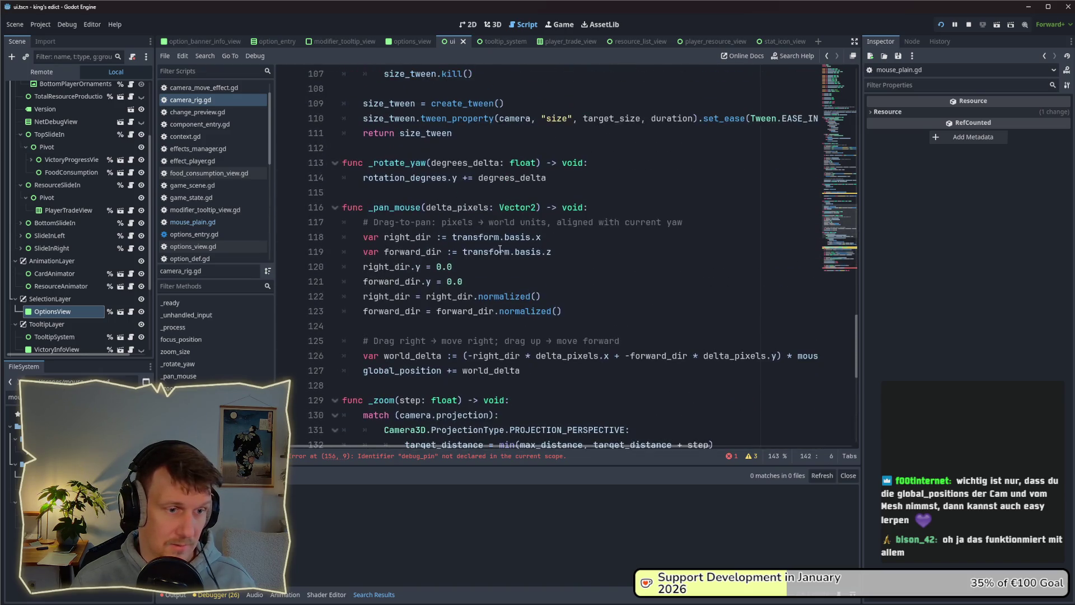
Move the screen_size and screen_position lines from focus_position over the mouse_position line.
scroll(558, 248, "up", 2)
left_click_drag(611, 177, 326, 166)
key("ctrl+c")
key("BackSpace")
key("BackSpace")
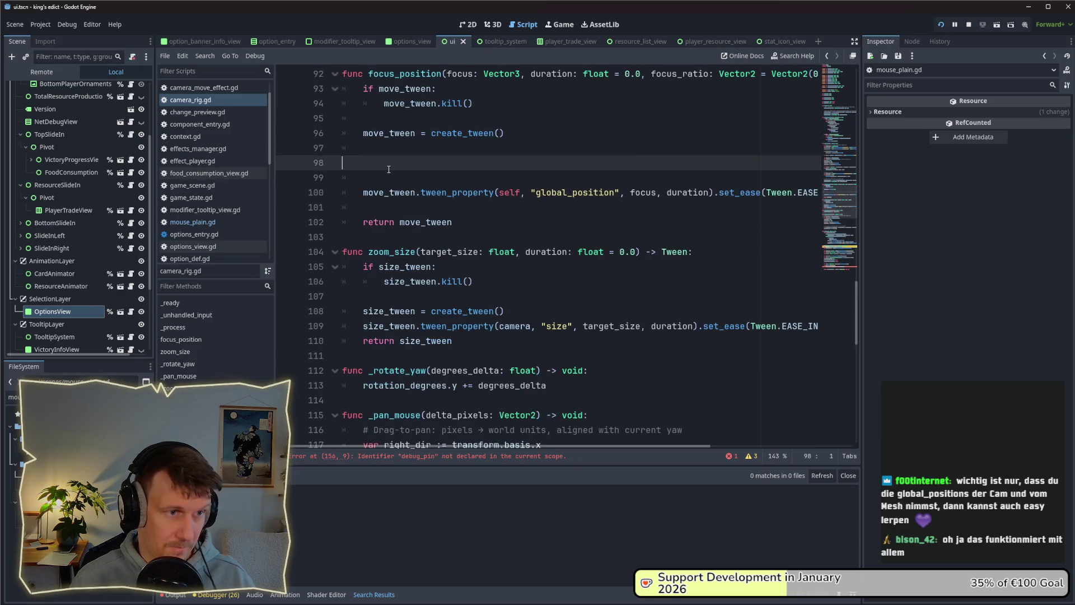
scroll(553, 311, "down", 10)
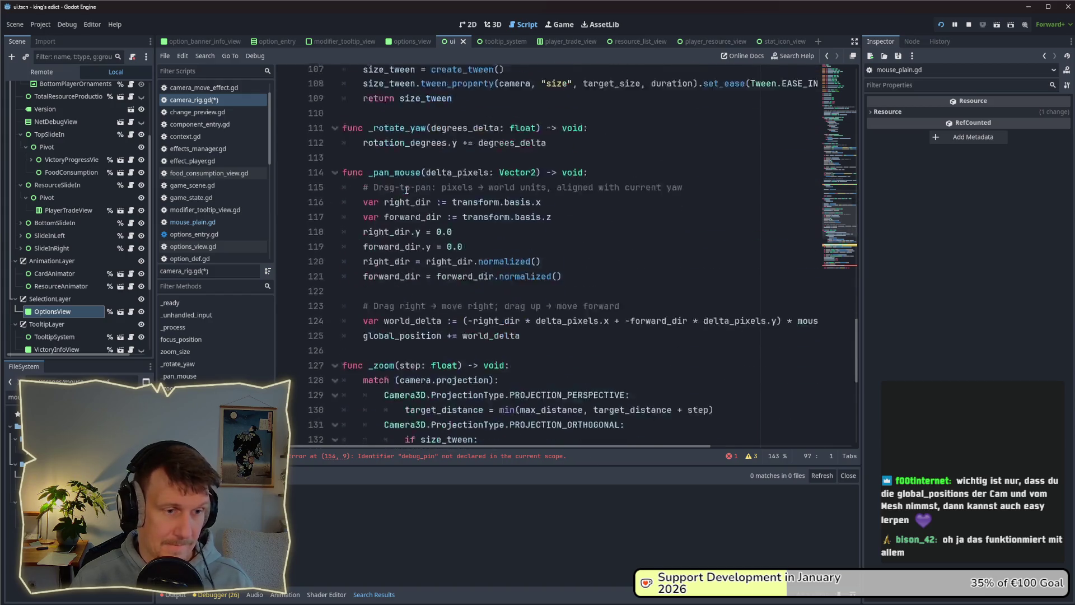
scroll(577, 297, "down", 1)
left_click(700, 297)
key("shift+Home")
key("ctrl+v")
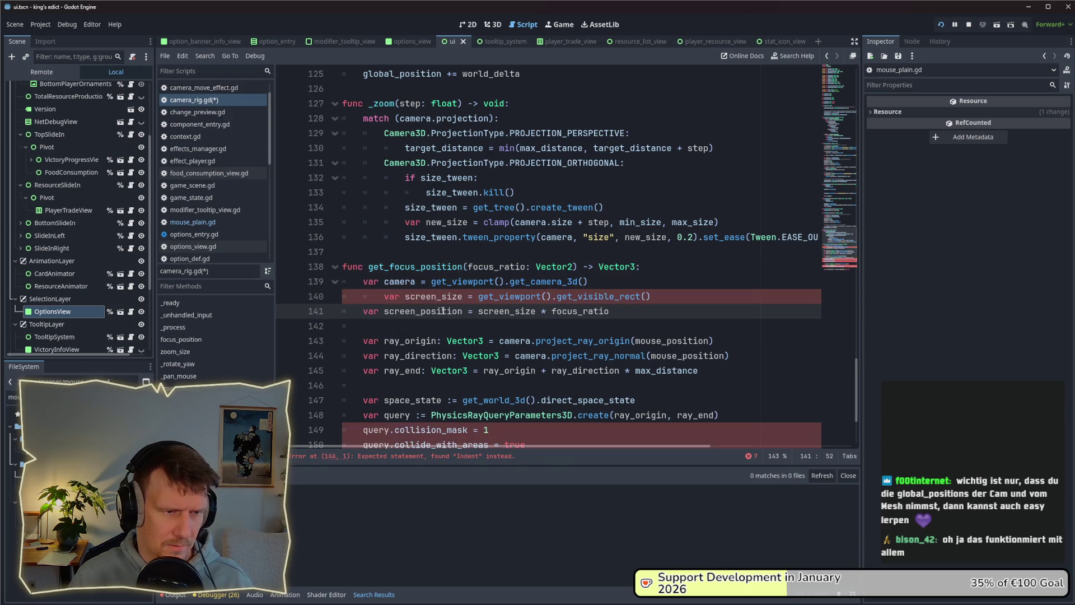
key("shift+Tab")
Use screen_position instead of mouse_position in the ray_origin and ray_direction lines.
double_click(404, 310)
key("ctrl+c")
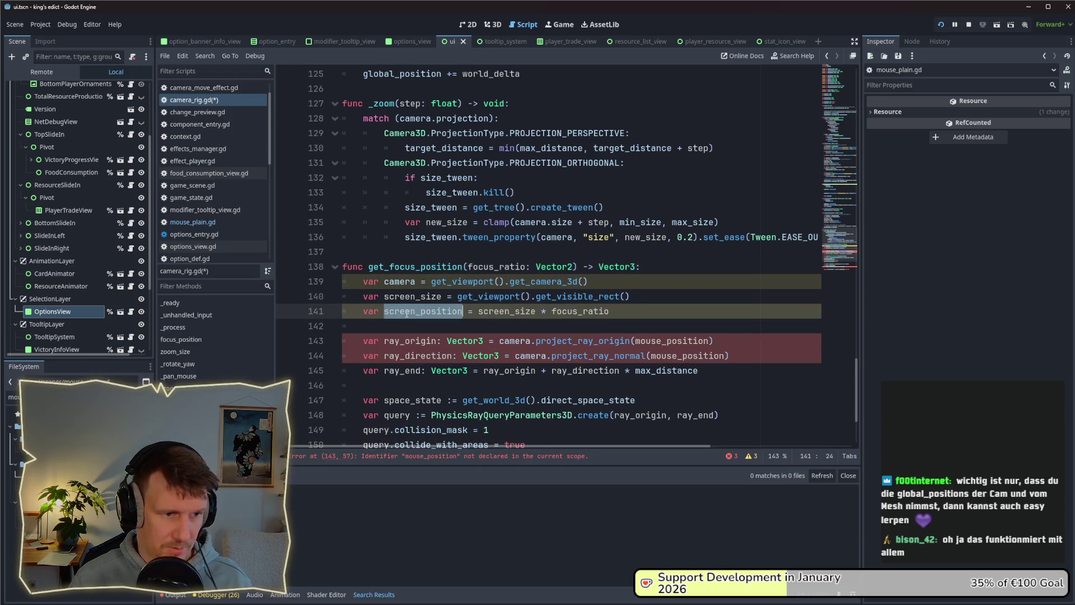
scroll(459, 286, "down", 2)
double_click(672, 251)
key("ctrl+v")
double_click(689, 267)
key("ctrl+v")
scroll(600, 294, "down", 1)
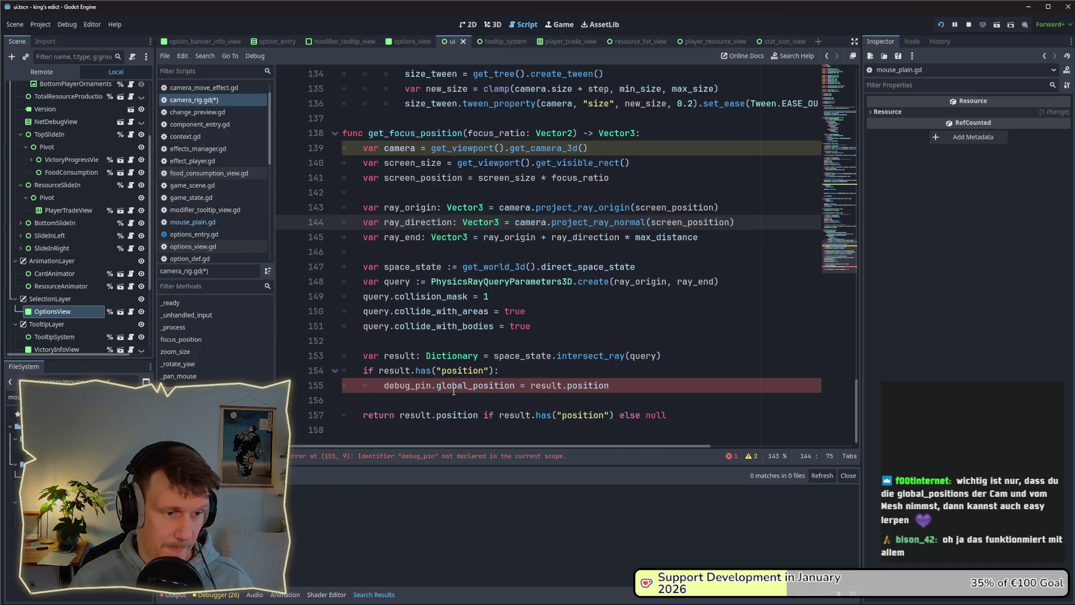
Delete the debug_pin lines and the local var camera line.
left_click_drag(634, 385, 292, 376)
key("BackSpace")
key("BackSpace")
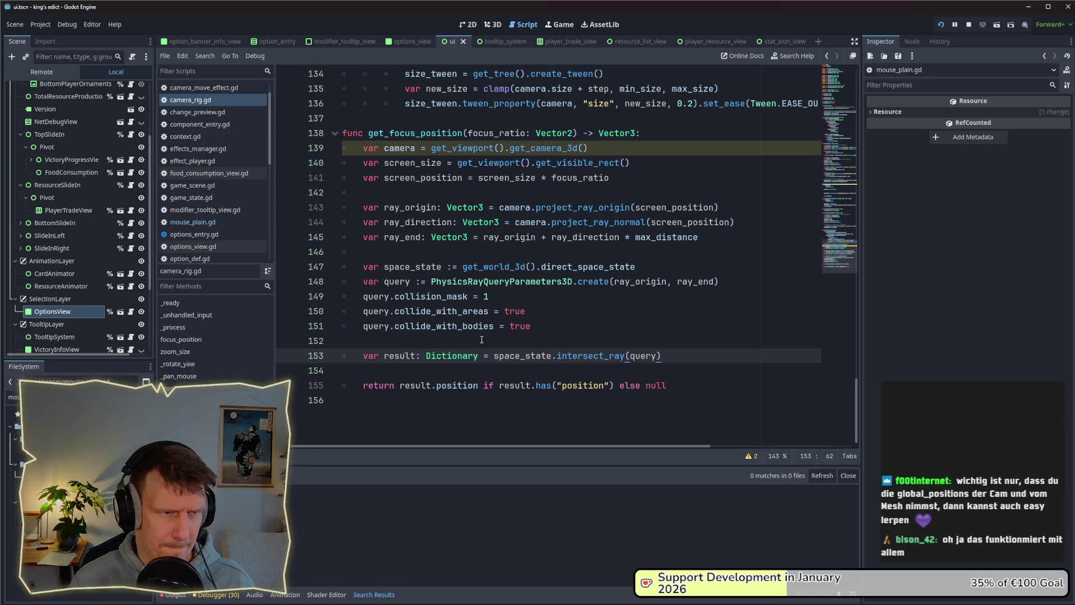
left_click_drag(599, 149, 343, 149)
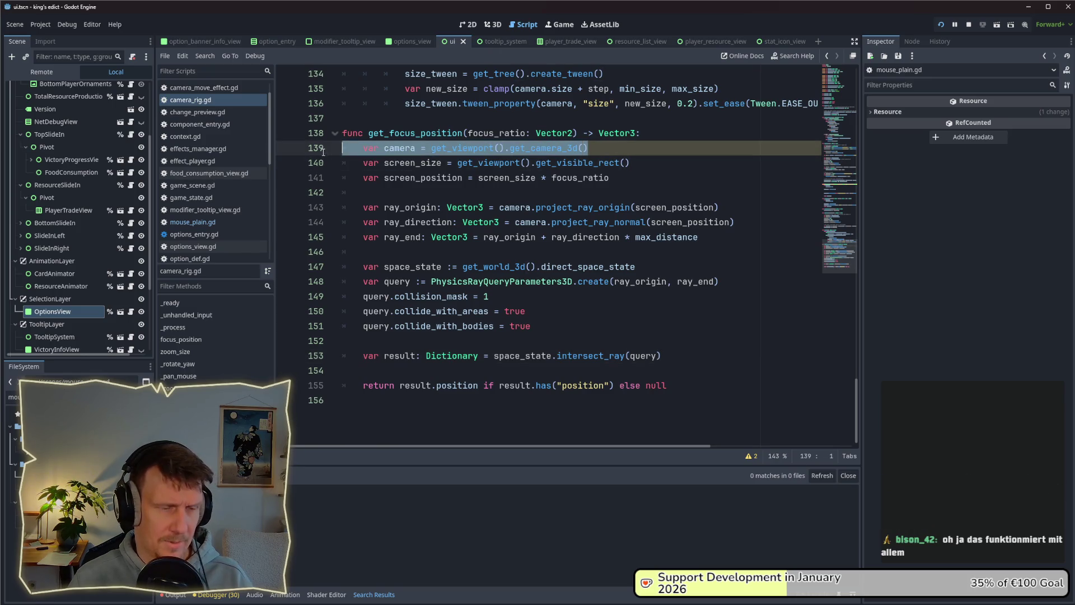
key("BackSpace")
key("BackSpace")
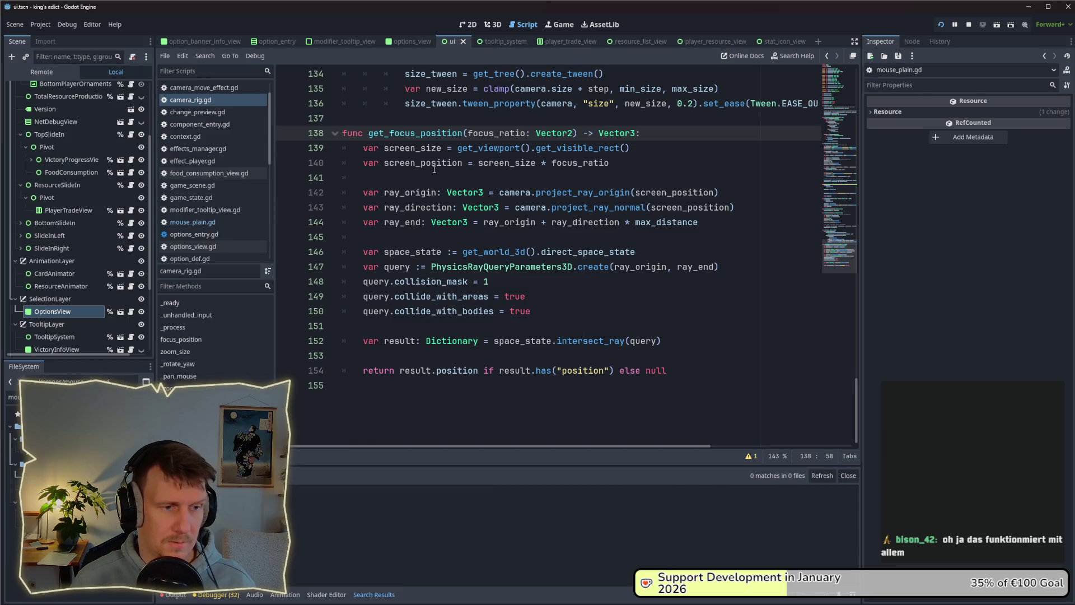
Review the ray, space state and query lines, checking the collision mask value 1.
left_click_drag(770, 190, 419, 192)
left_click_drag(740, 207, 479, 207)
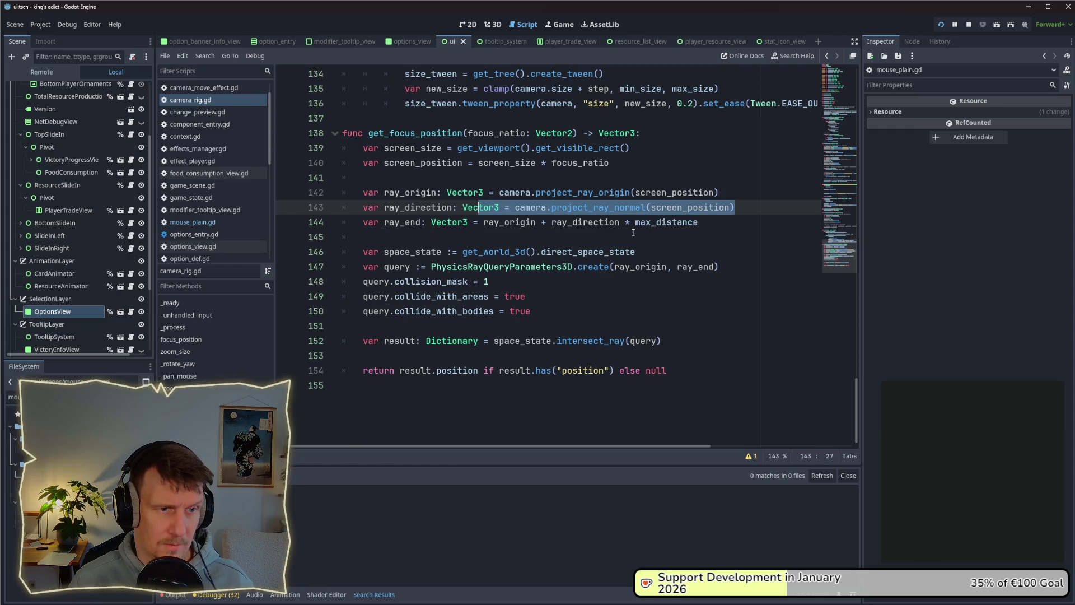
mouse_move(622, 223)
left_click_drag(700, 222, 378, 222)
left_click_drag(635, 252, 422, 251)
left_click_drag(720, 266, 430, 267)
left_click(395, 266)
left_click(484, 281)
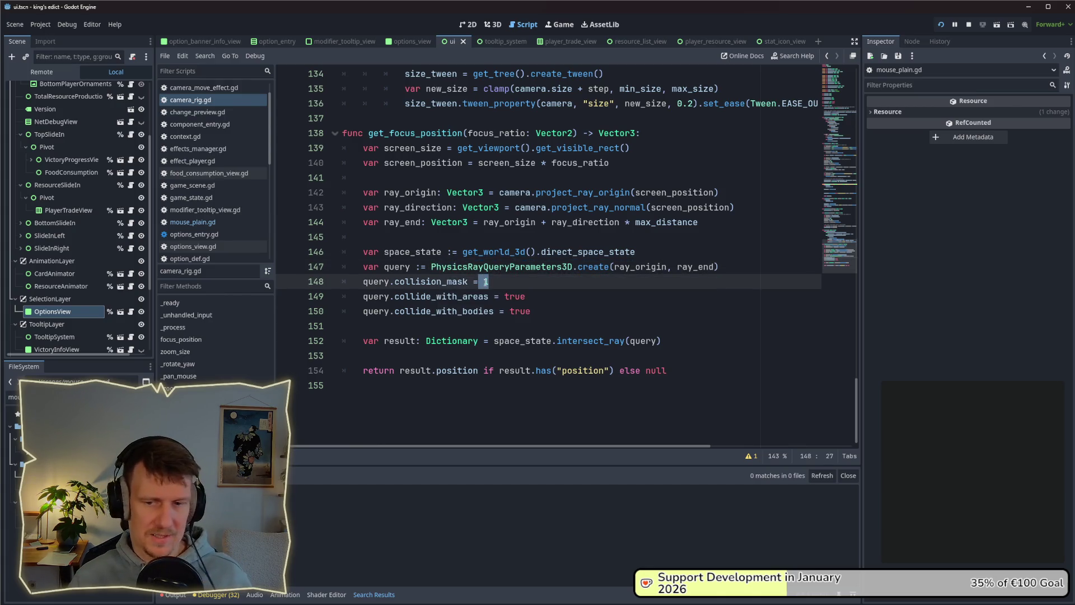
left_click(497, 283)
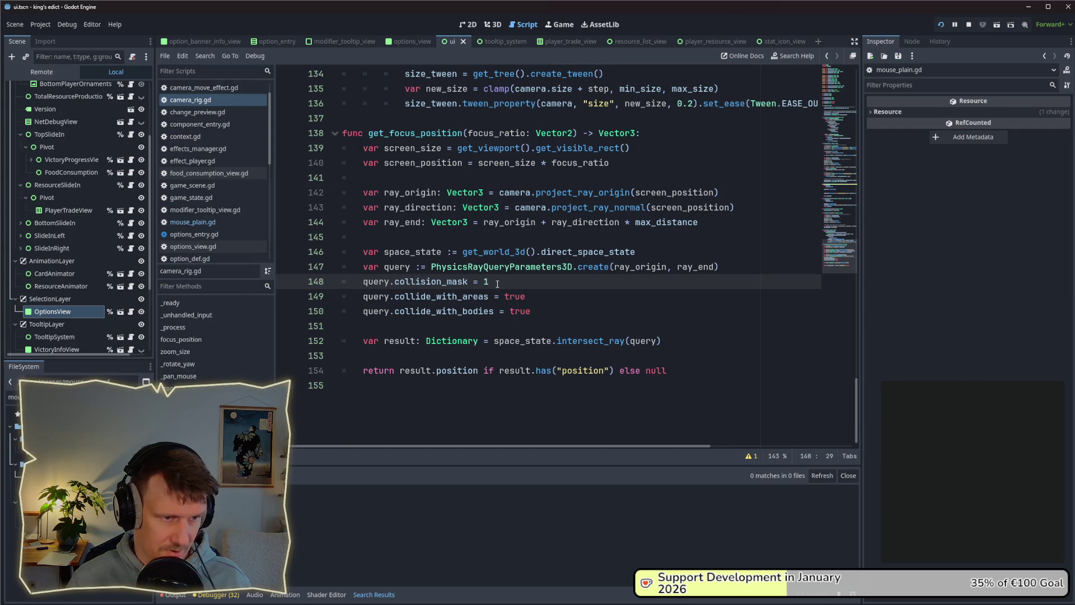
Review the result line at the end of get_focus_position.
left_click_drag(661, 340, 368, 340)
left_click(578, 327)
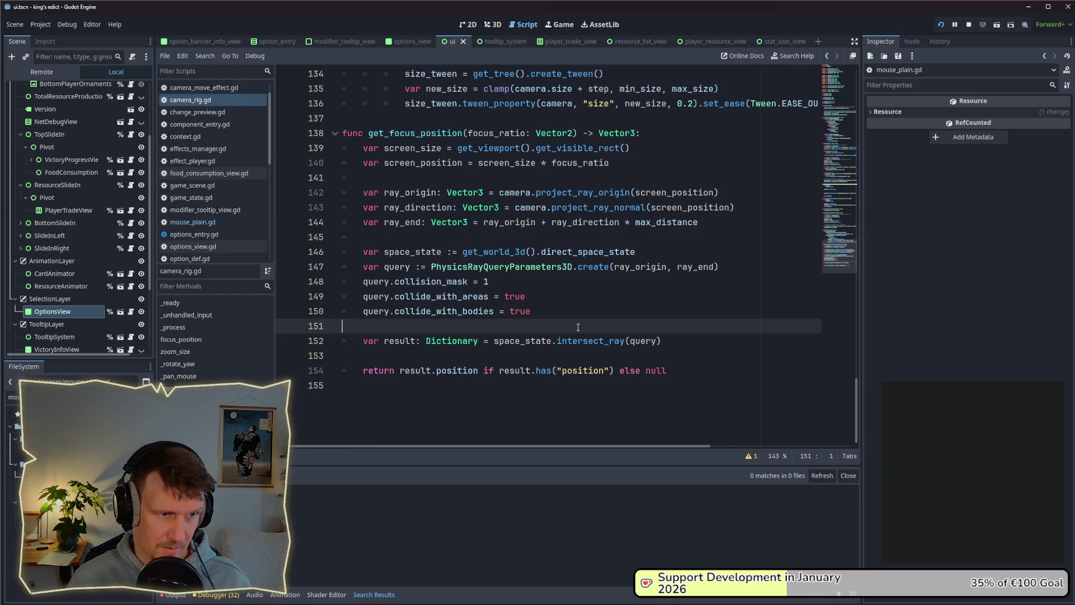
left_click(588, 266)
left_click_drag(662, 341, 497, 340)
left_click(583, 359)
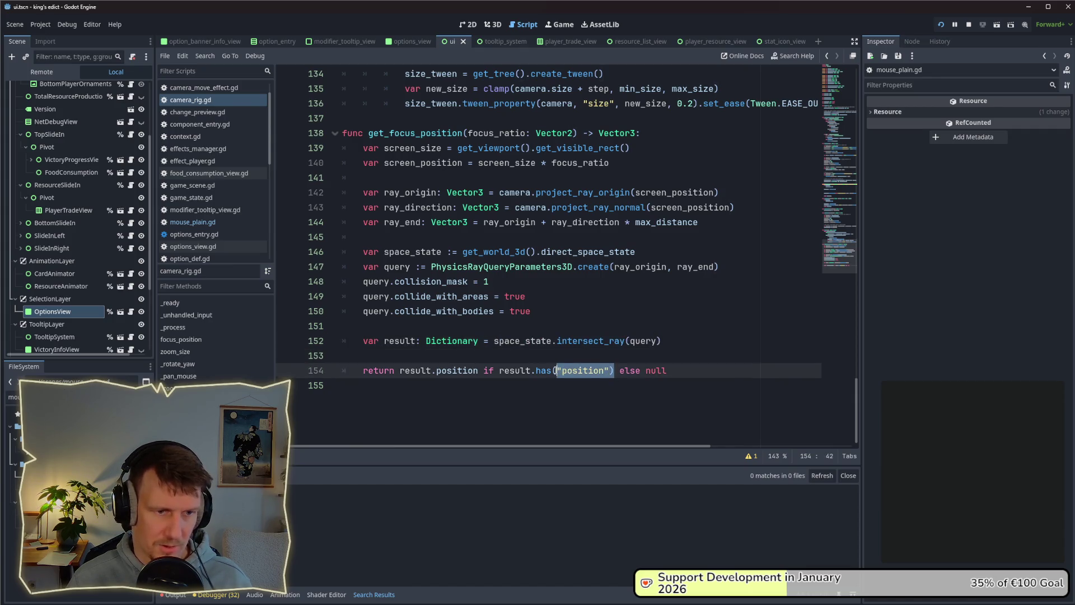
scroll(542, 295, "up", 5)
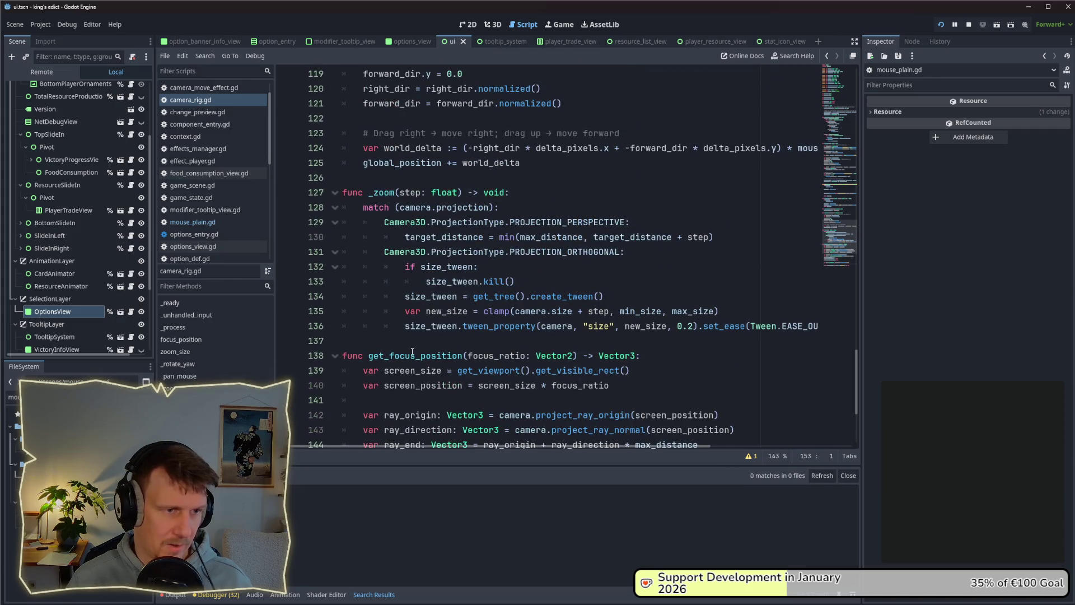
Add a new 'var focus' line right after the move tween creation in focus_position.
double_click(412, 354)
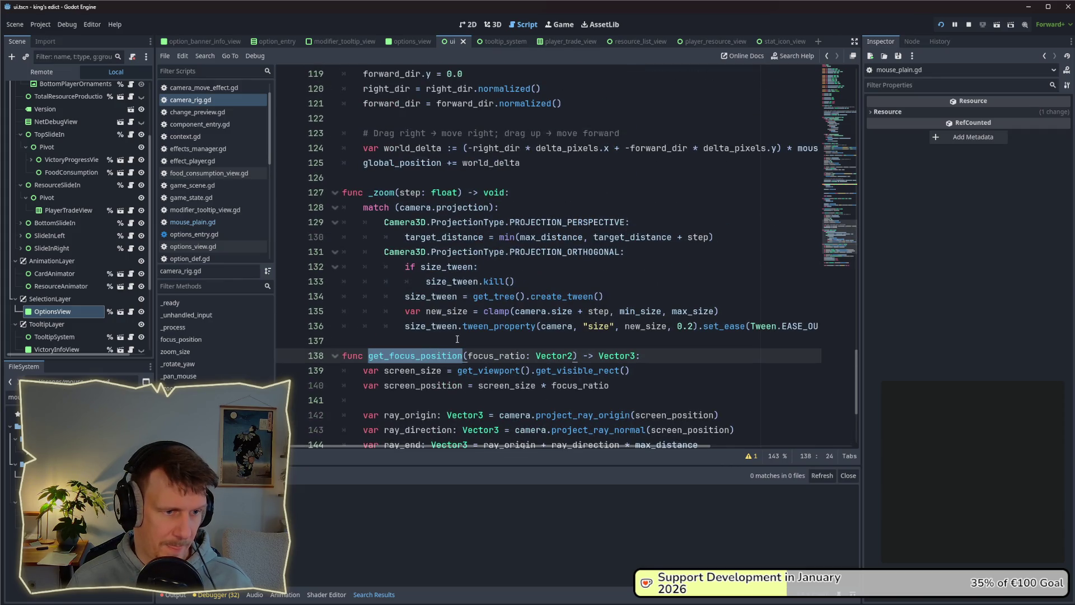
scroll(457, 339, "up", 4)
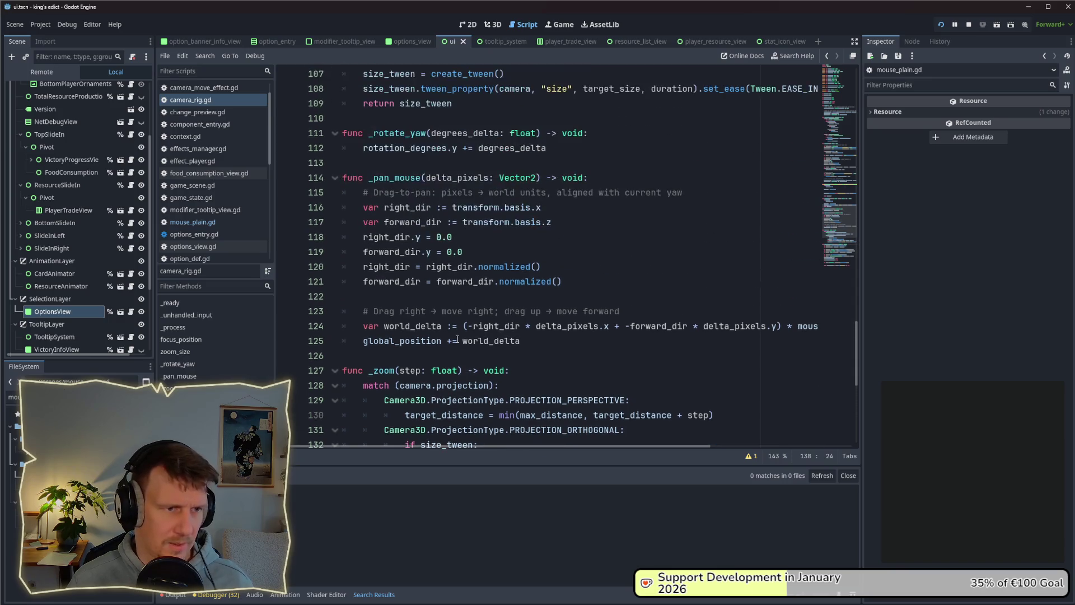
scroll(471, 298, "up", 7)
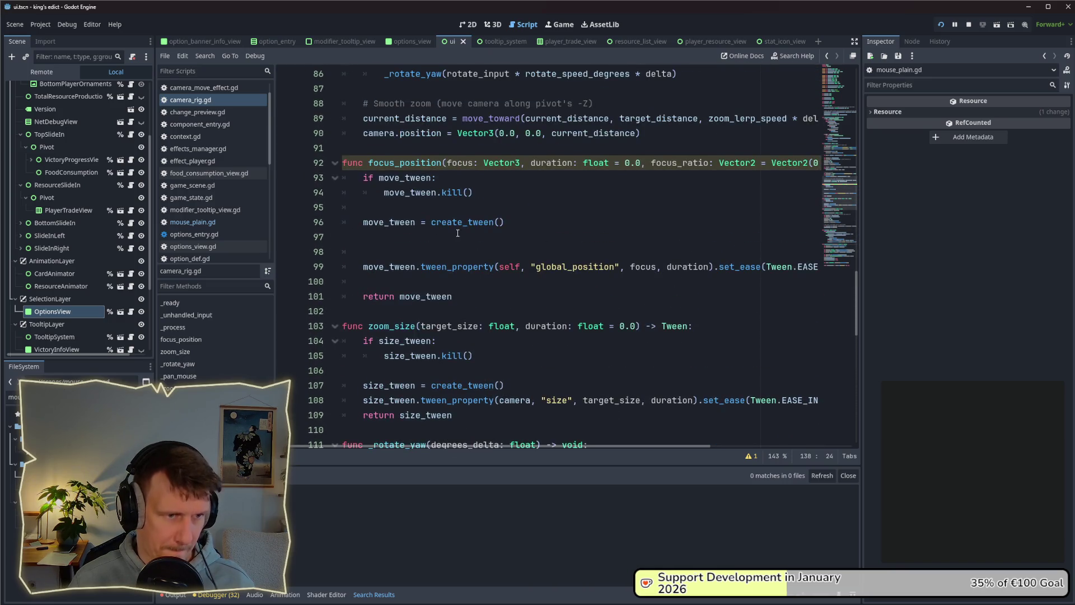
left_click(502, 241)
key("Return")
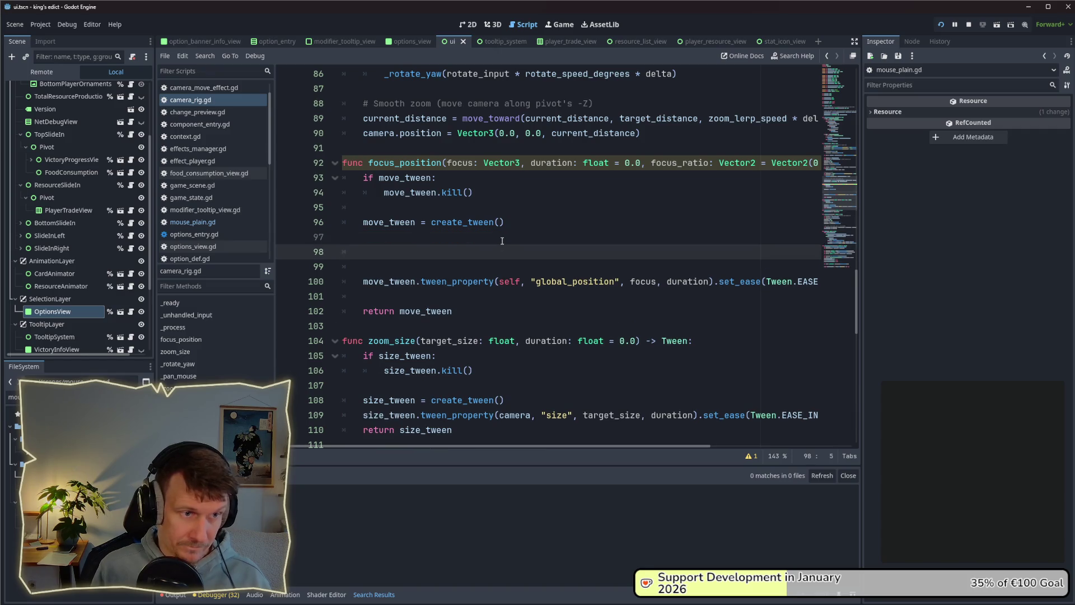
type("var f")
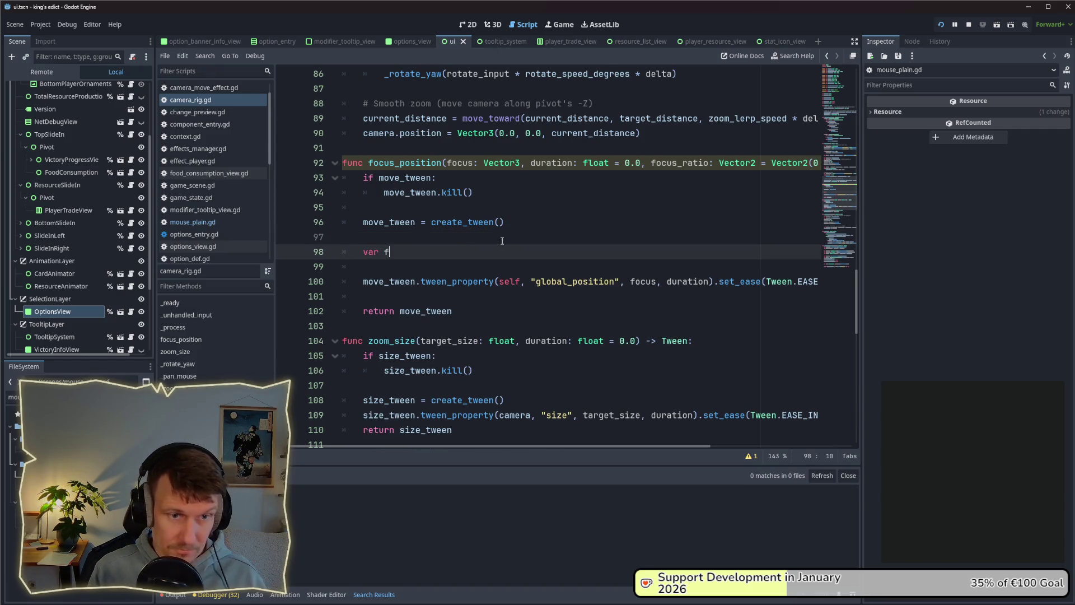
type("ocus")
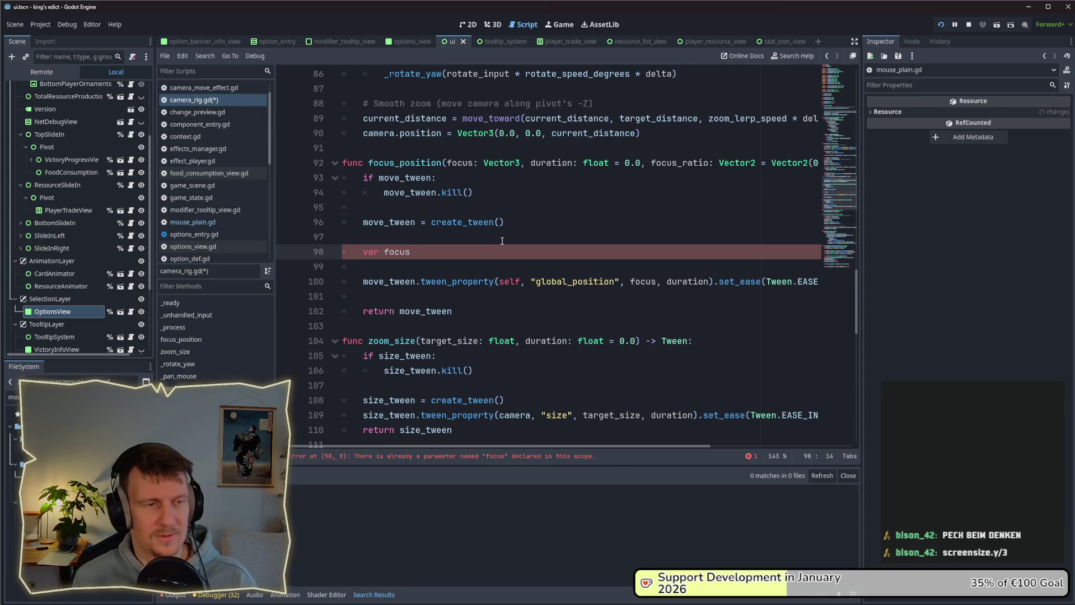
key("alt+Tab")
key("alt+Tab")
key("alt+Tab")
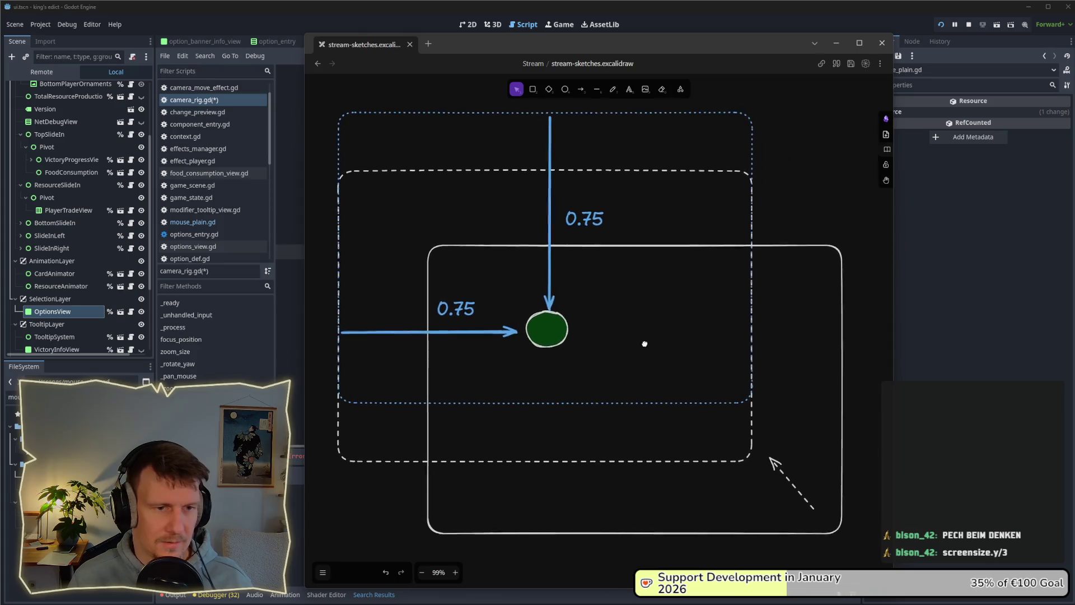
left_click_drag(644, 343, 639, 342)
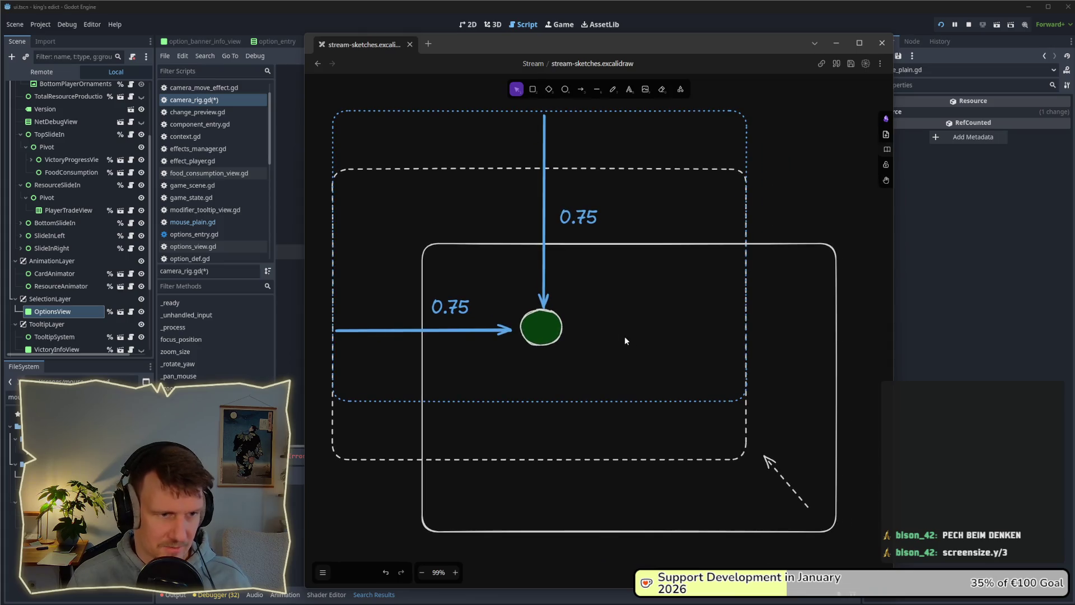
left_click_drag(596, 302, 614, 305)
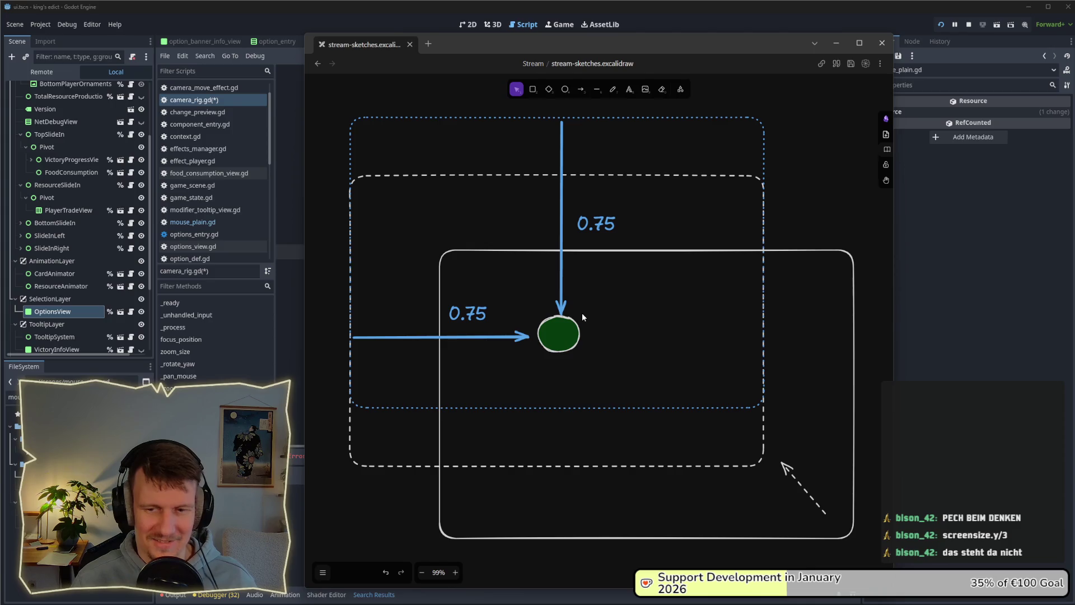
key("alt+Tab")
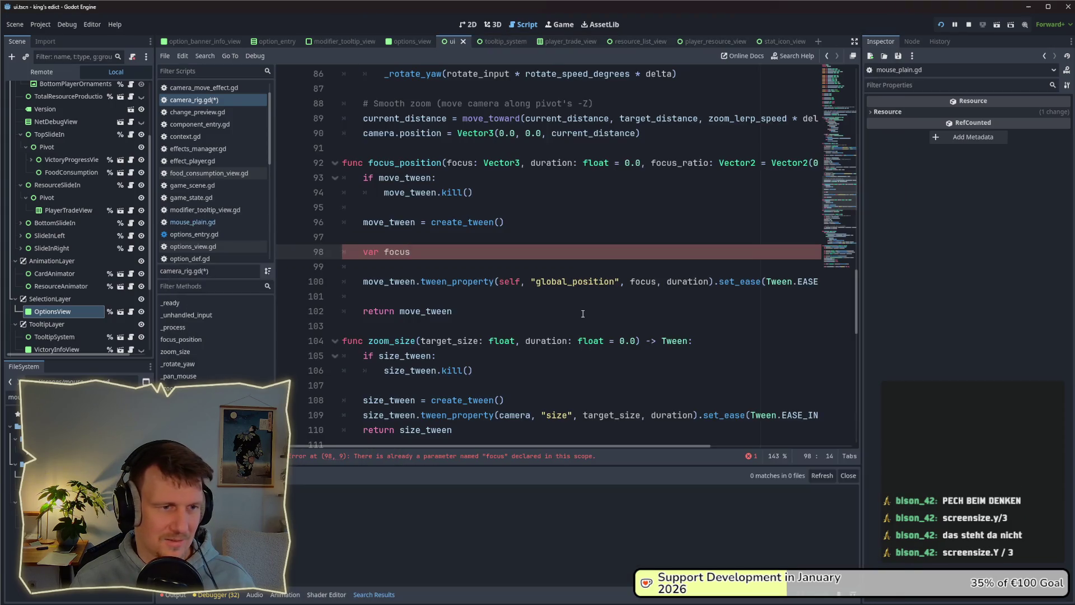
Change line 98 from 'var focus' to 'focus + offset'.
scroll(566, 260, "up", 1)
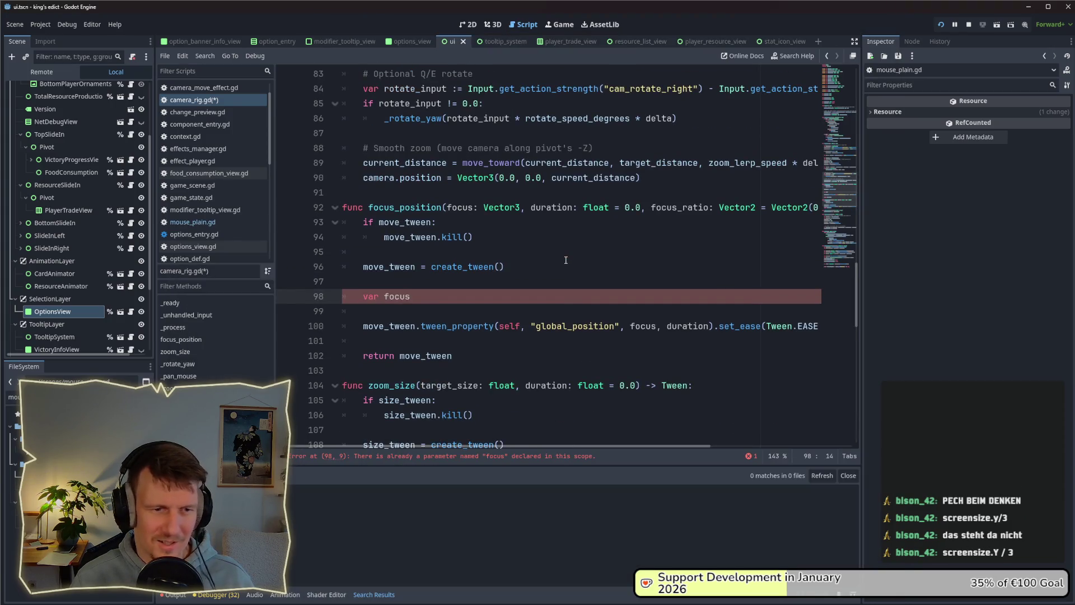
scroll(566, 260, "down", 9)
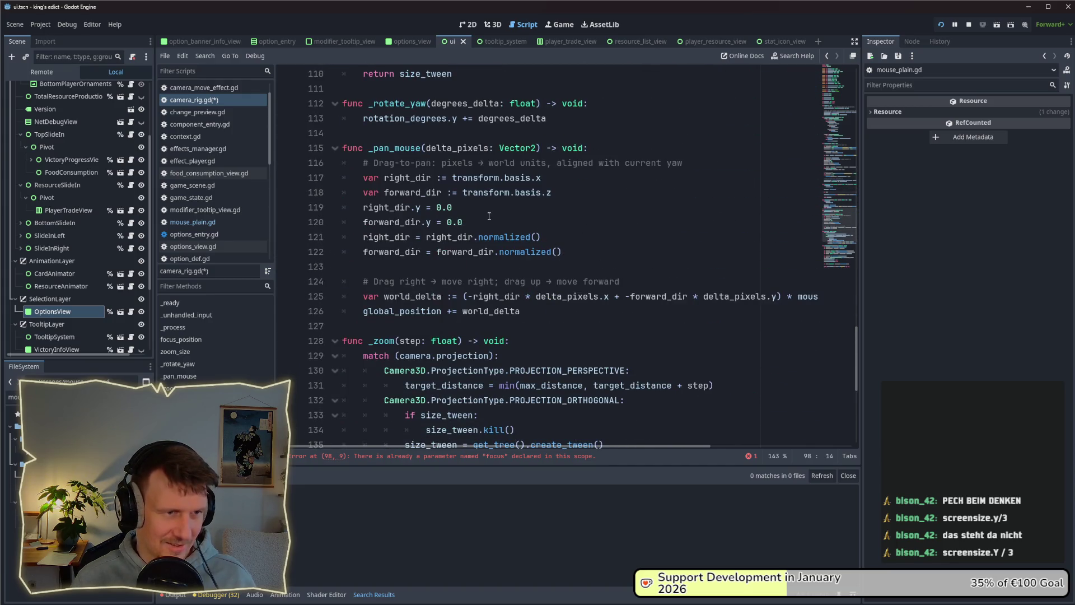
scroll(489, 216, "down", 6)
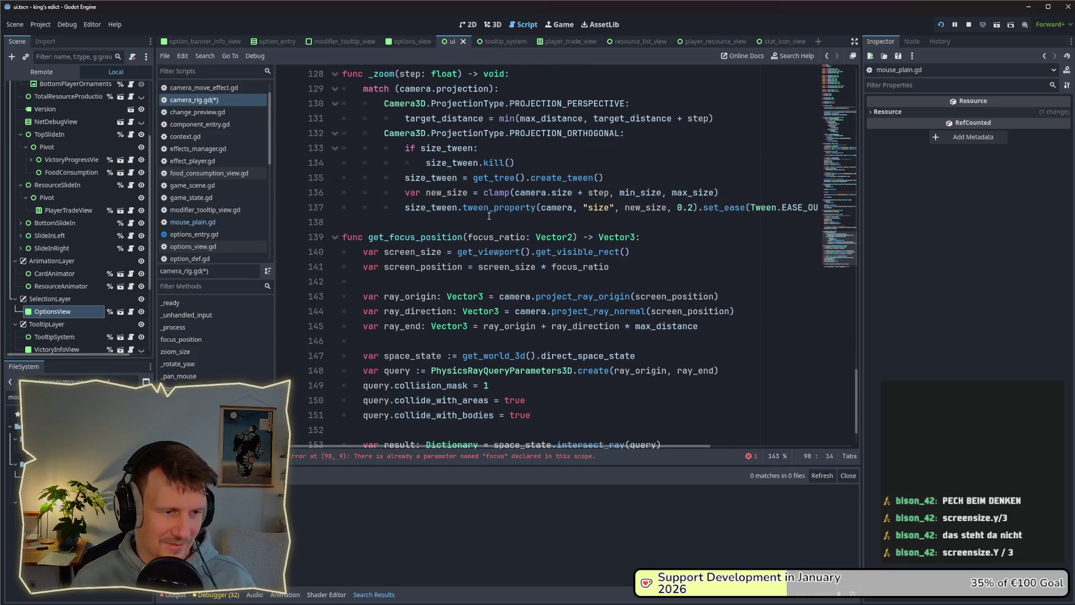
scroll(489, 216, "up", 18)
scroll(488, 216, "up", 1)
scroll(488, 216, "down", 5)
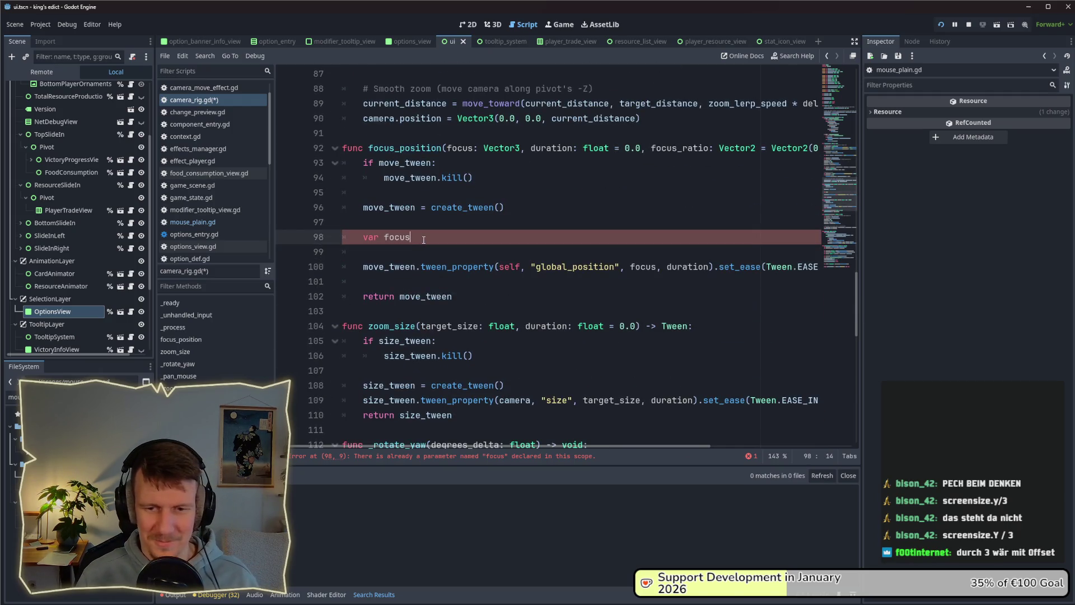
key("BackSpace")
key("BackSpace")
key("BackSpace")
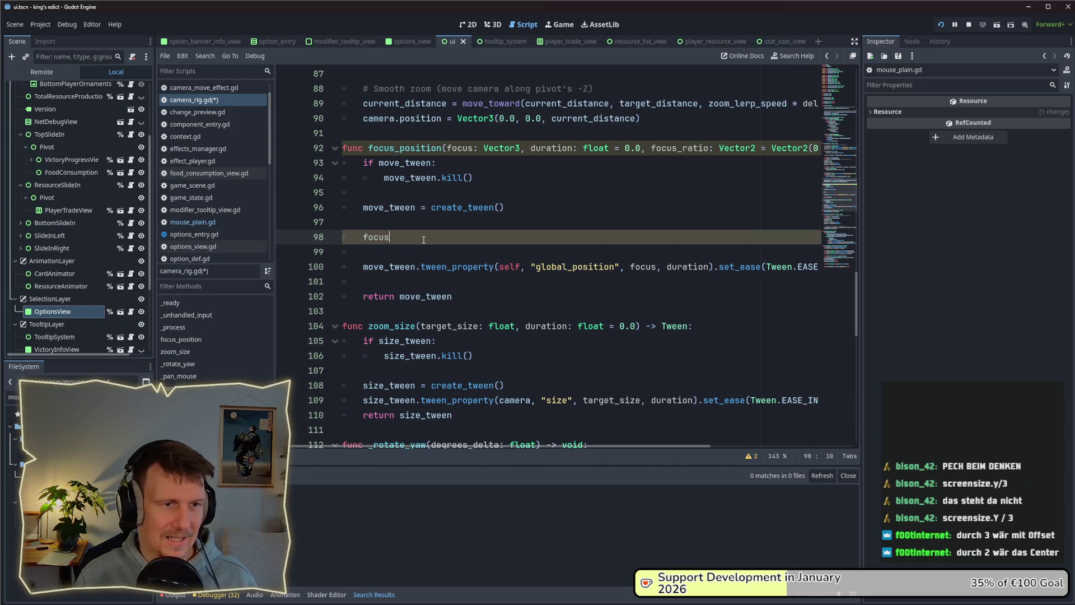
double_click(684, 148)
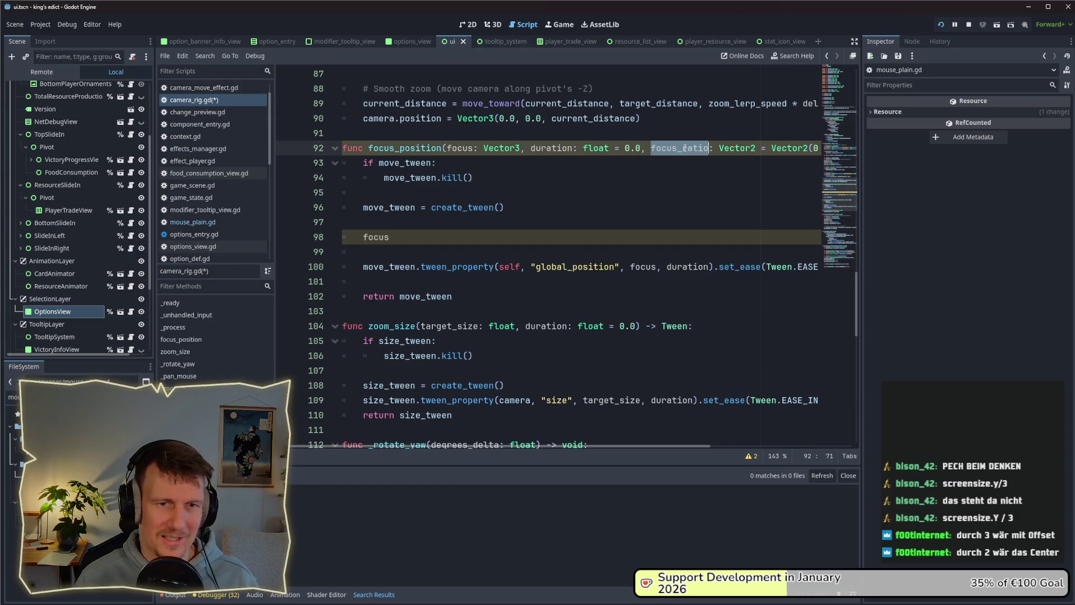
left_click(445, 232)
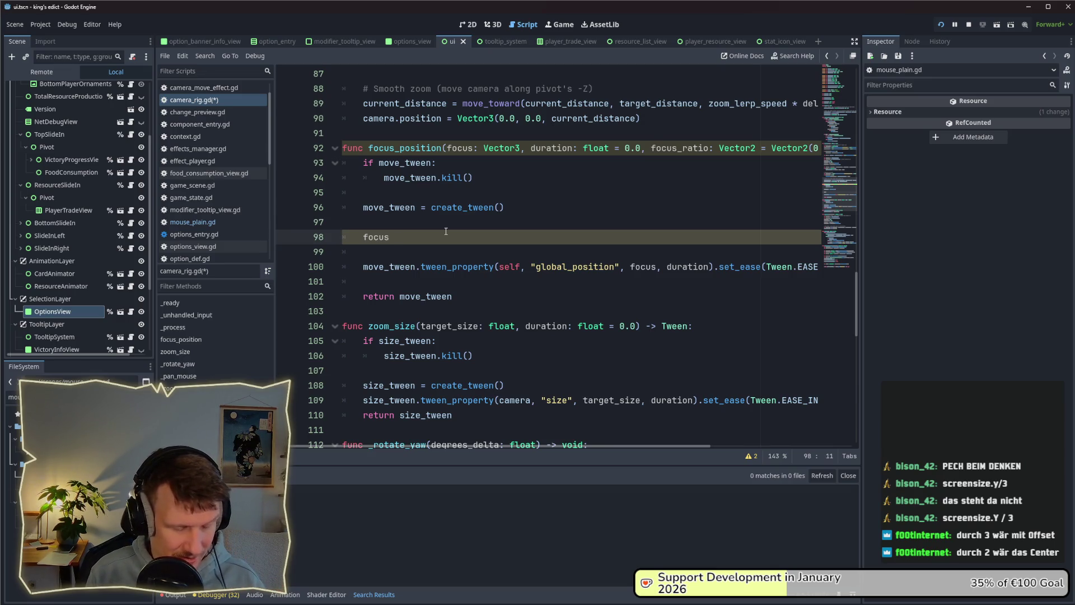
type("+ ")
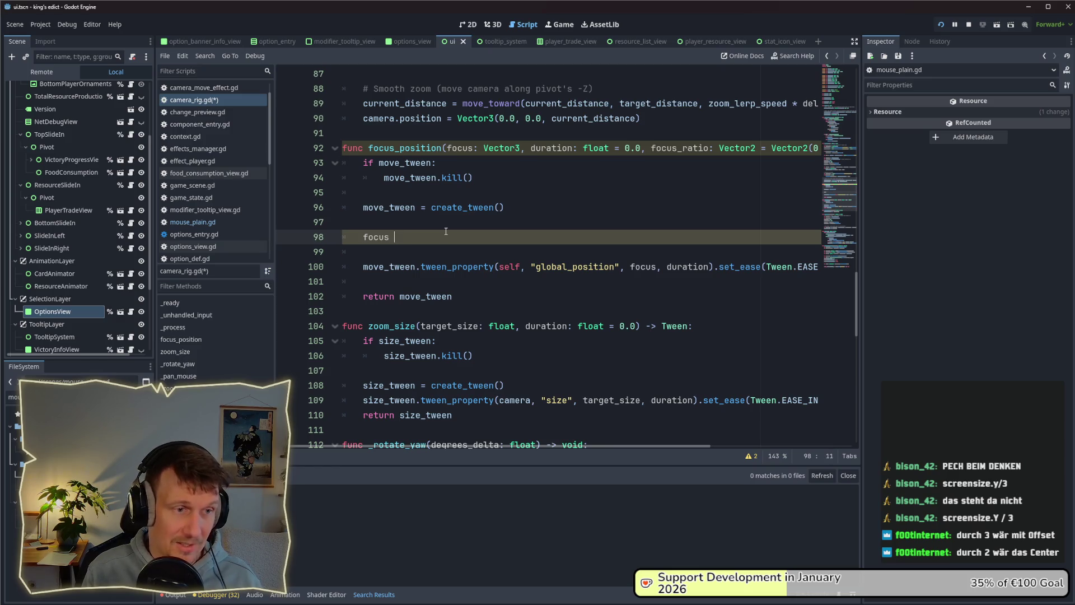
type("offset")
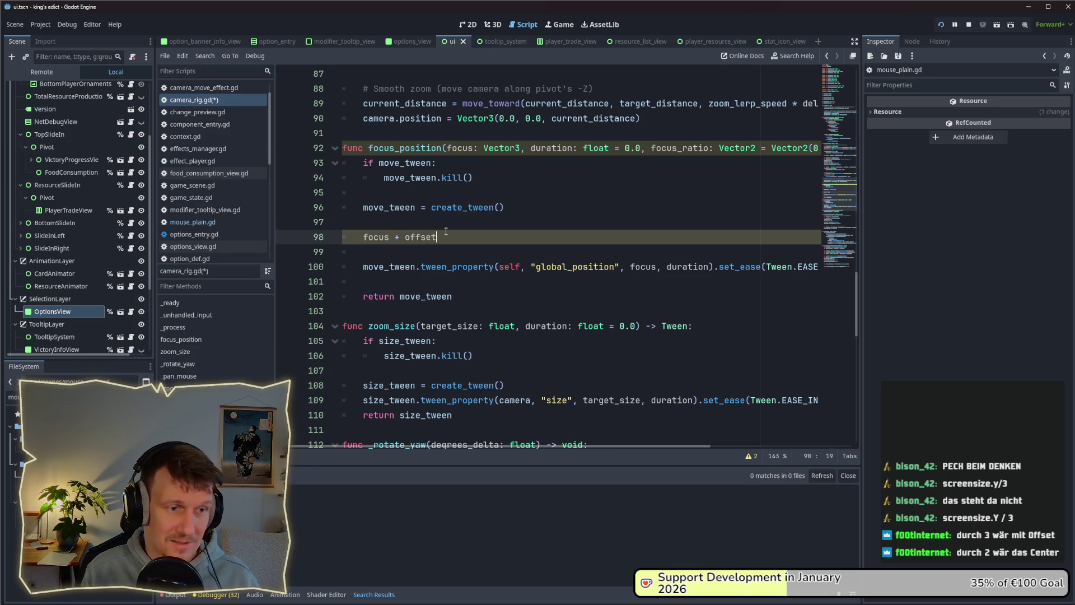
key("Escape")
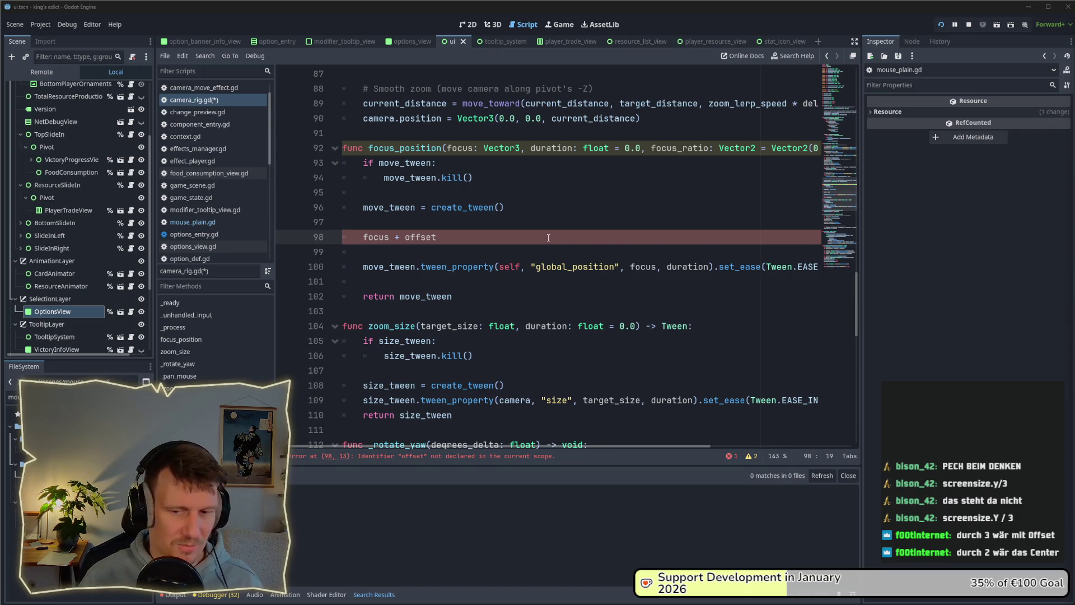
scroll(548, 238, "down", 15)
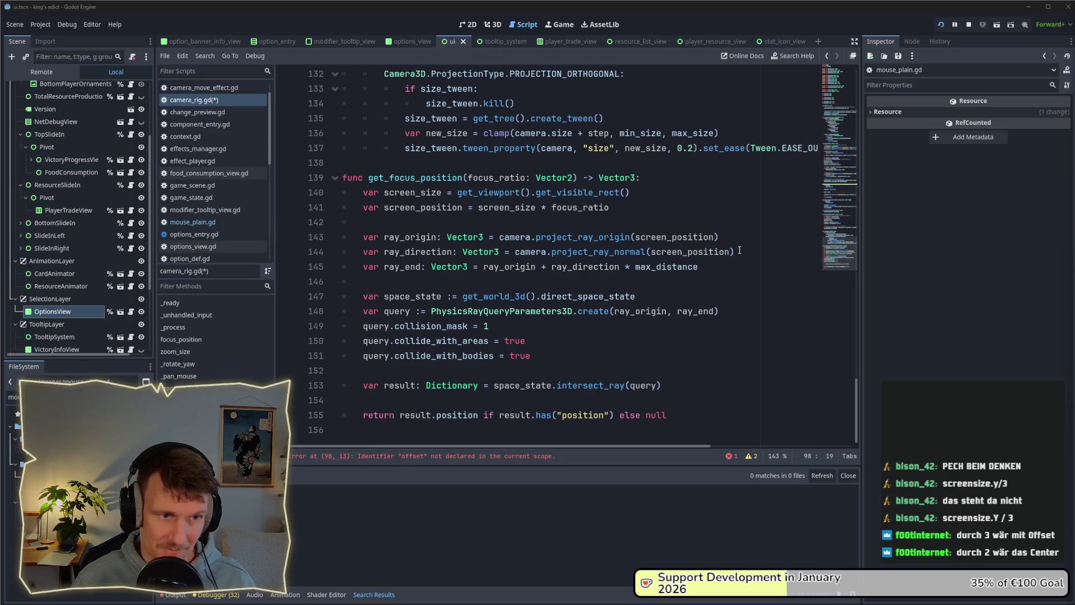
key("alt+Tab")
key("alt+Tab")
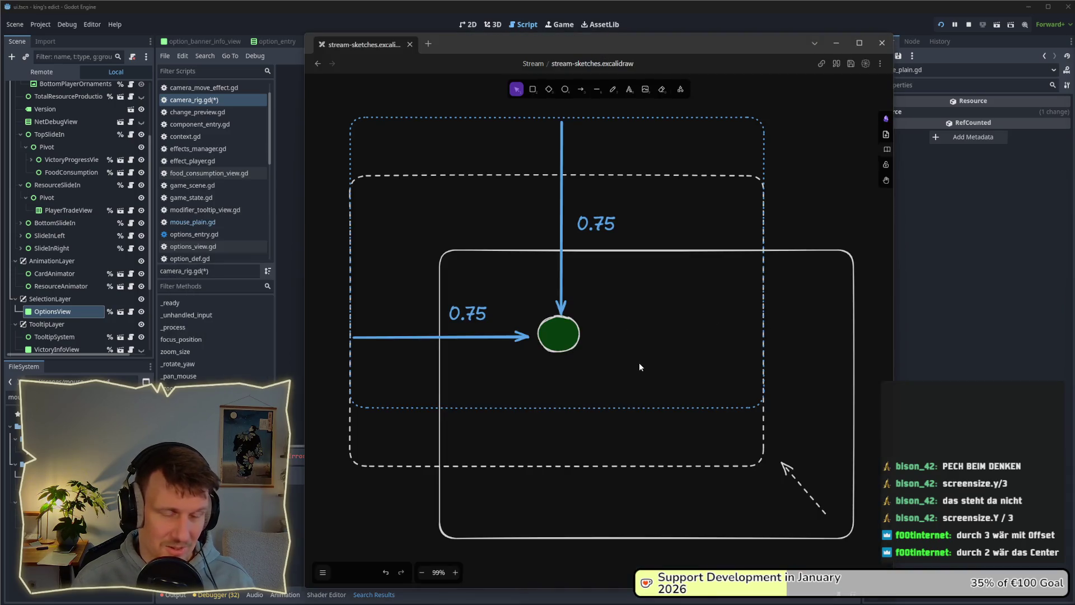
Draw a small blue circle inside the white rectangle, sized and placed below circle A.
left_click_drag(640, 367, 584, 280)
left_click(593, 175)
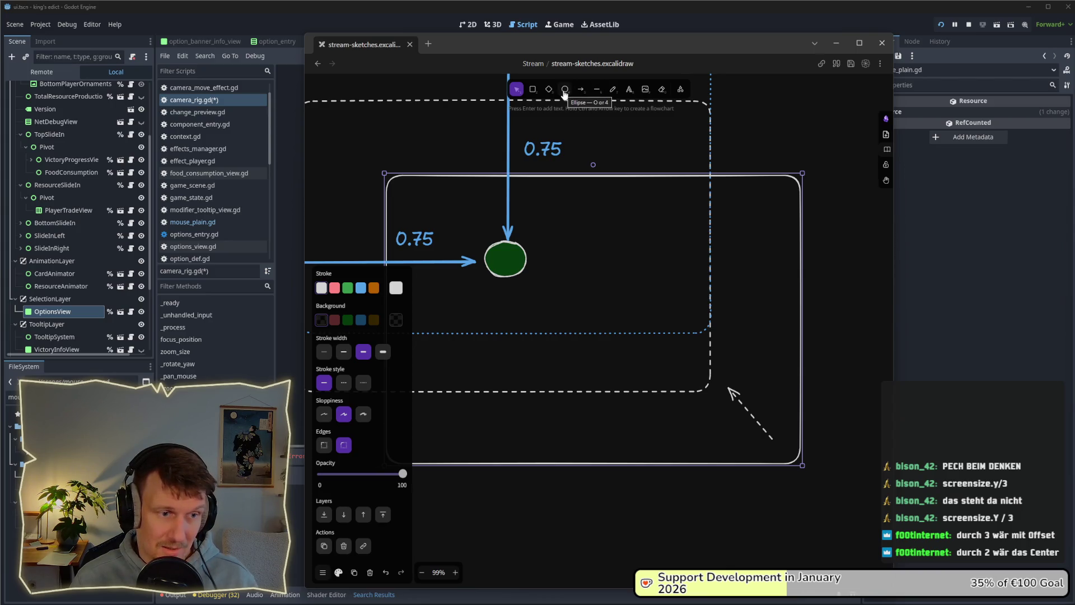
left_click(565, 89)
left_click_drag(592, 376, 641, 428)
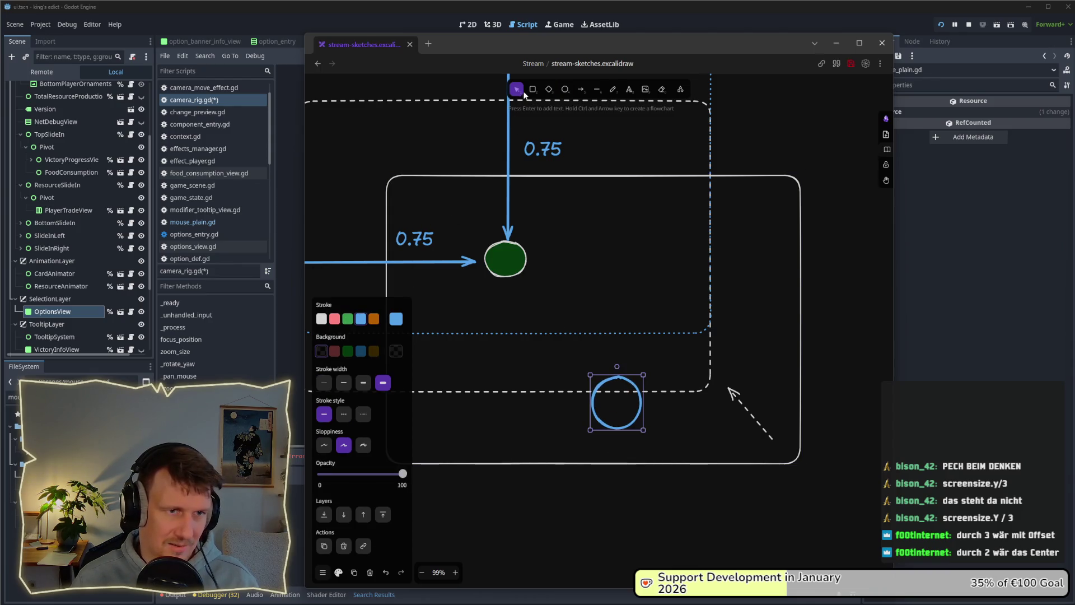
left_click_drag(614, 386, 590, 379)
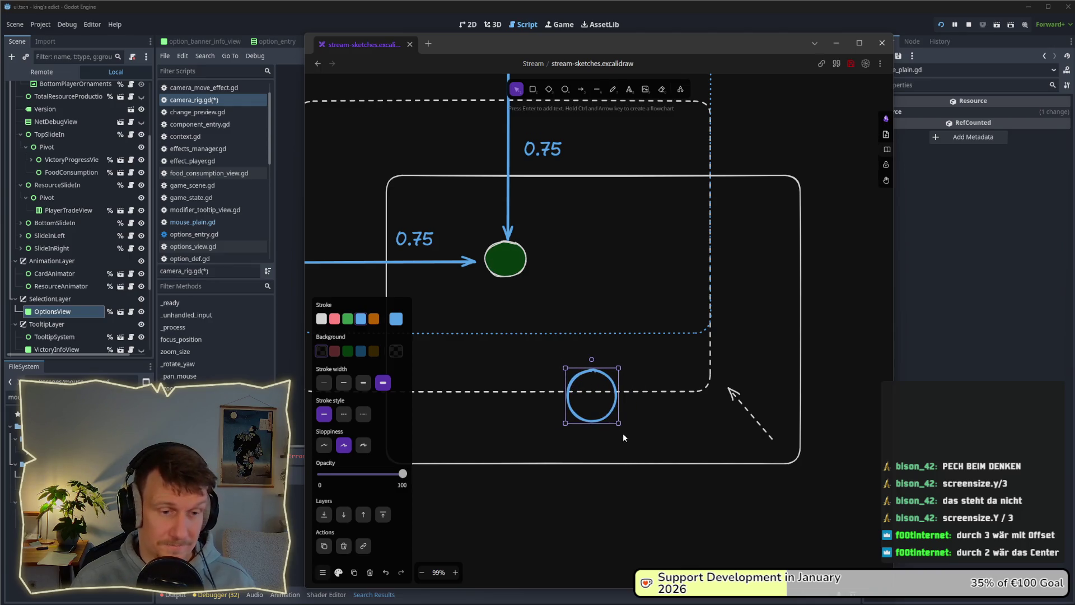
left_click_drag(609, 417, 608, 417)
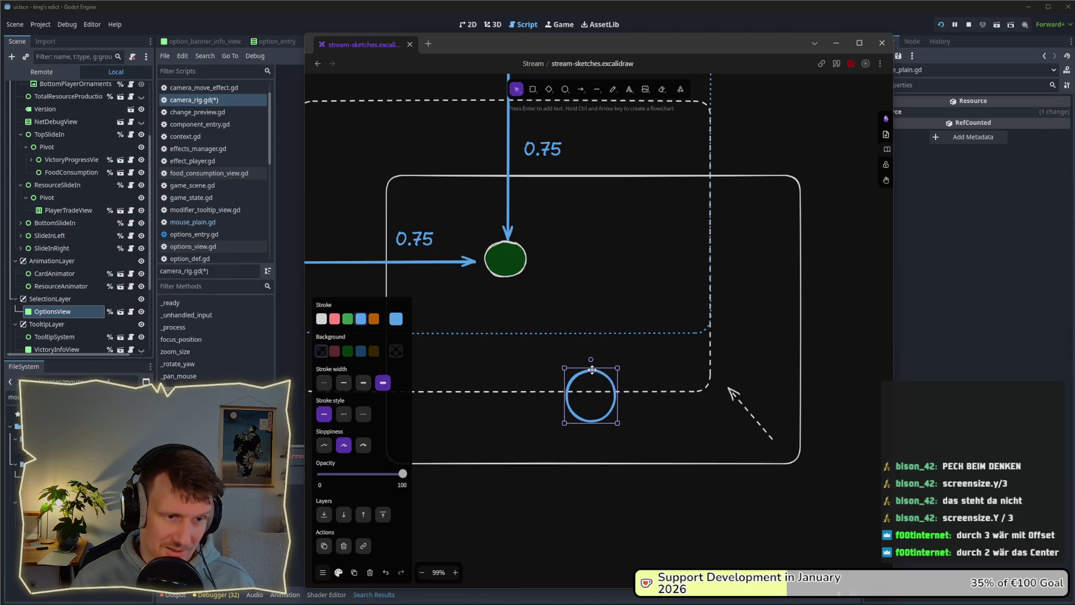
left_click_drag(591, 366, 591, 372)
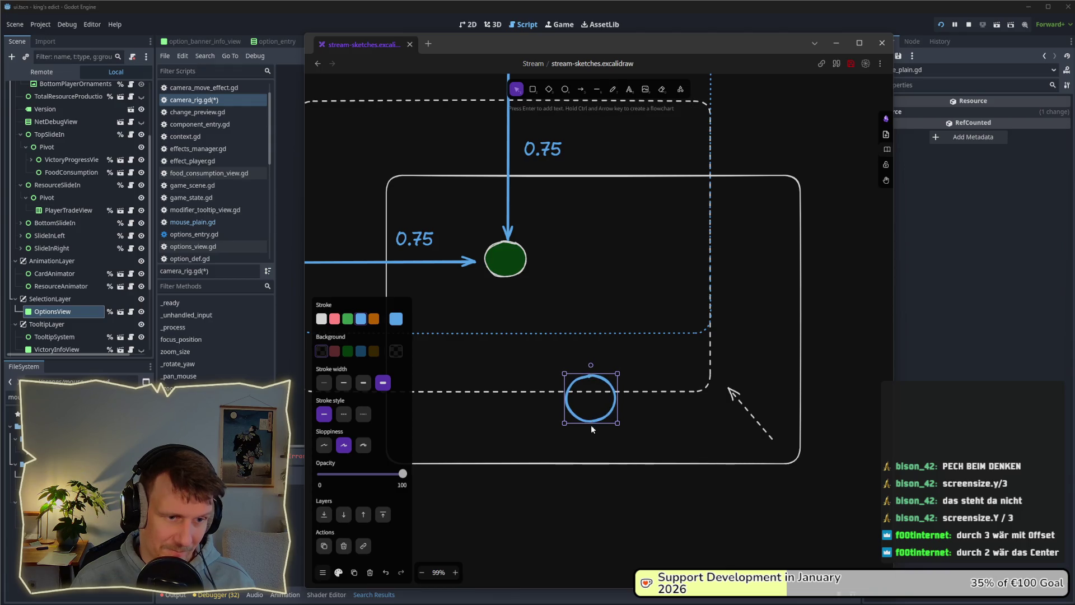
mouse_move(590, 423)
left_mouse_down()
mouse_move(602, 417)
mouse_move(597, 351)
left_mouse_up()
left_click(616, 501)
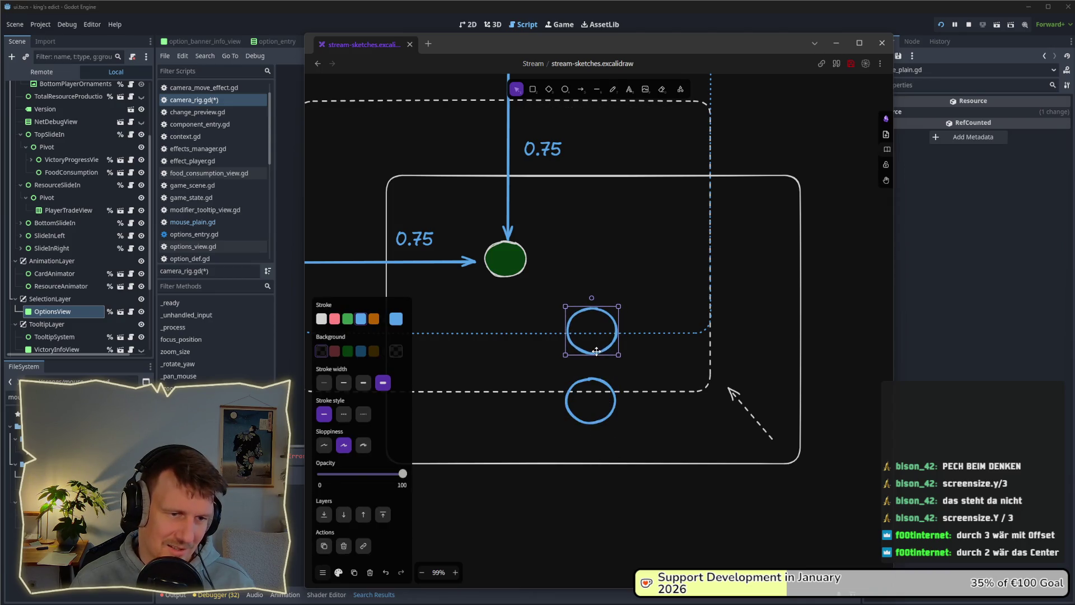
Give the copied circle a white outline and label it with an uppercase 'A'.
left_click(322, 318)
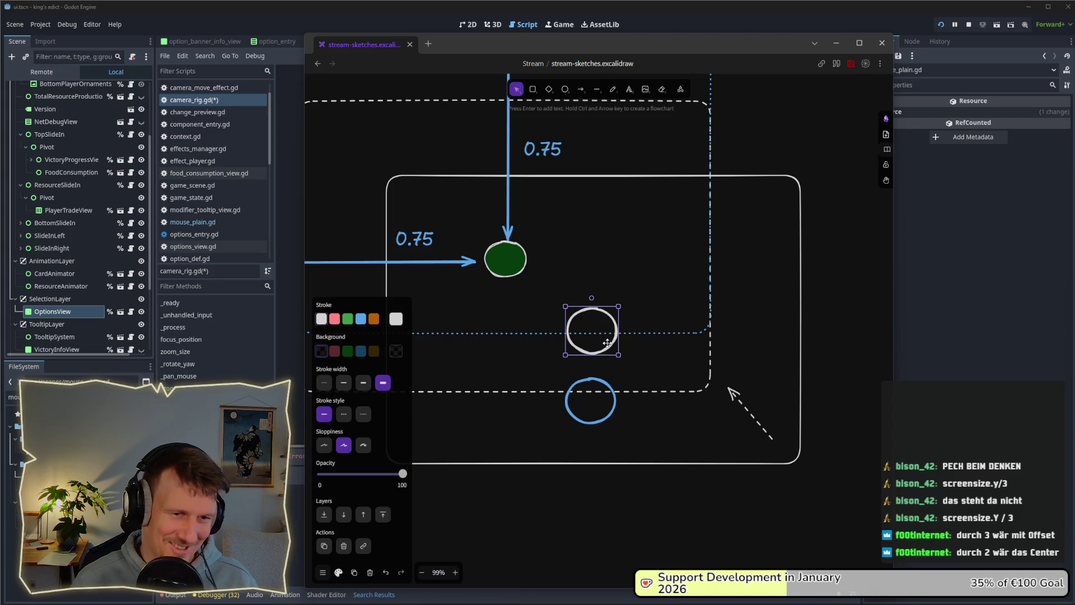
left_click(623, 325)
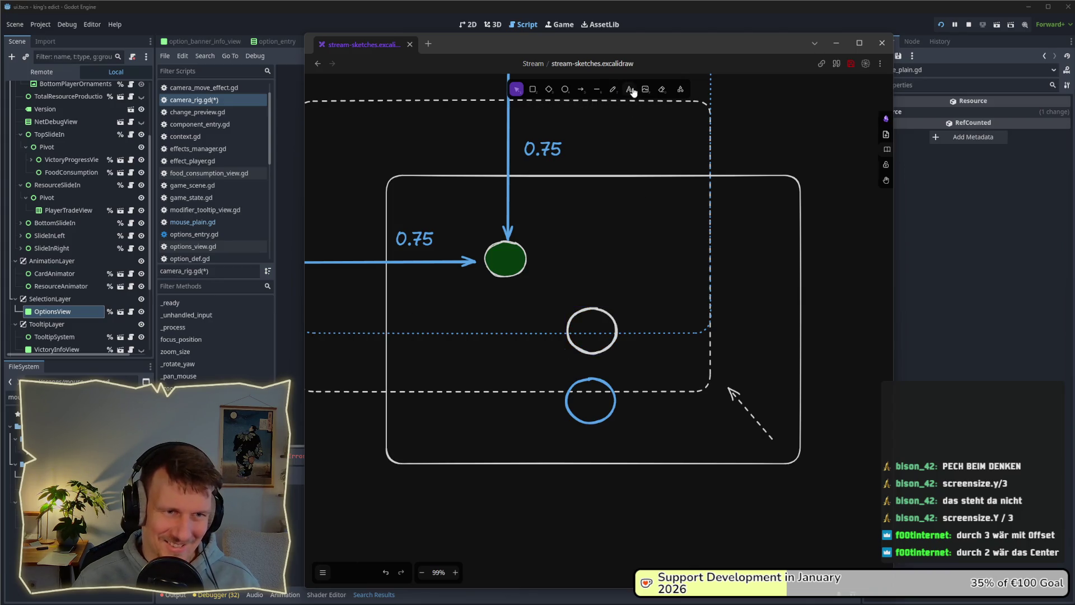
left_click(629, 90)
left_click(624, 316)
type("a")
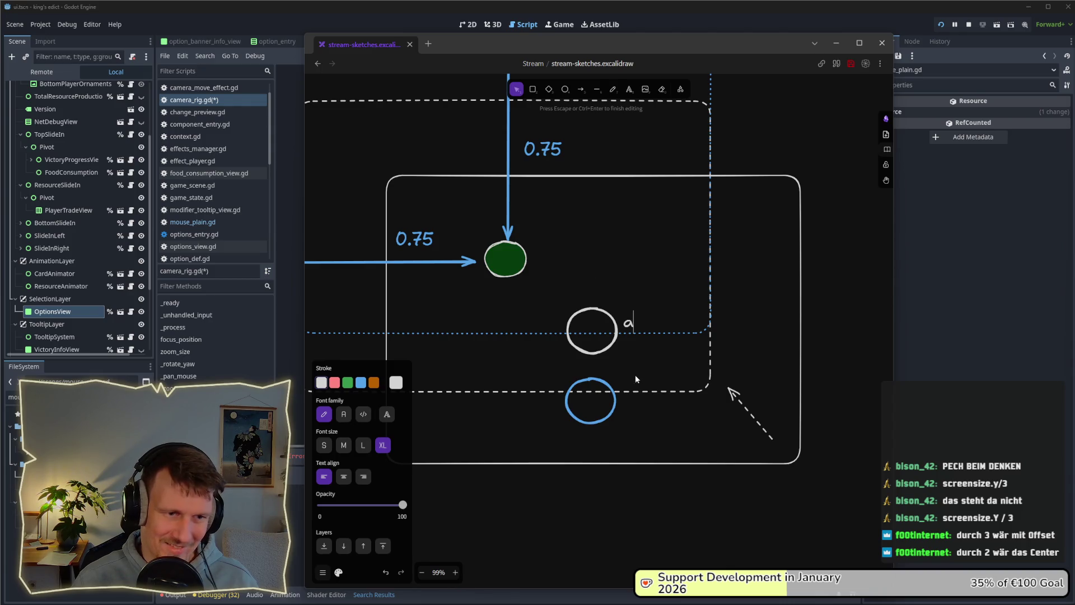
key("BackSpace")
type("A")
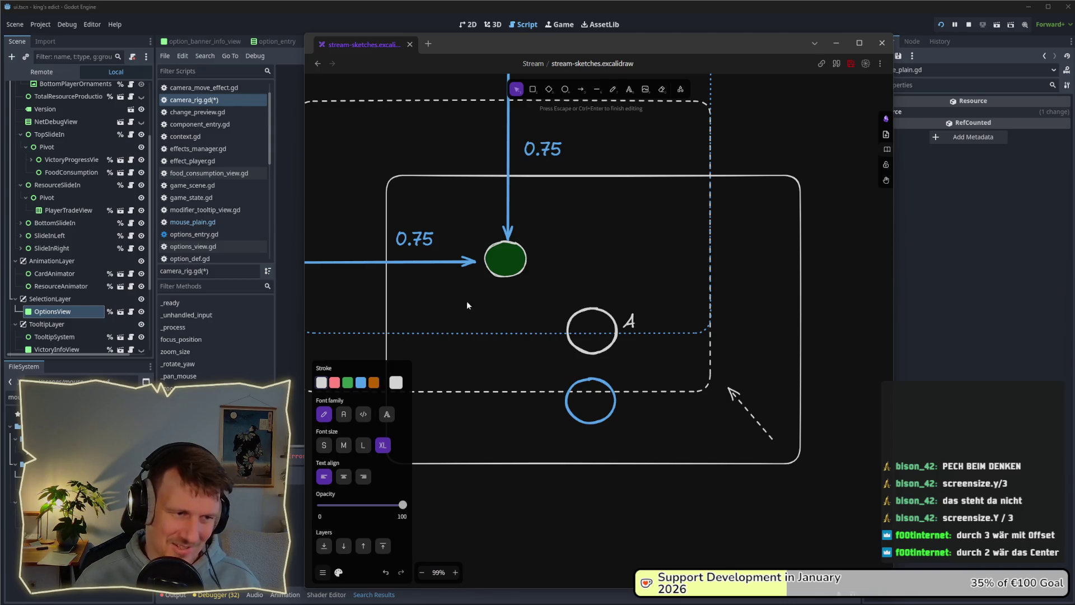
left_click(638, 368)
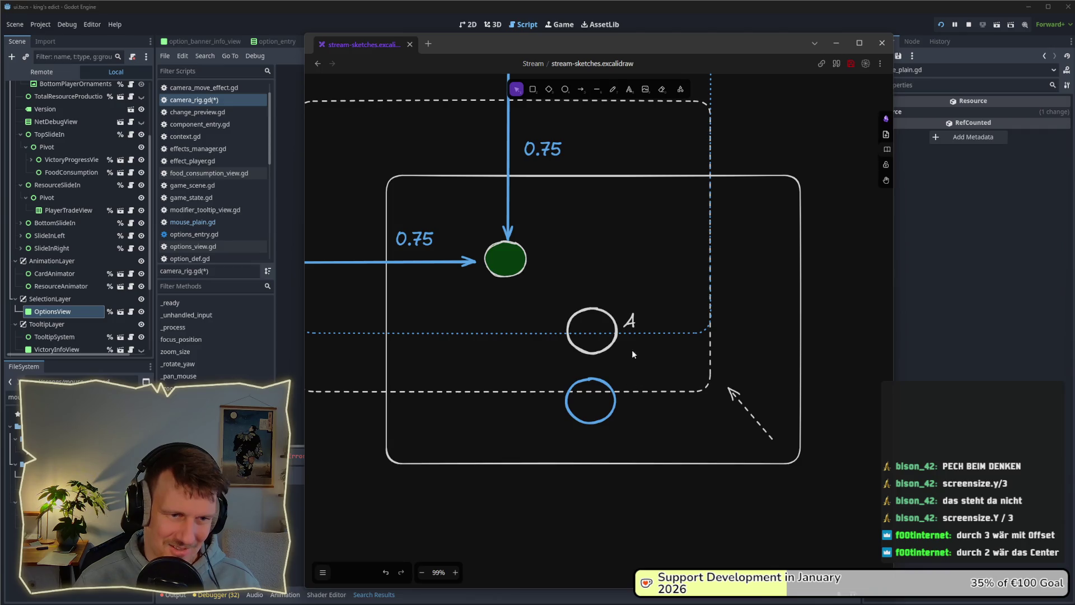
Label the blue circle A', removing the stray # character.
double_click(626, 391)
type("A")
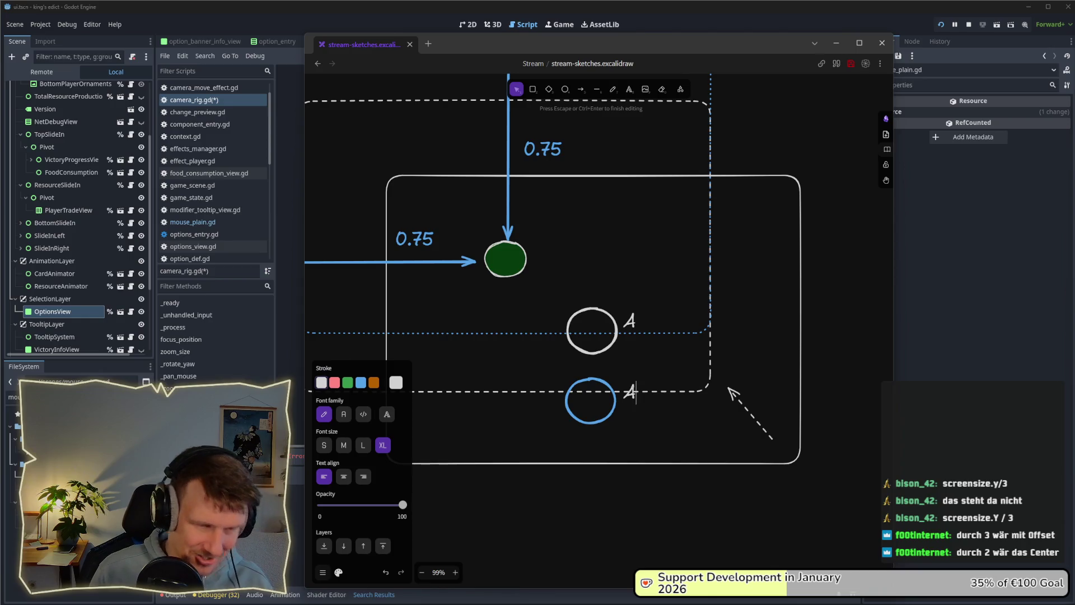
type("#")
key("BackSpace")
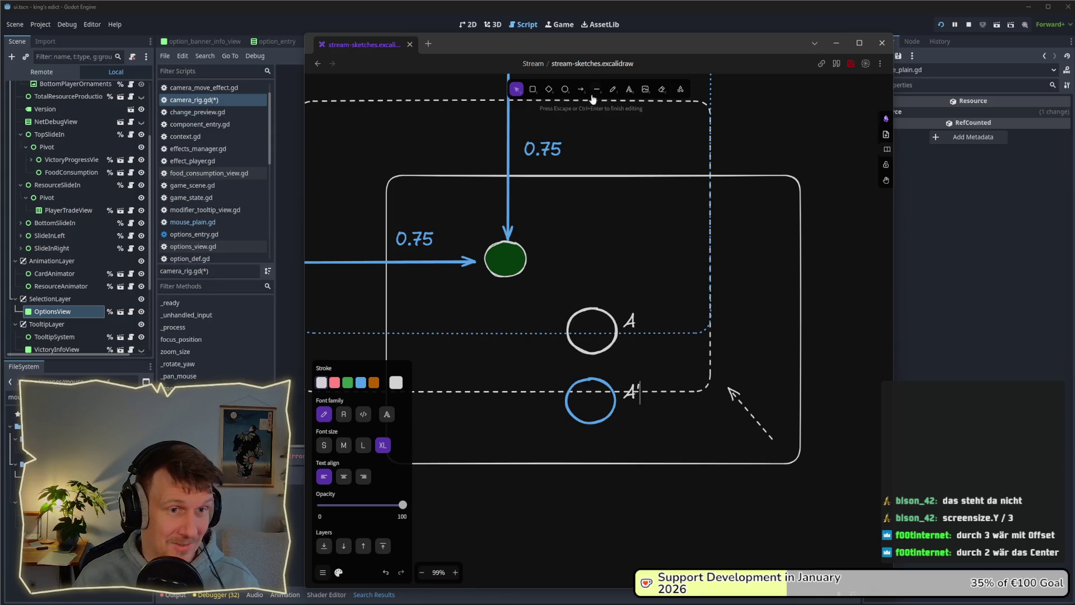
left_click(627, 91)
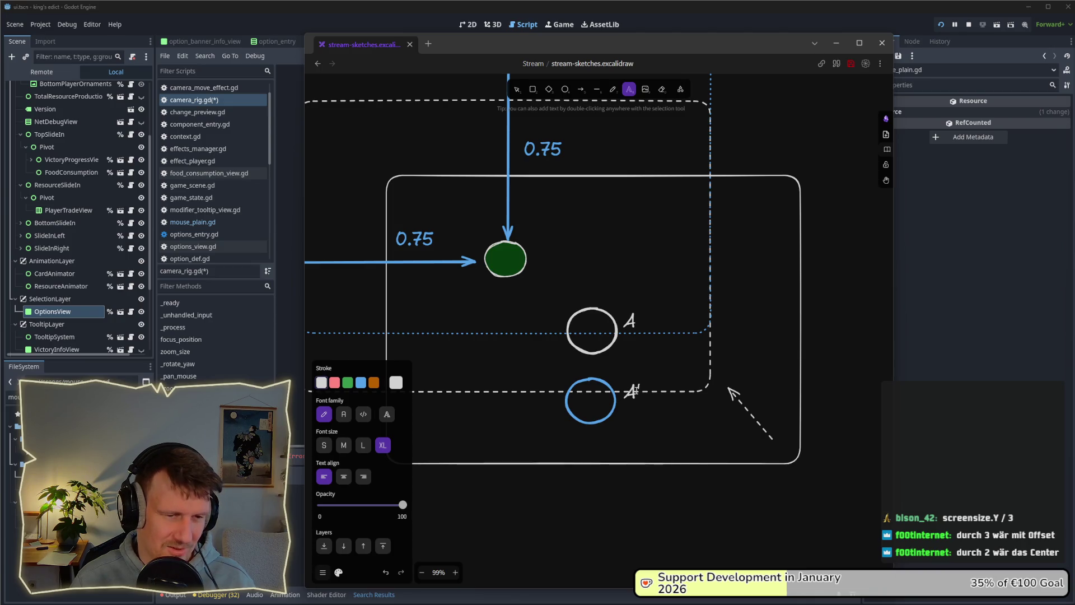
double_click(633, 392)
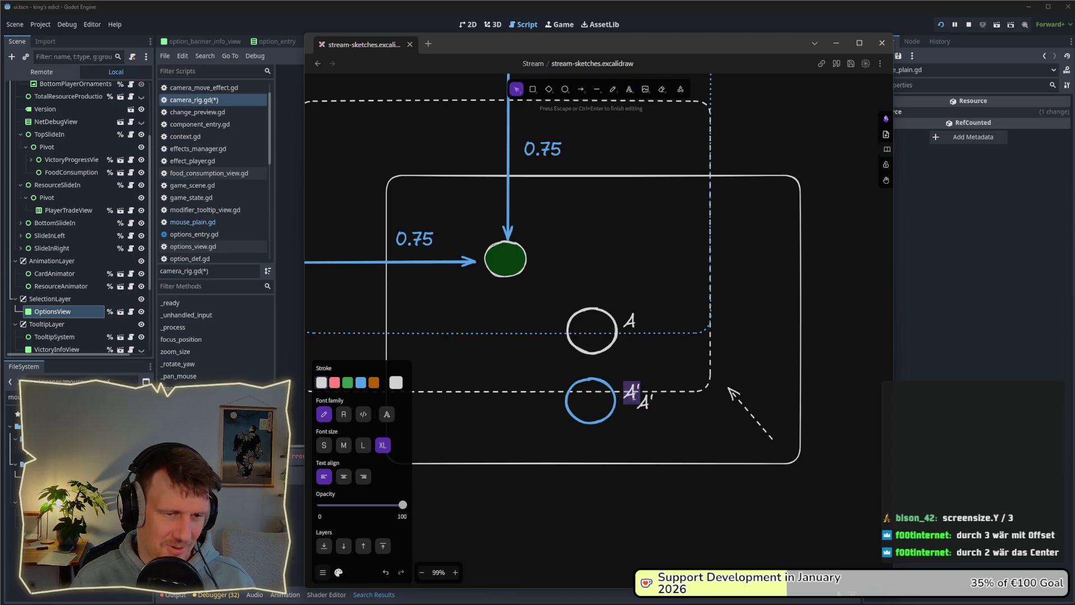
left_click(653, 421)
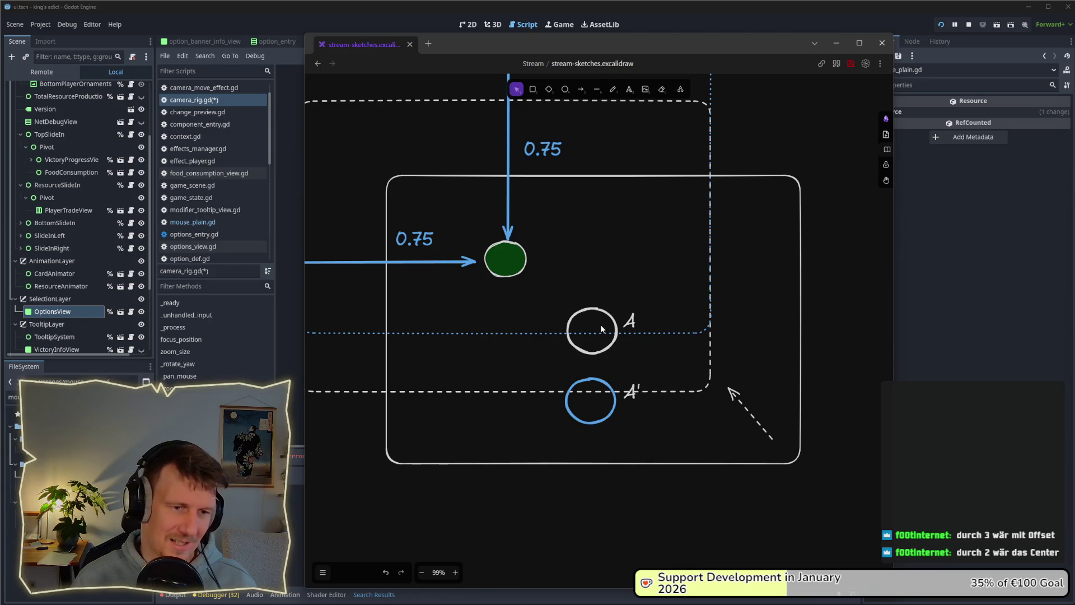
left_click(581, 89)
Draw an arrow from A down to A' and a green-outlined circle above the green dot.
mouse_move(590, 333)
left_mouse_down()
mouse_move(591, 391)
mouse_move(509, 224)
mouse_move(658, 240)
mouse_move(637, 311)
left_mouse_up()
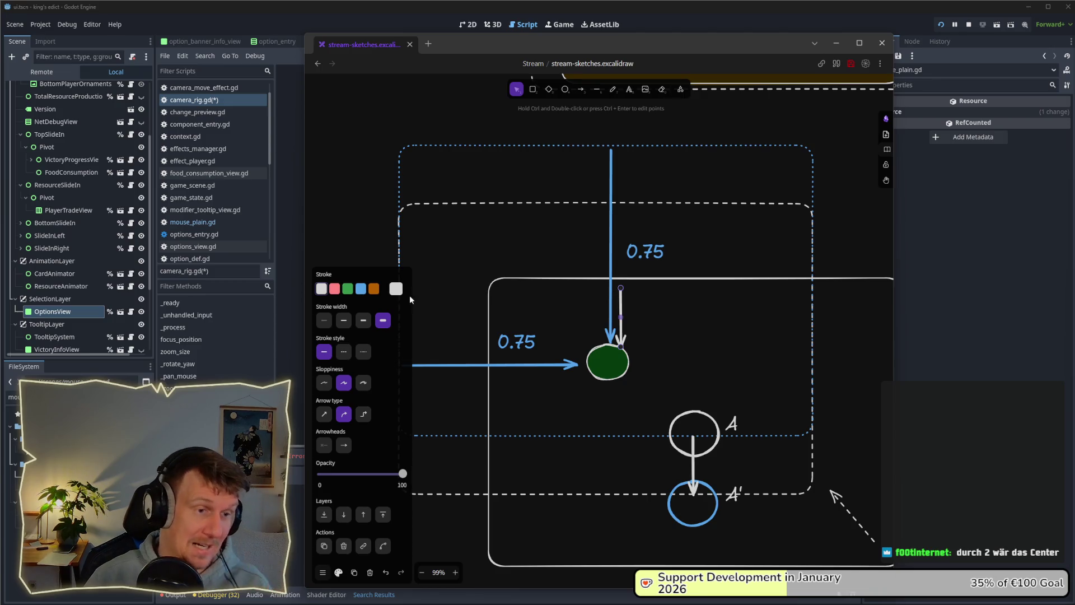
left_click(564, 89)
left_click_drag(579, 257, 631, 299)
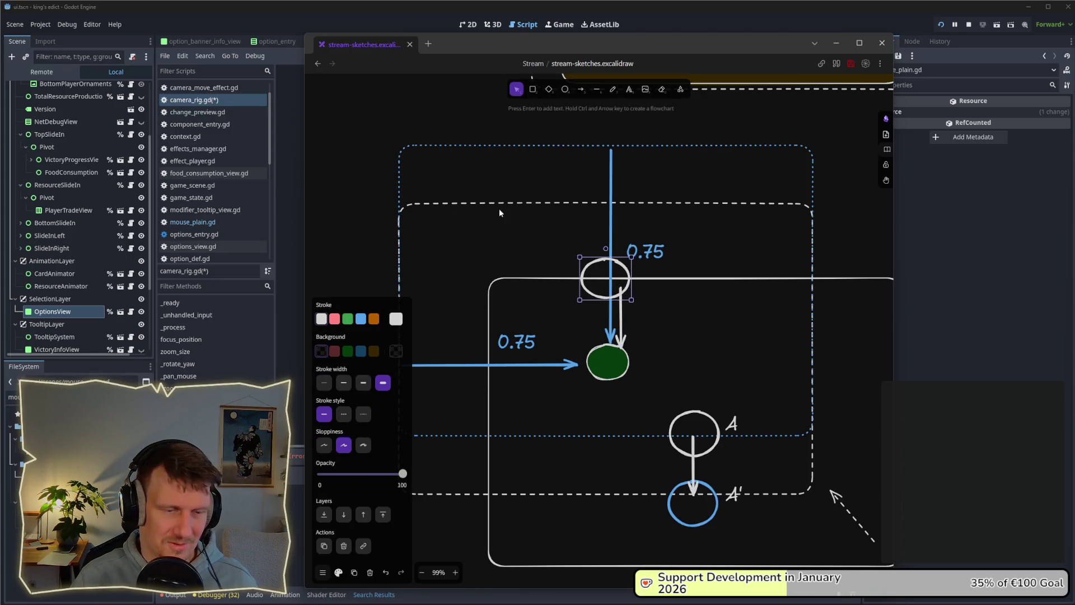
left_click(351, 319)
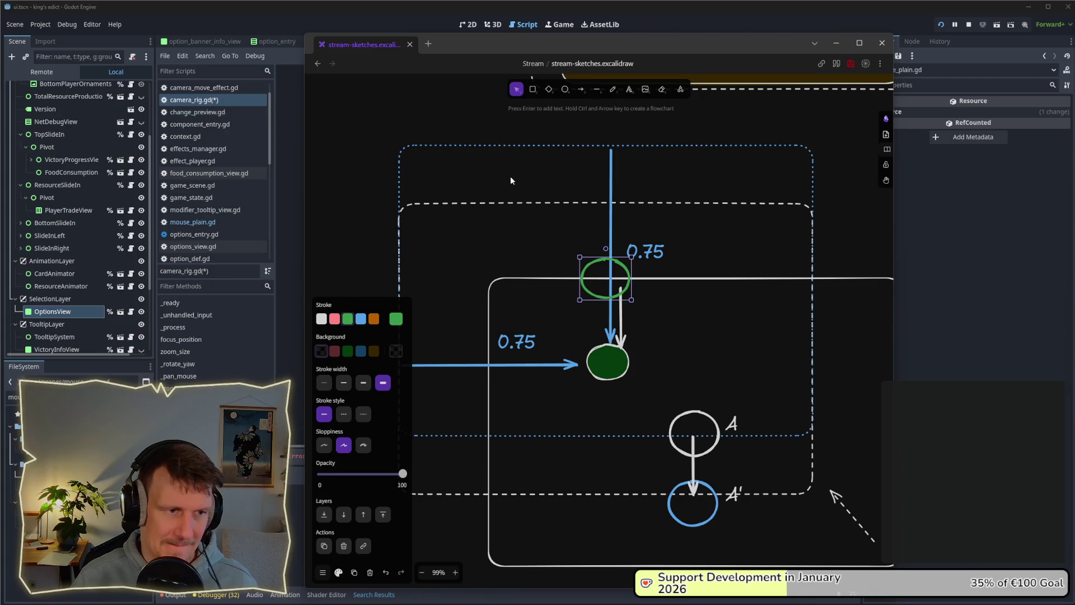
Label the green circle 'B' and nudge the label up beside it.
left_click(629, 90)
left_click(637, 299)
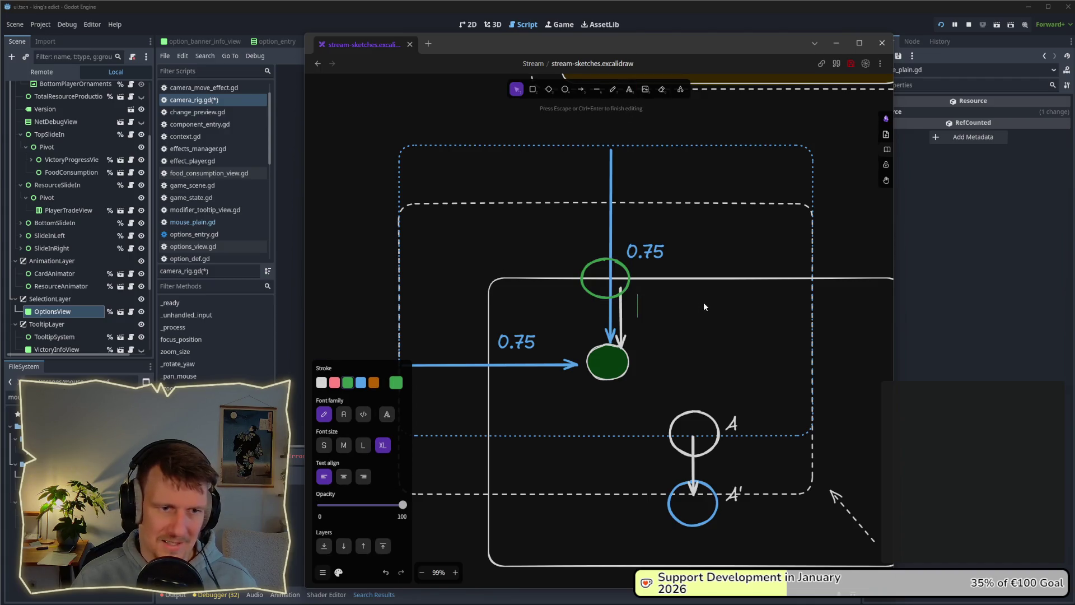
type("B")
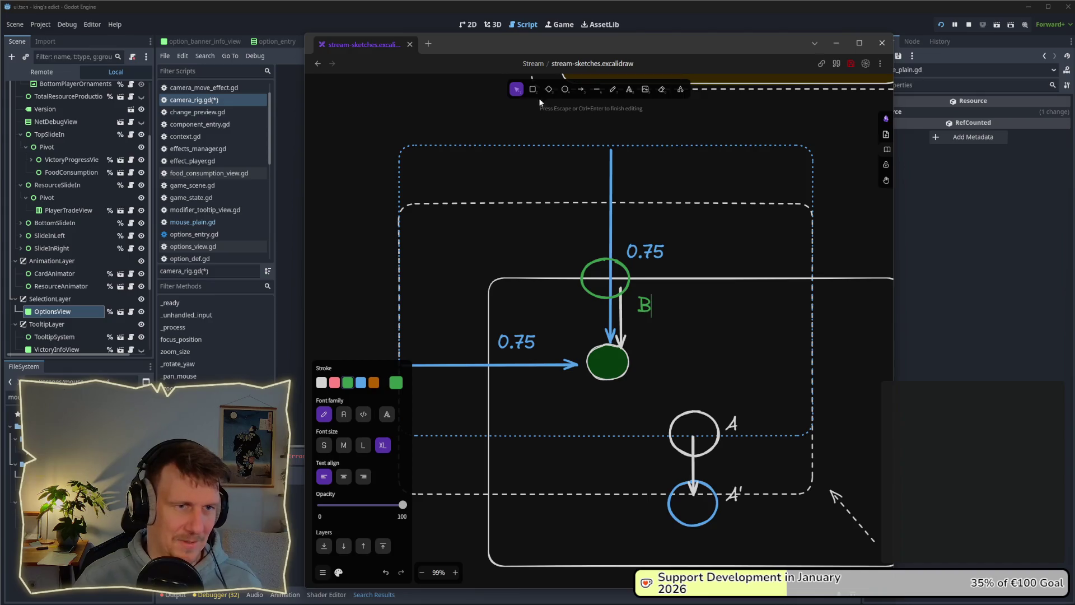
double_click(643, 309)
left_click(690, 329)
left_click_drag(644, 305, 638, 298)
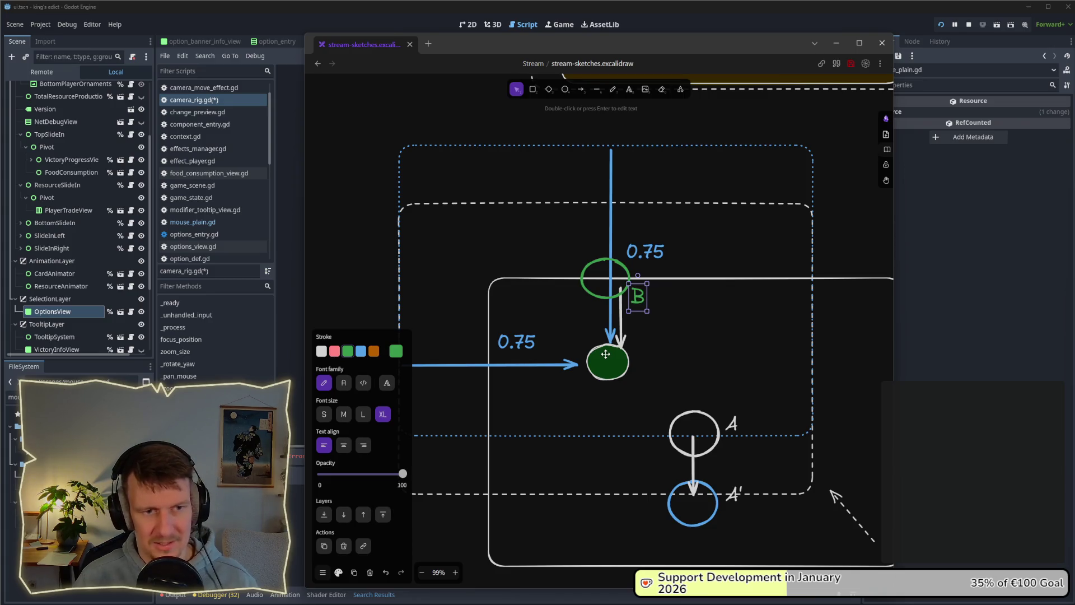
Draw a downward arrow right of B and annotate it "A' - A" using copied labels.
key("a")
left_click_drag(648, 305, 648, 364)
left_click(732, 505)
left_click_drag(733, 505, 673, 327, "alt")
left_click_drag(739, 417, 711, 324, "alt")
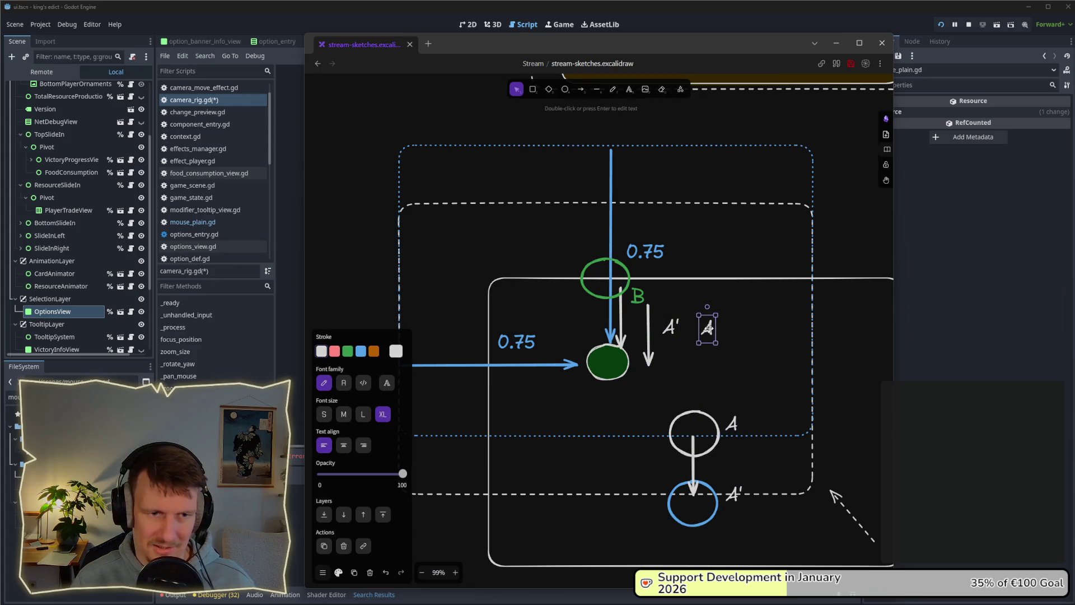
double_click(706, 328)
type("- A")
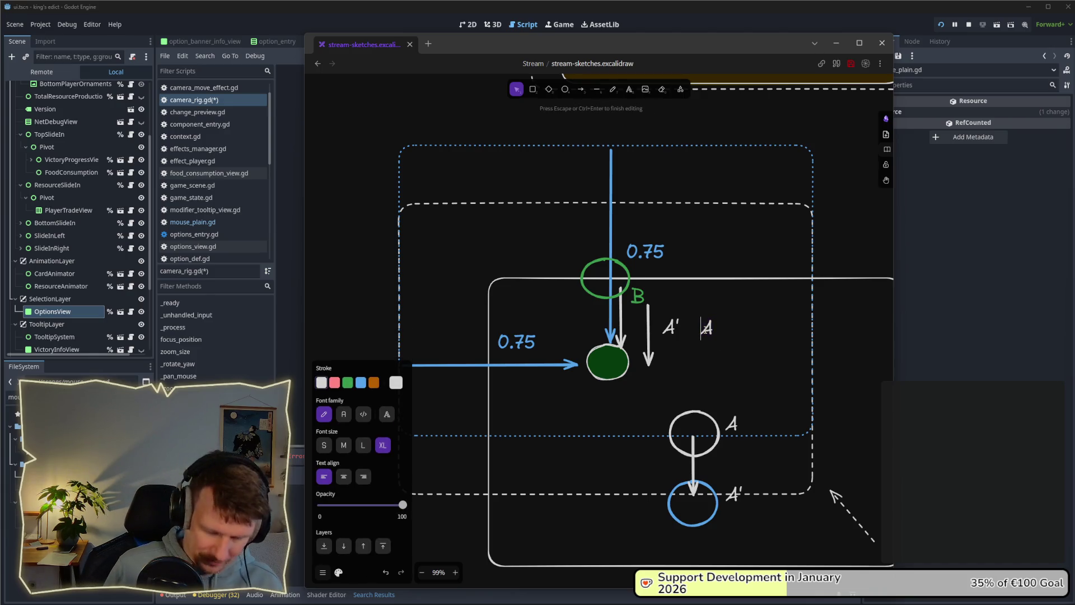
left_click(796, 357)
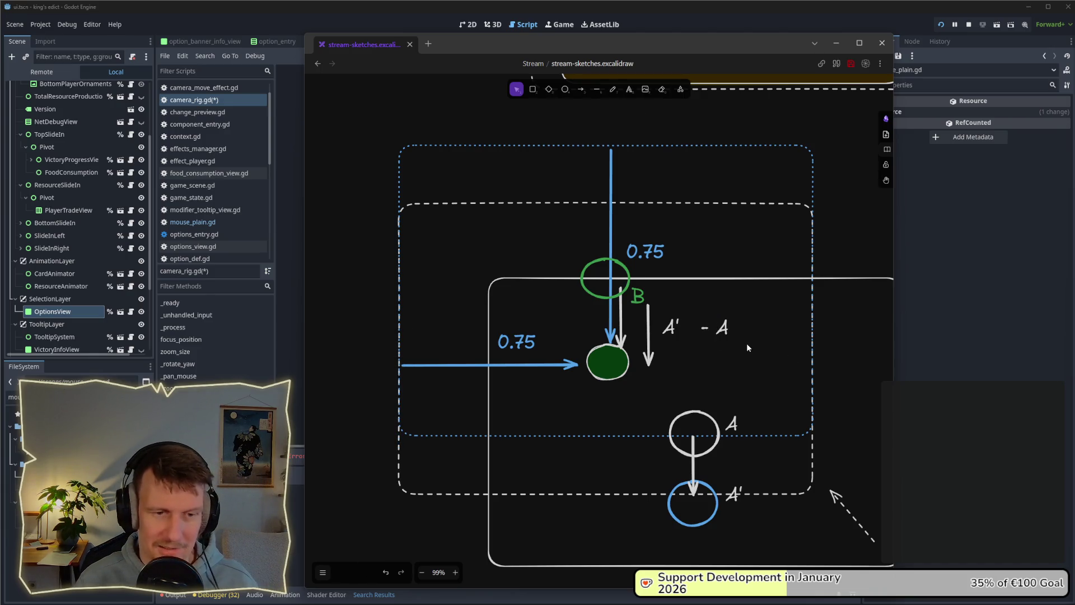
left_click(719, 327)
left_click_drag(719, 327, 704, 328)
left_click(766, 342)
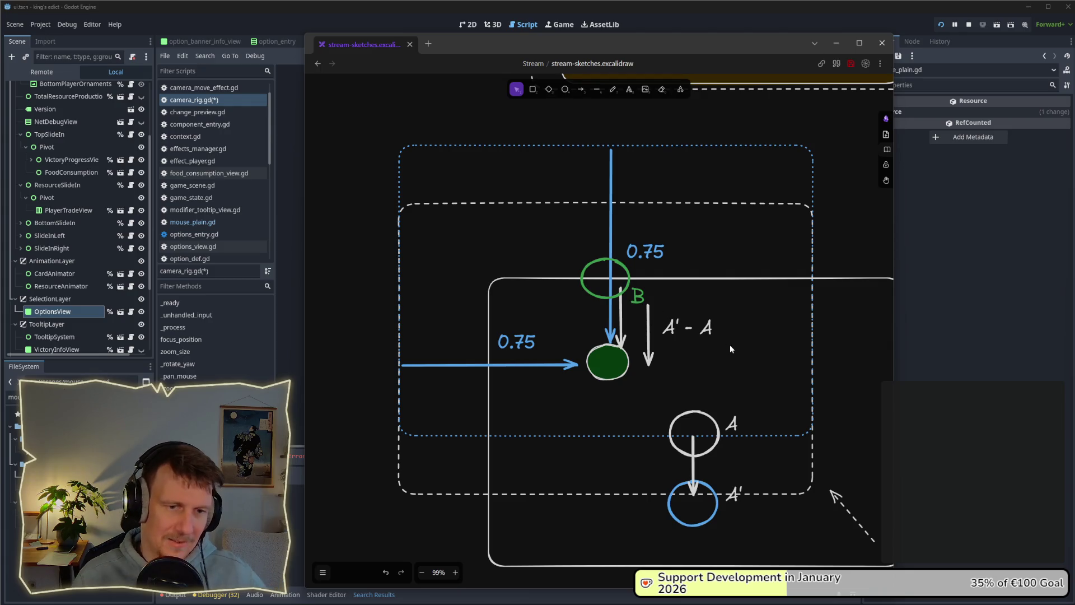
key("alt+Tab")
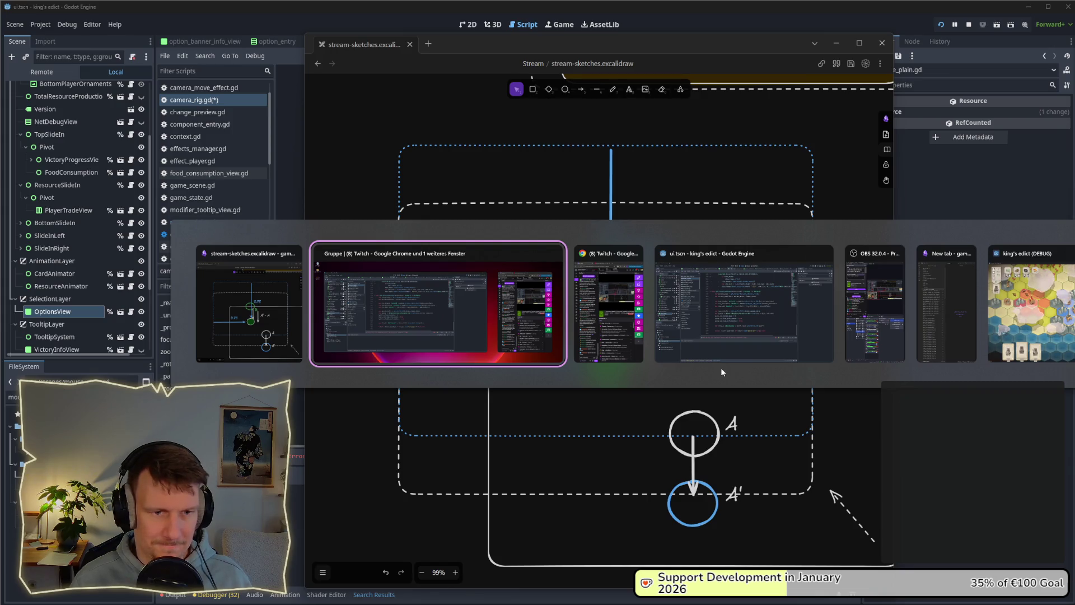
In camera_rig.gd, clear the focus + offset line and type 'var old_center' on line 97.
left_click(720, 367)
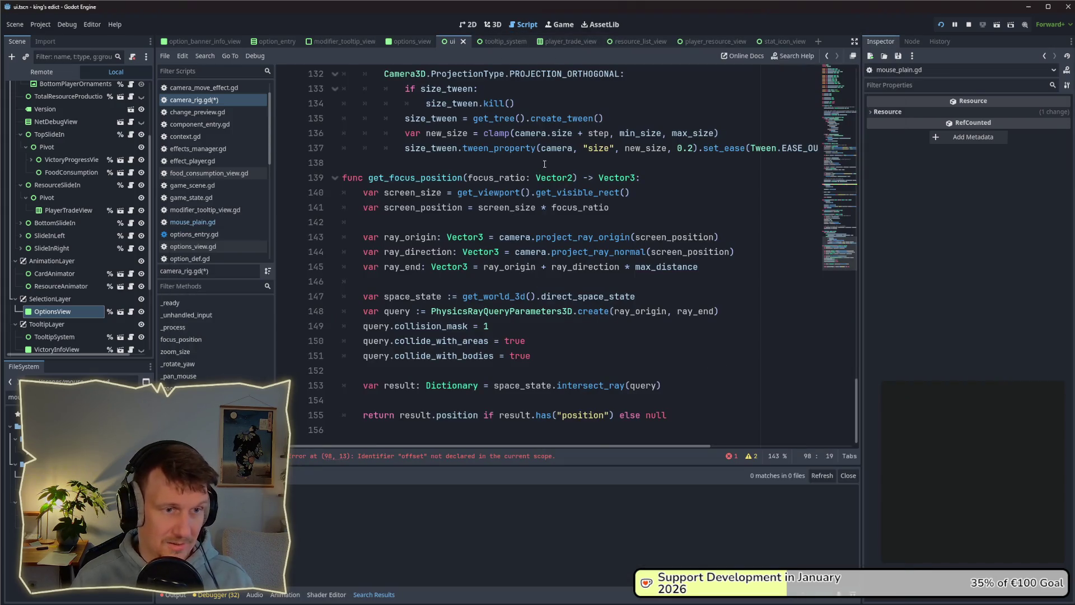
scroll(545, 163, "up", 8)
scroll(531, 198, "up", 6)
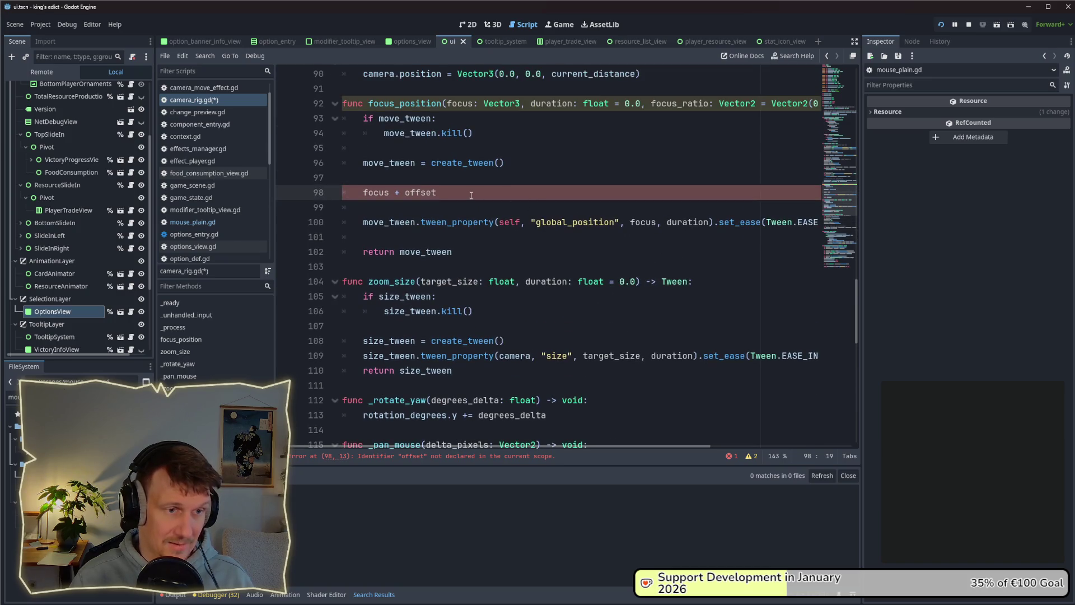
key("ctrl+BackSpace")
key("ctrl+BackSpace")
key("ctrl+BackSpace")
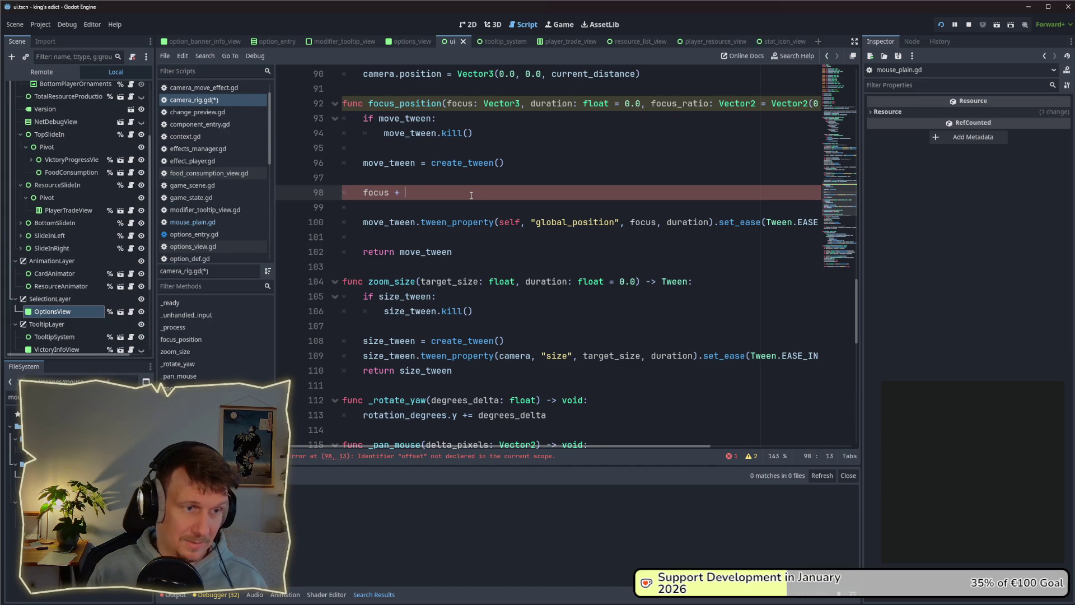
key("Up")
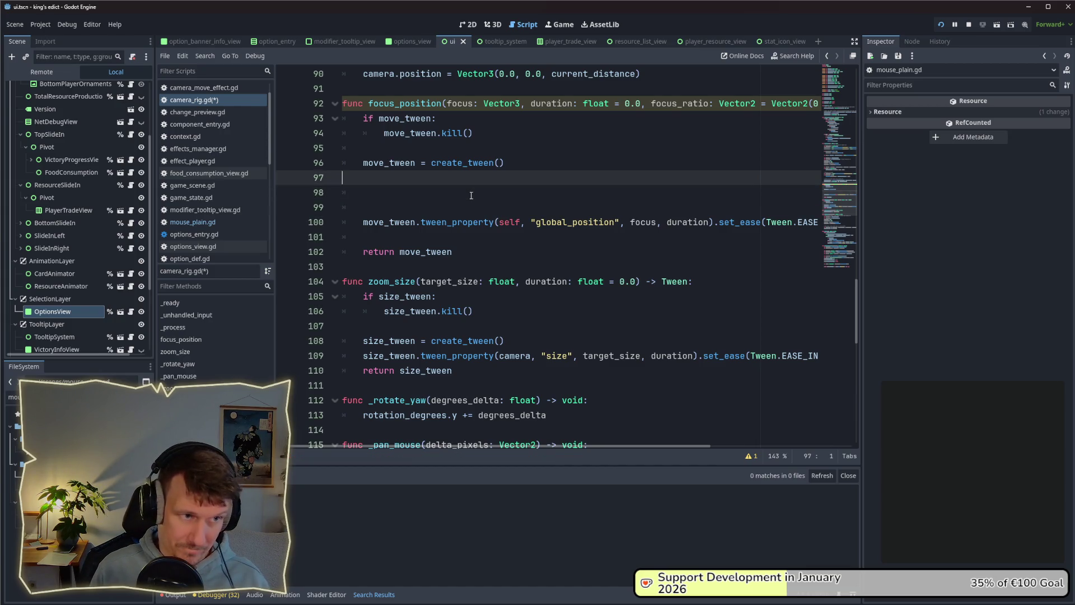
type("var ")
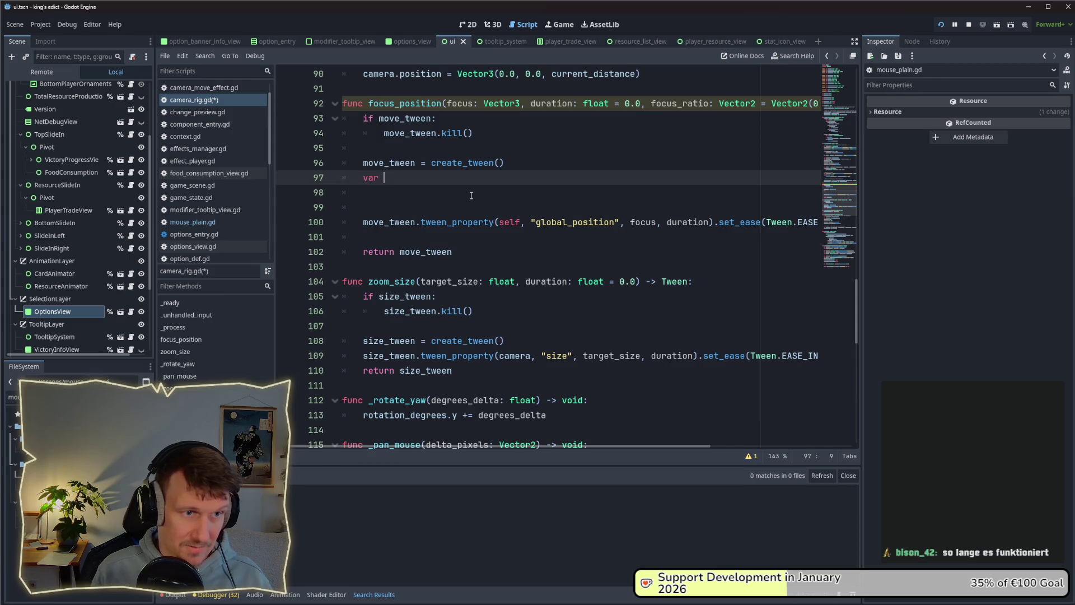
type("olcent")
key("BackSpace")
key("BackSpace")
type("d_")
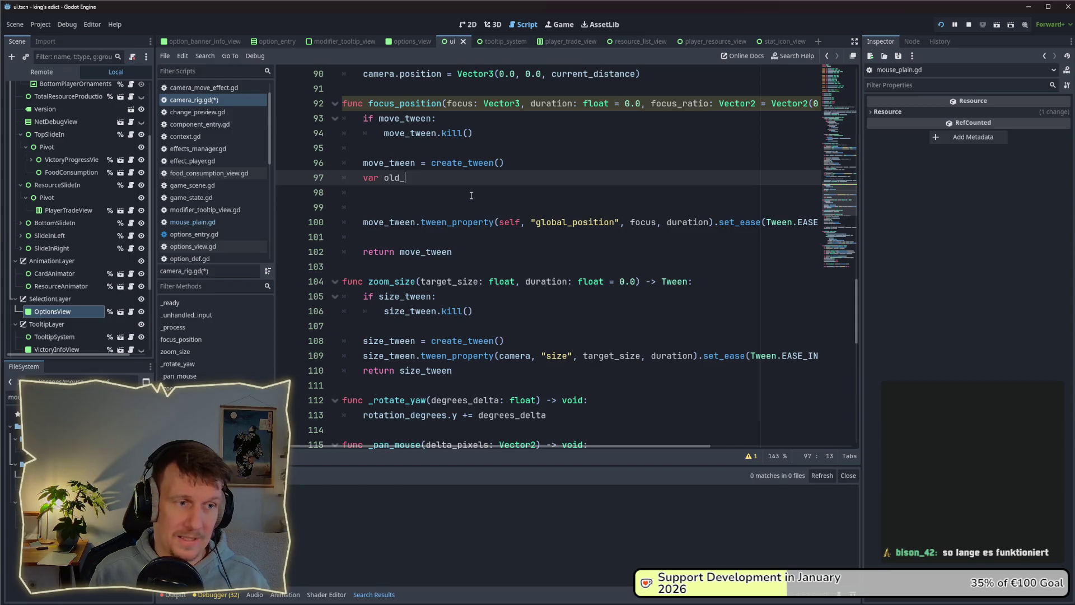
type("center =")
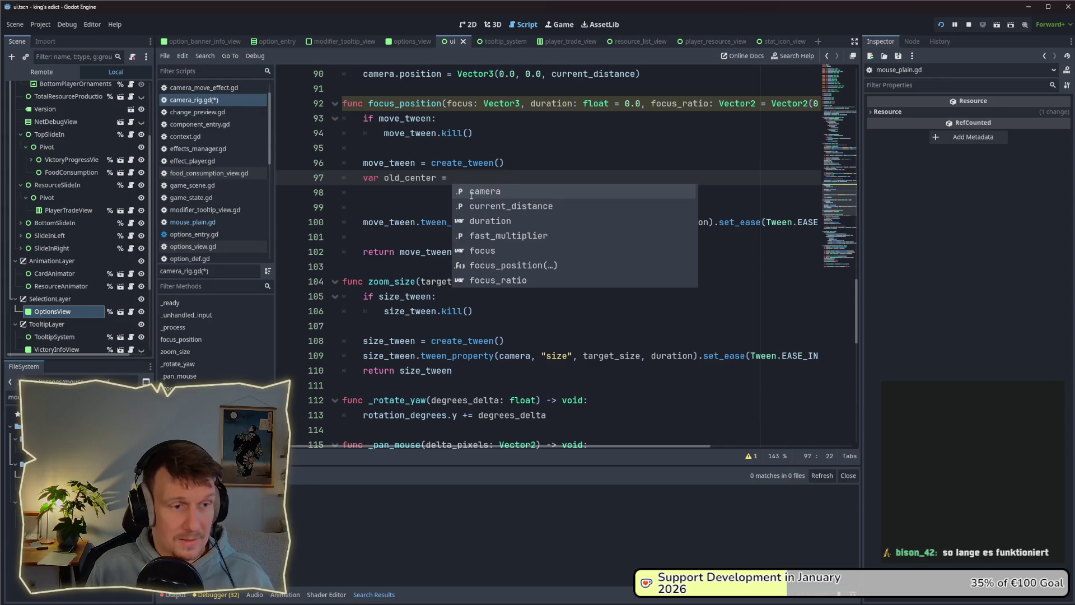
Copy the get_focus_position function name and put the caret after old_center =.
scroll(473, 201, "down", 8)
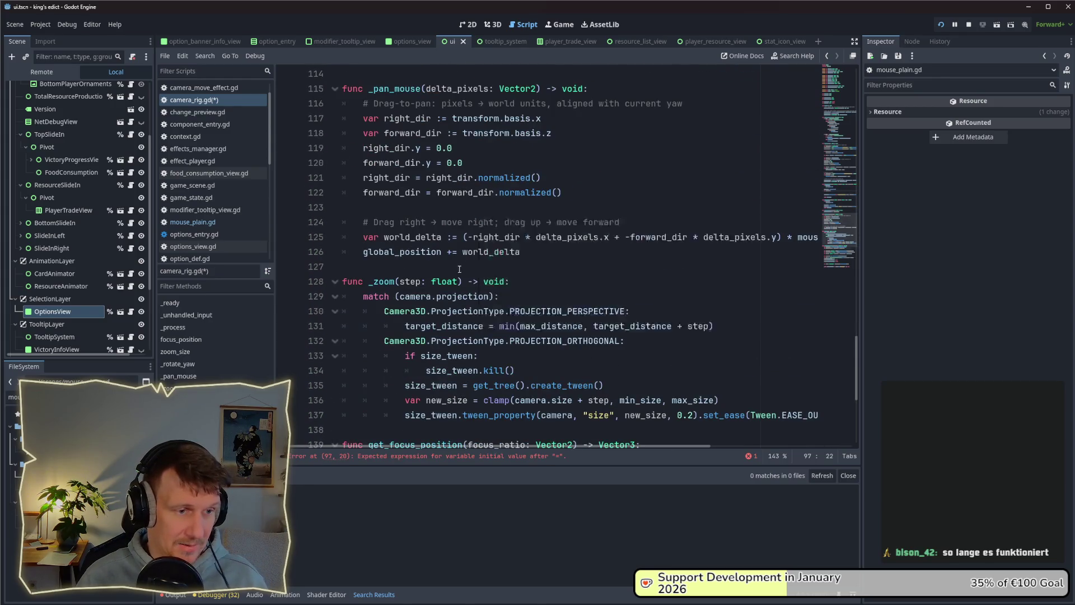
scroll(475, 215, "down", 4)
double_click(452, 266)
key("ctrl+c")
scroll(475, 224, "up", 11)
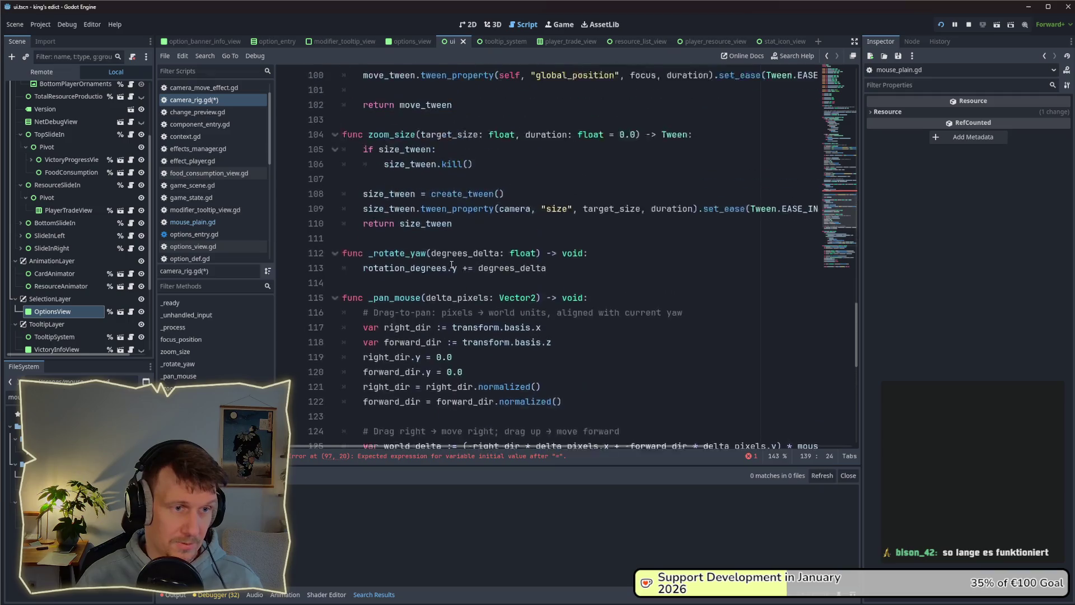
left_click(467, 133)
Complete line 97 as old_center = get_focus_position(0.5, 0.5).
key("ctrl+v")
type("()")
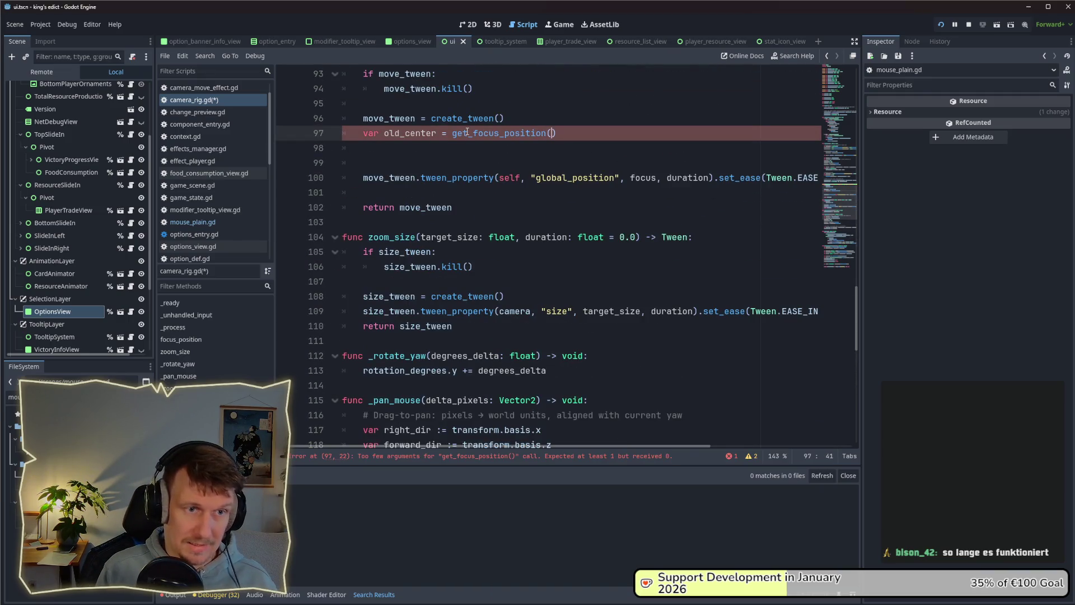
scroll(466, 133, "up", 2)
type("0.5")
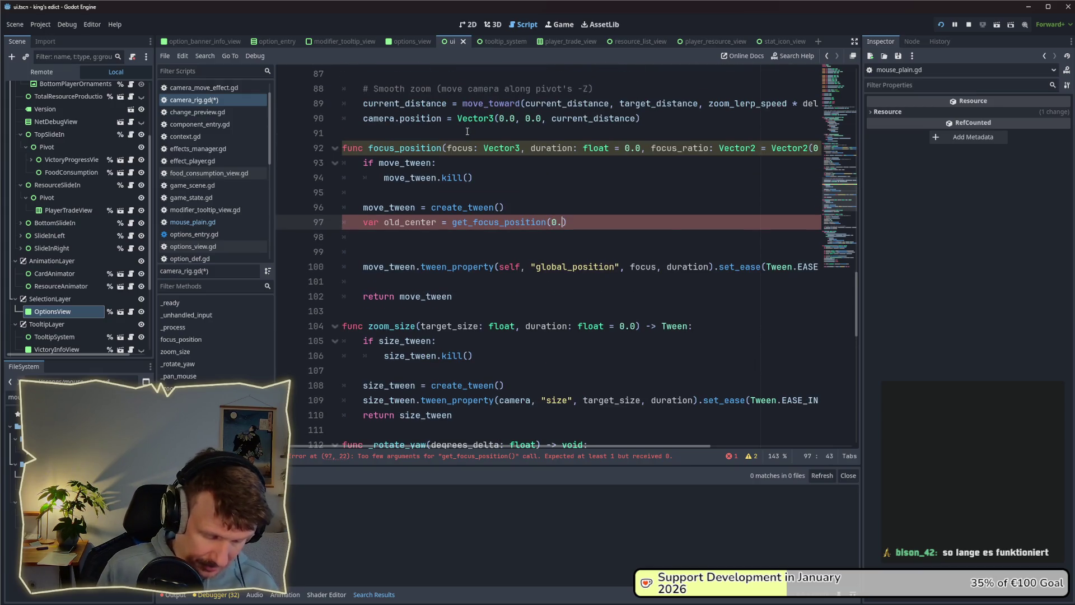
type(", 0.5")
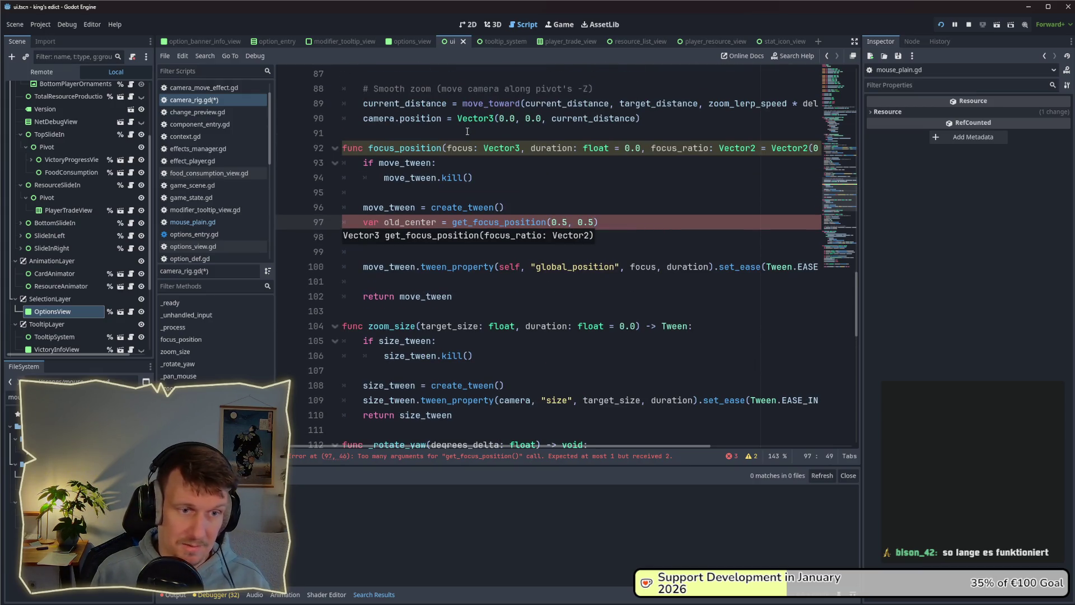
left_click(663, 216)
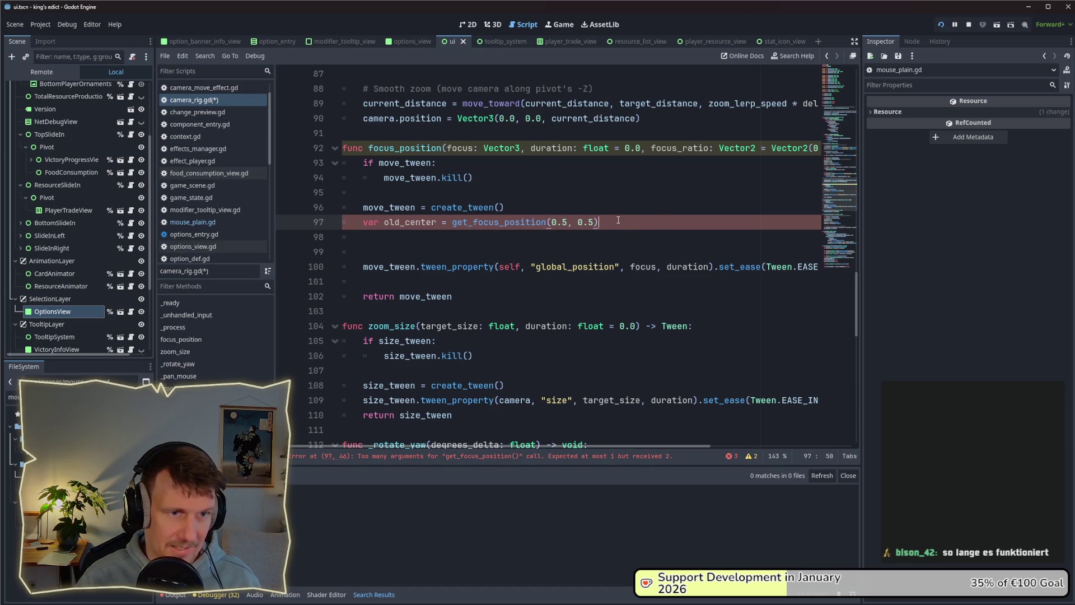
Duplicate it as old_center_with_ration, passing focus_ratio instead of 0.5, 0.5.
key("ctrl+shift+d")
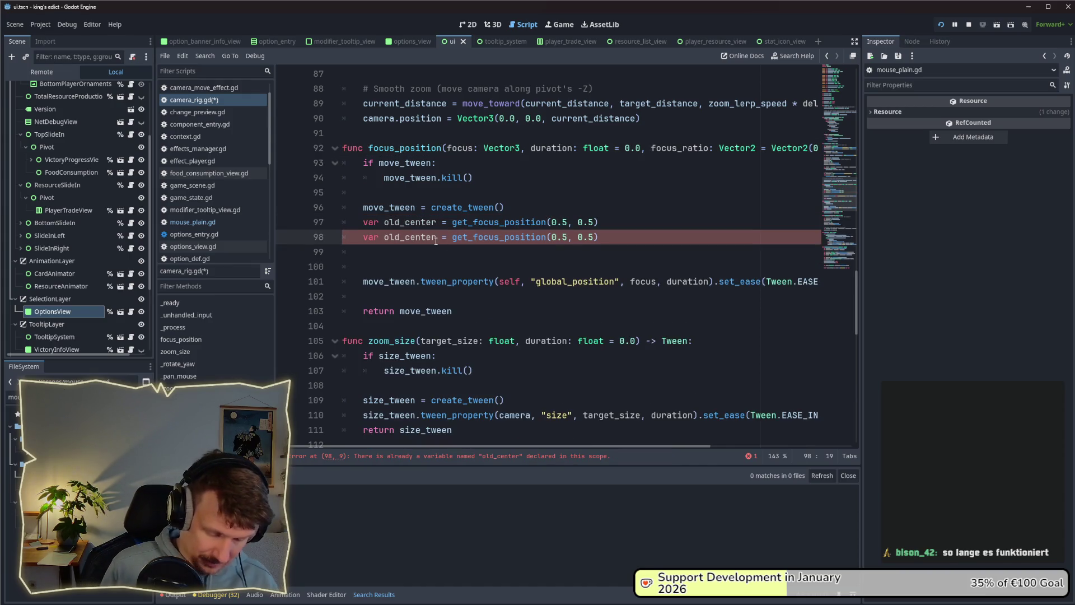
type("_m")
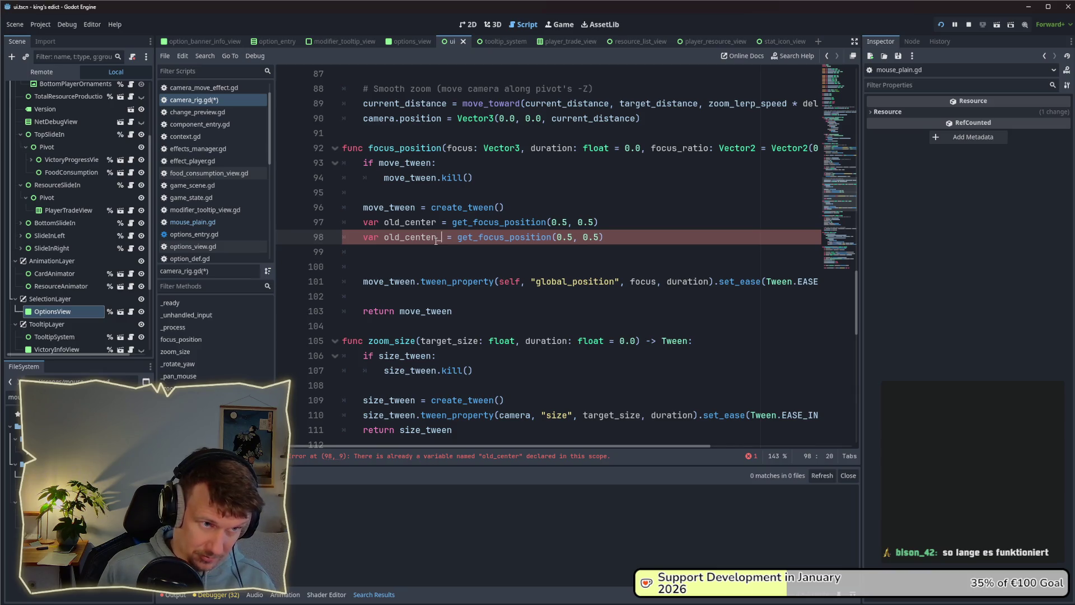
key("BackSpace")
type("with_ratio")
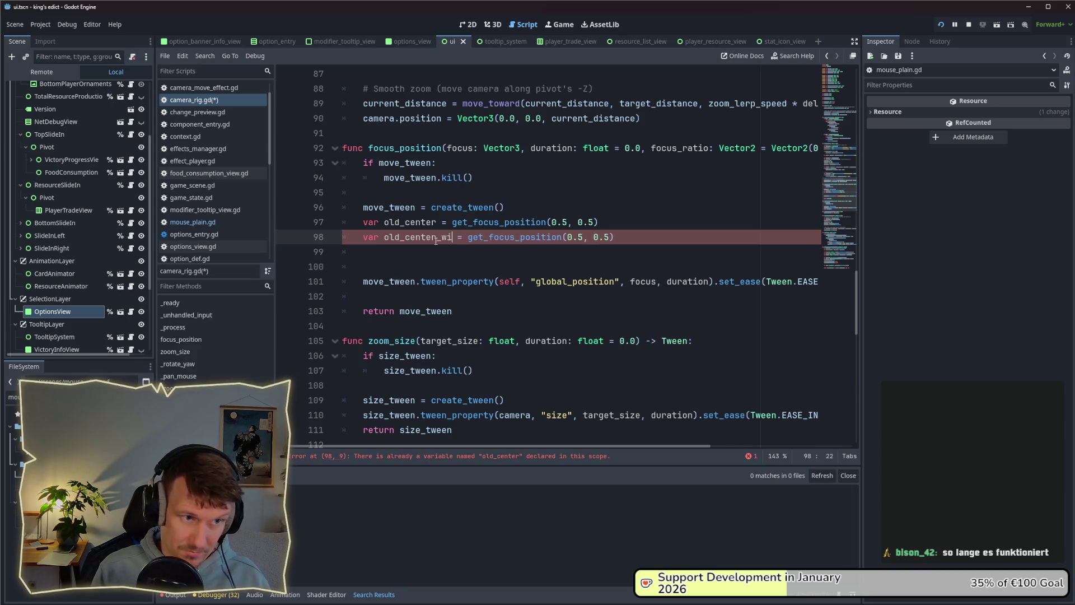
type("n")
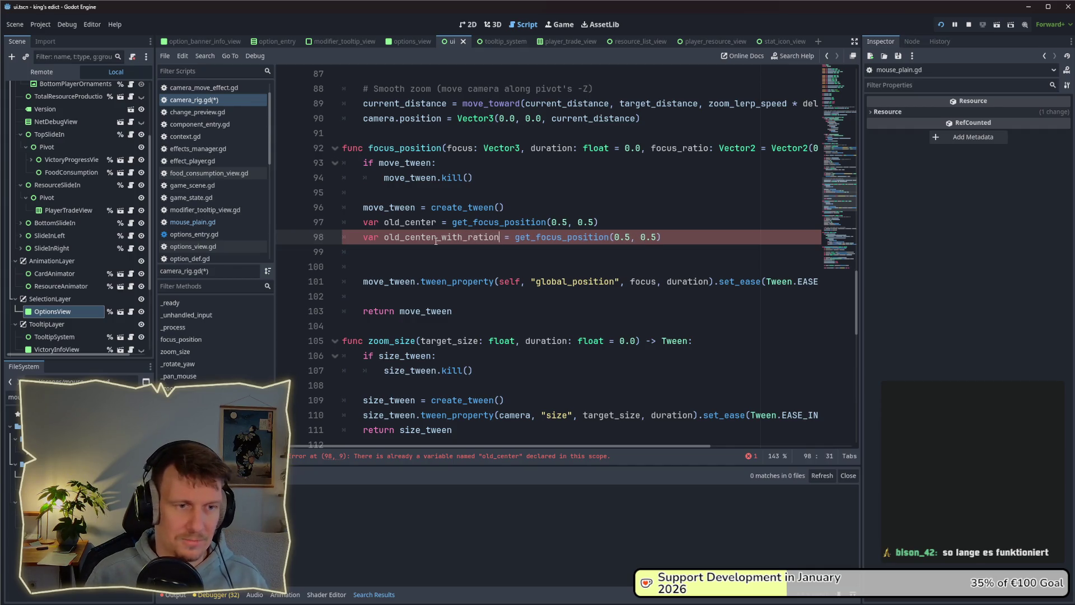
left_click_drag(658, 237, 615, 237)
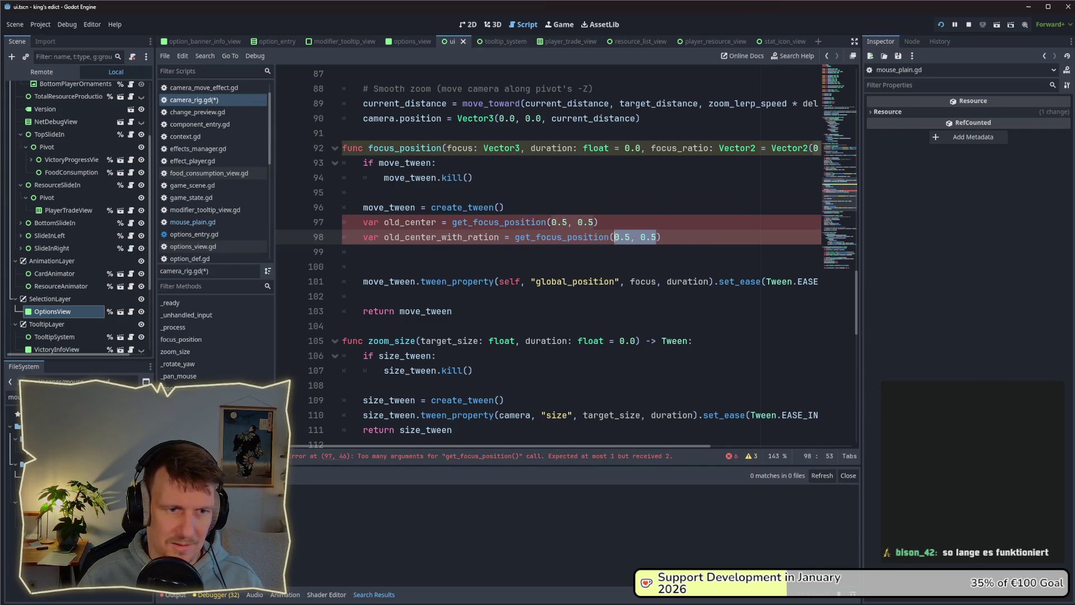
type("focu")
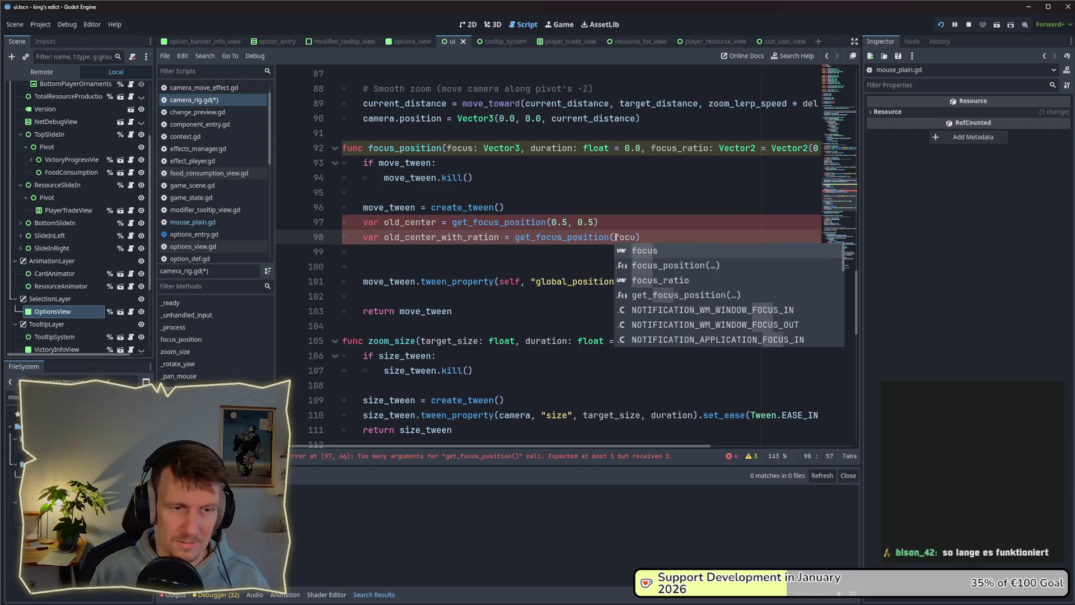
type("s_ratio")
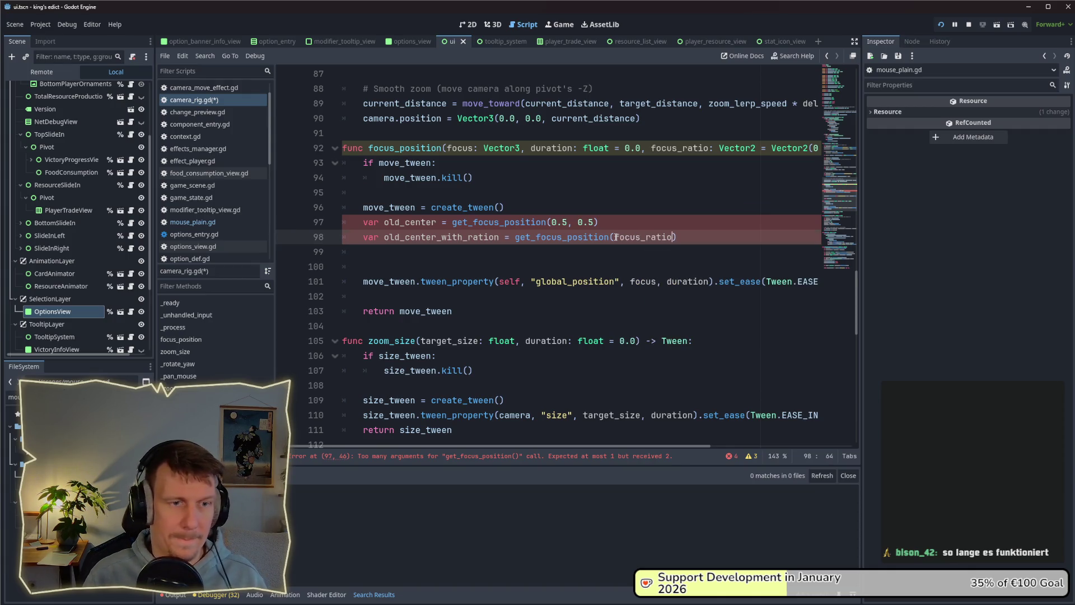
key("Up")
left_click(717, 236)
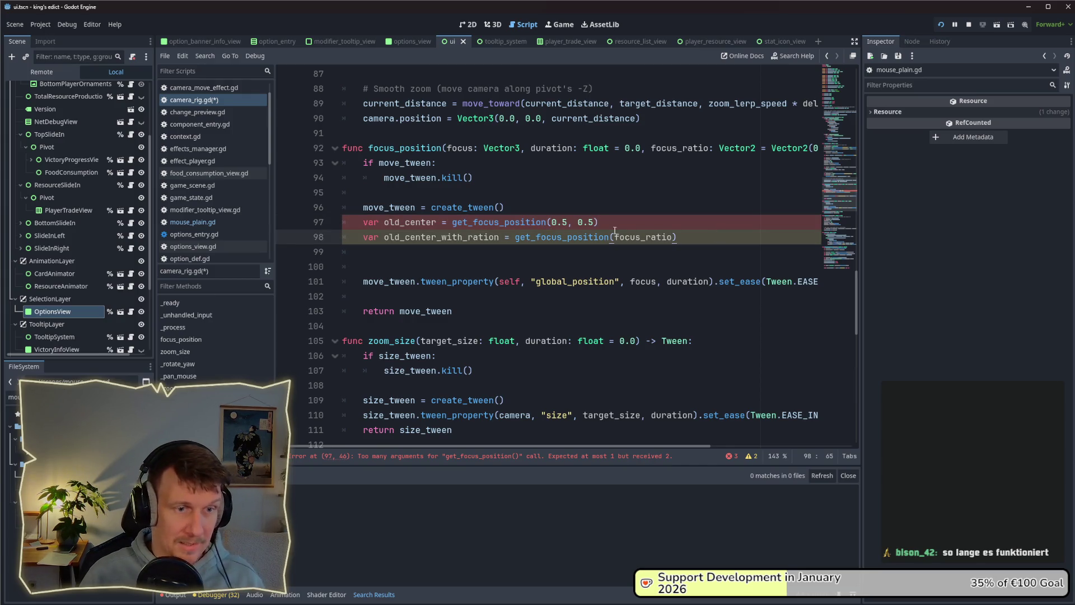
Wrap line 97's arguments as Vector2(0.5, 0.5).
left_click(552, 222)
type("Vector")
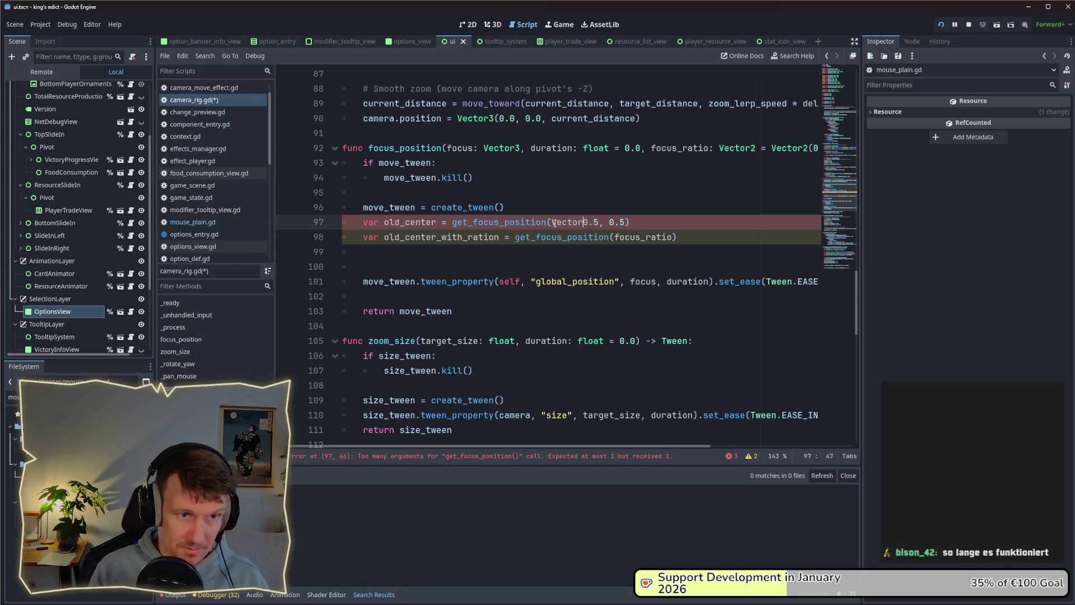
key("Return")
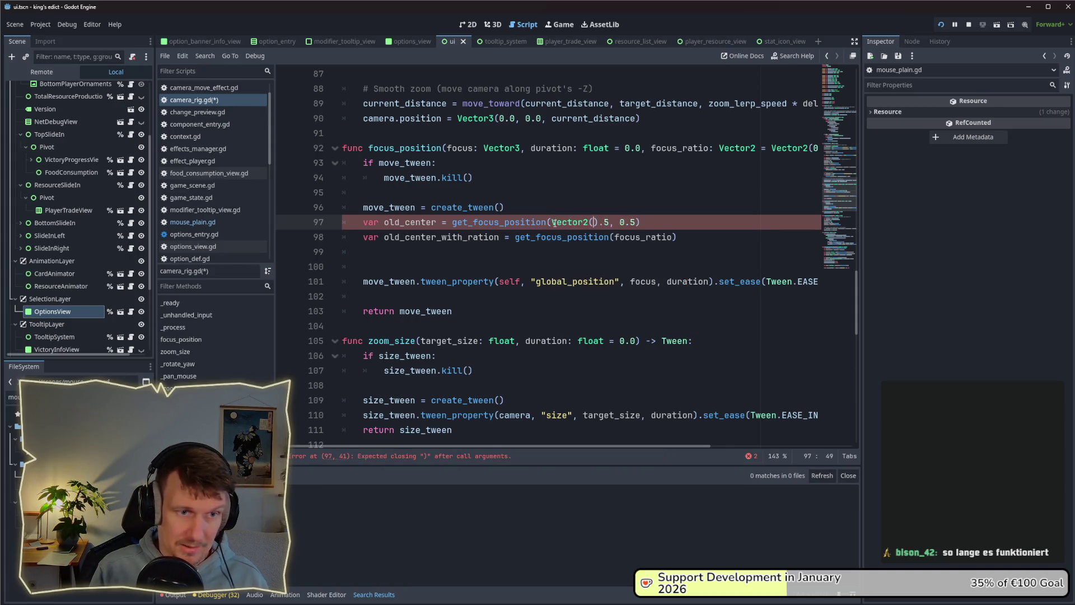
key("Right")
key("Delete")
key("End")
type(")")
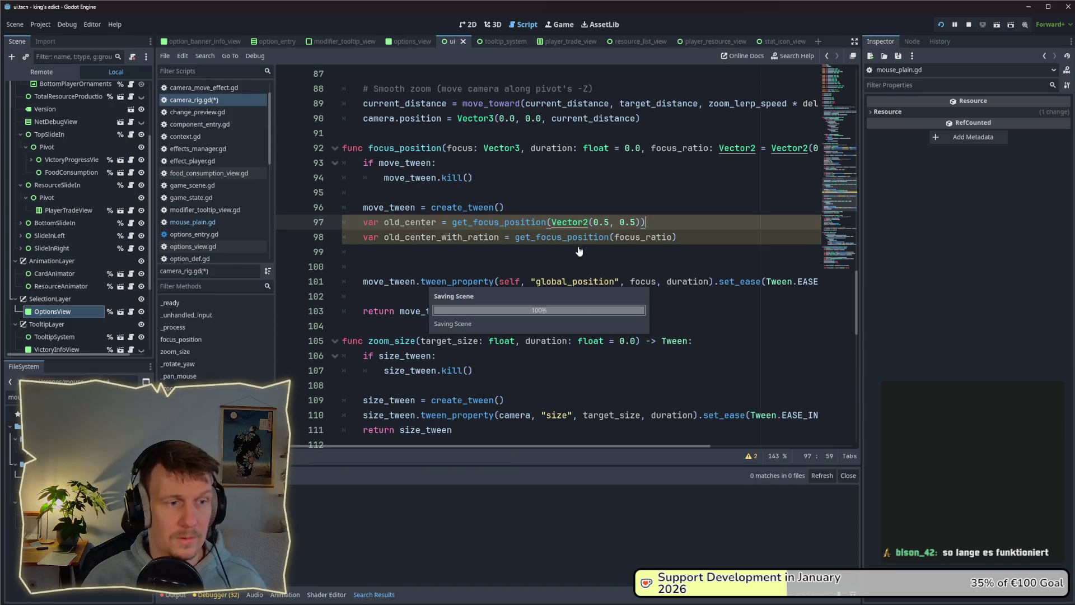
Add line 100 starting 'focus += old_center_with_ration', checking the offset sketch for reference.
left_click(543, 257)
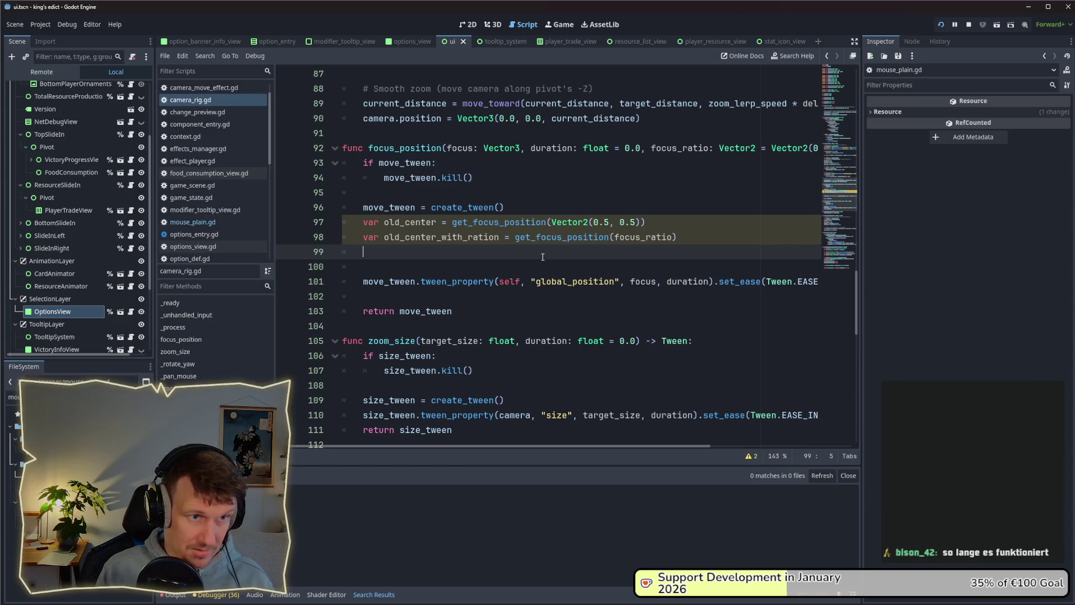
key("Return")
type("f")
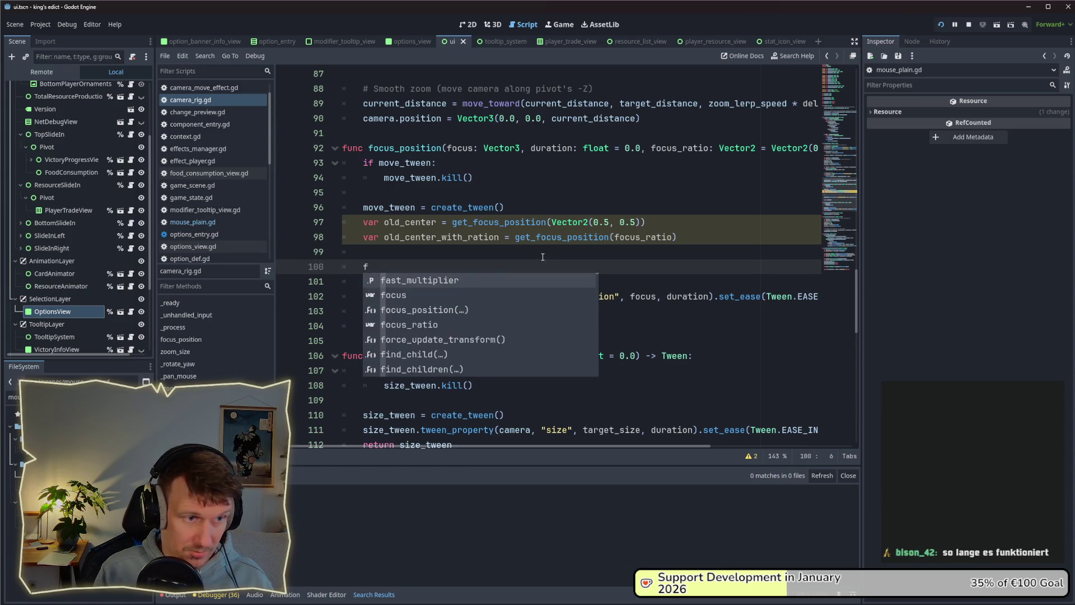
type("ocus =")
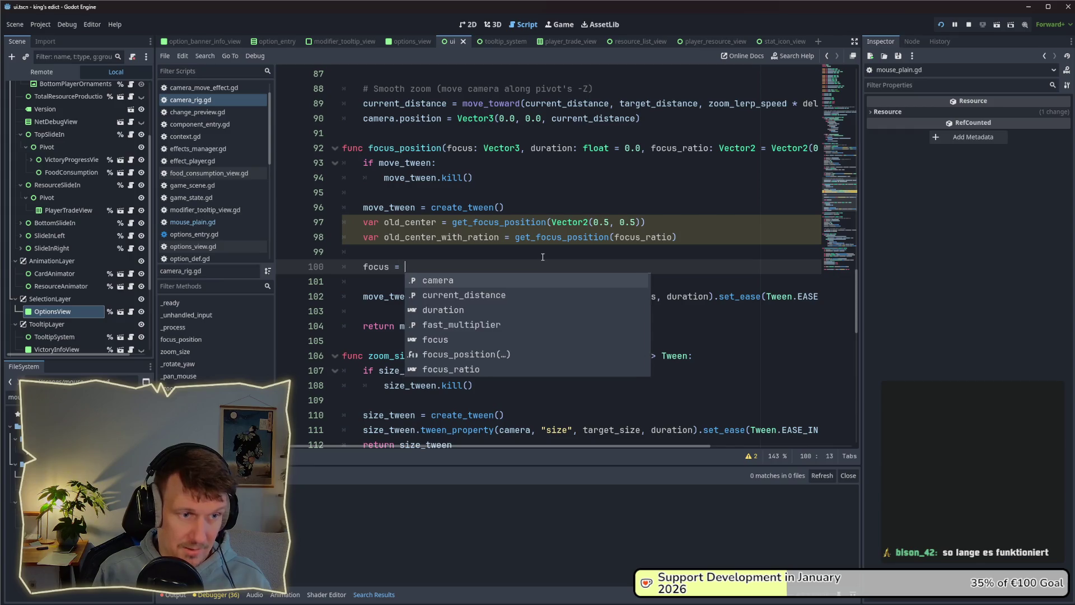
key("BackSpace")
type("-")
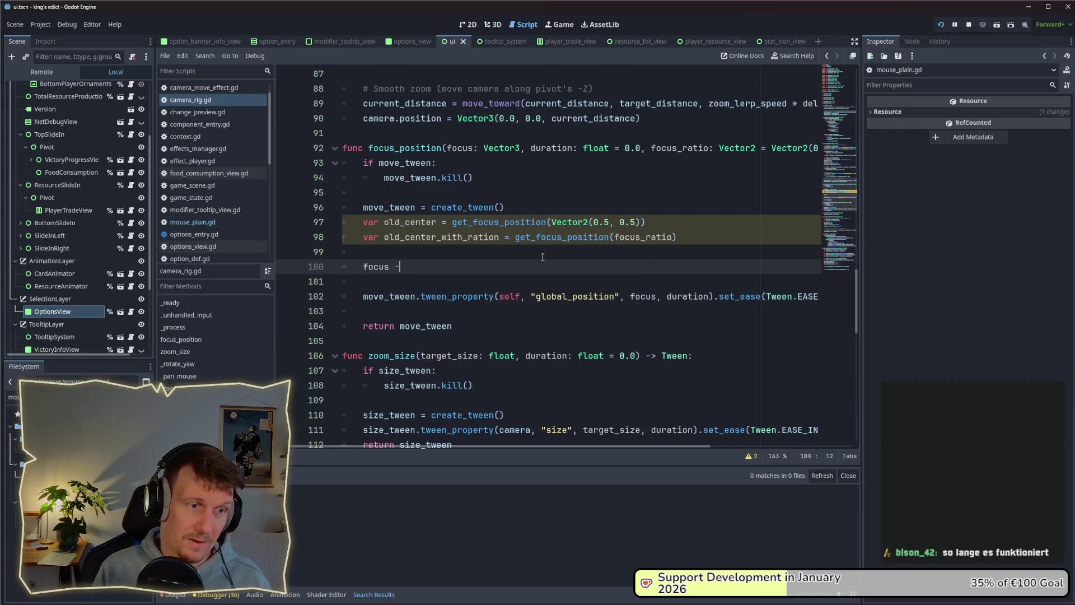
key("BackSpace")
key("BackSpace")
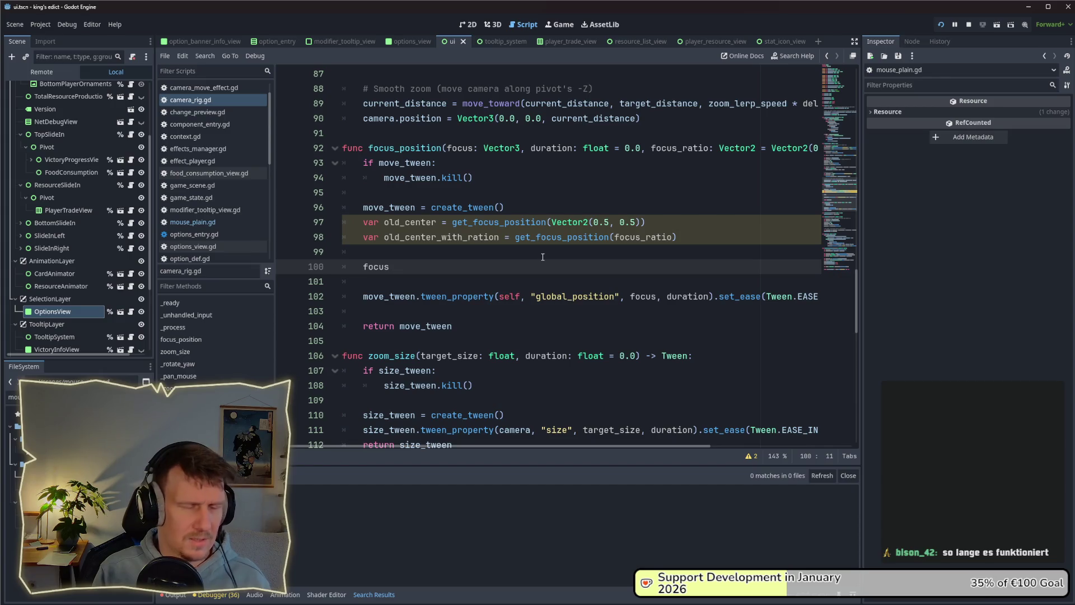
key("alt+Tab")
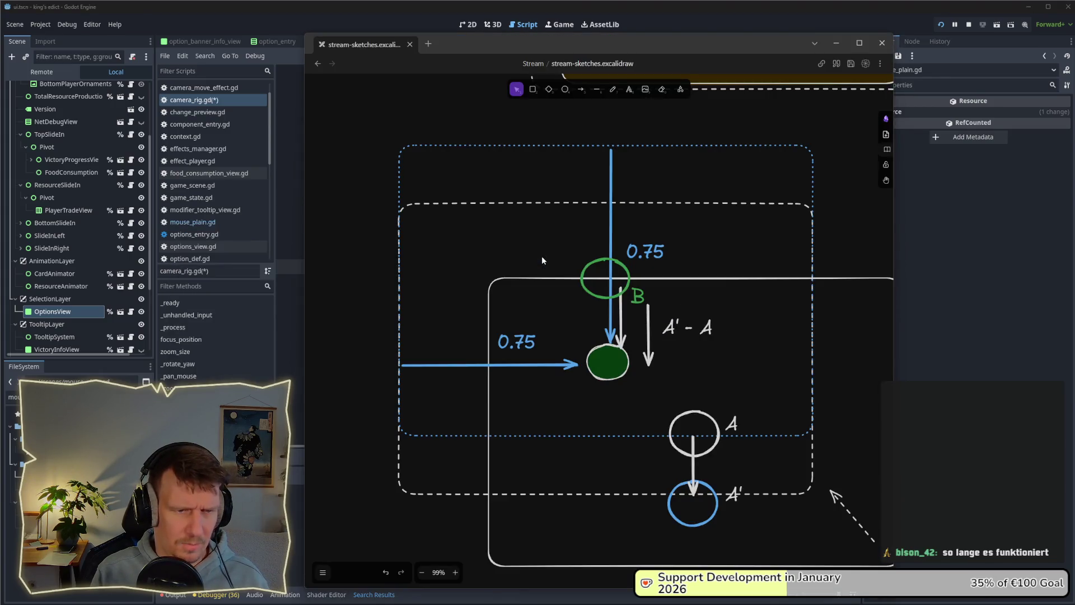
key("alt+Tab")
type("+= ol")
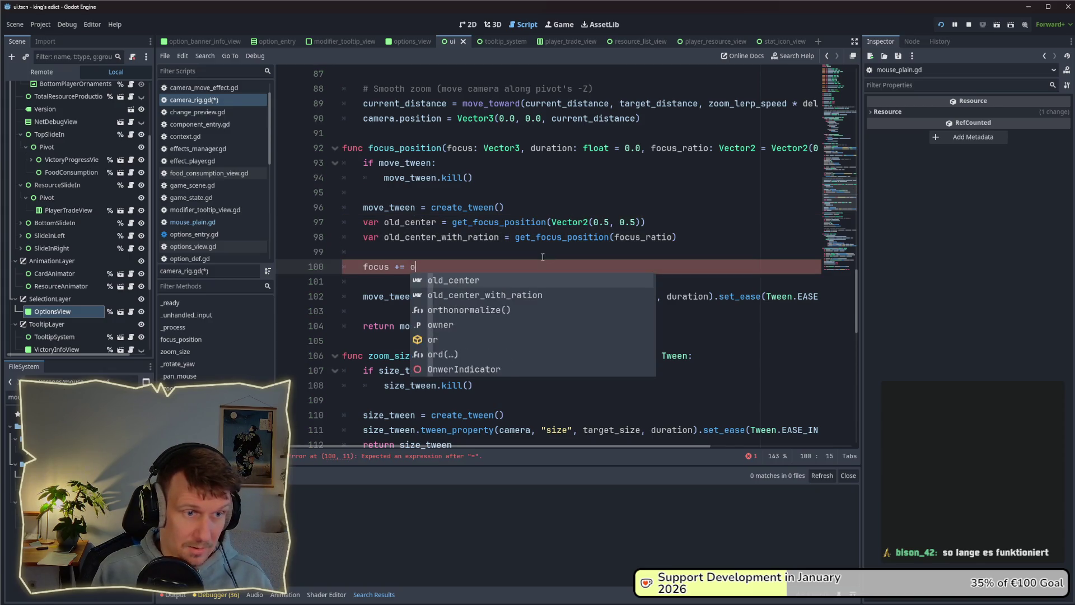
key("Down")
key("Return")
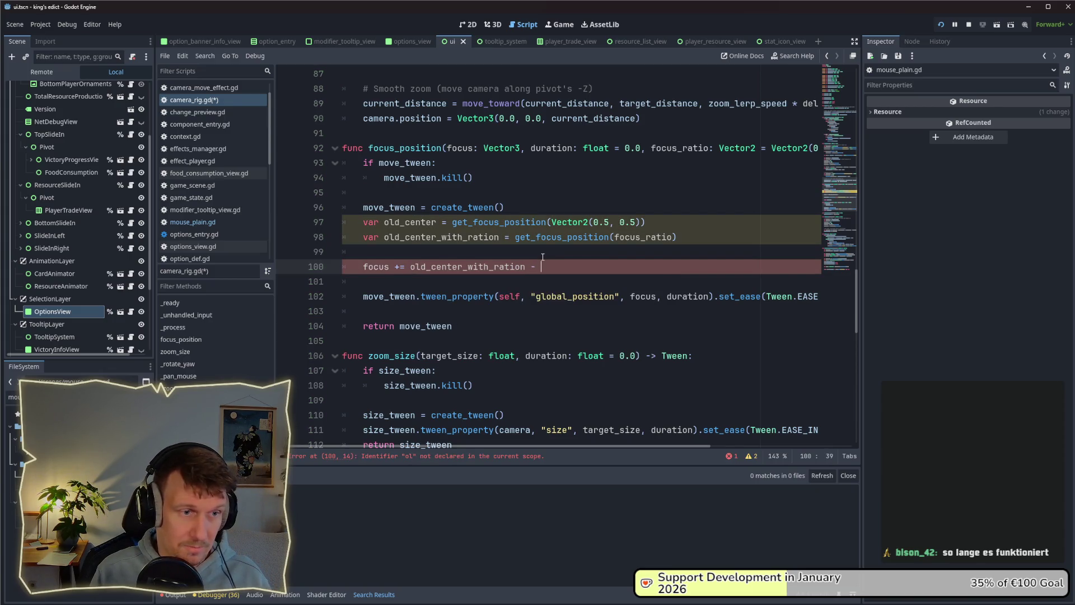
Finish the line with '- old_center' and save camera_rig.gd.
type("old")
key("Down")
key("Return")
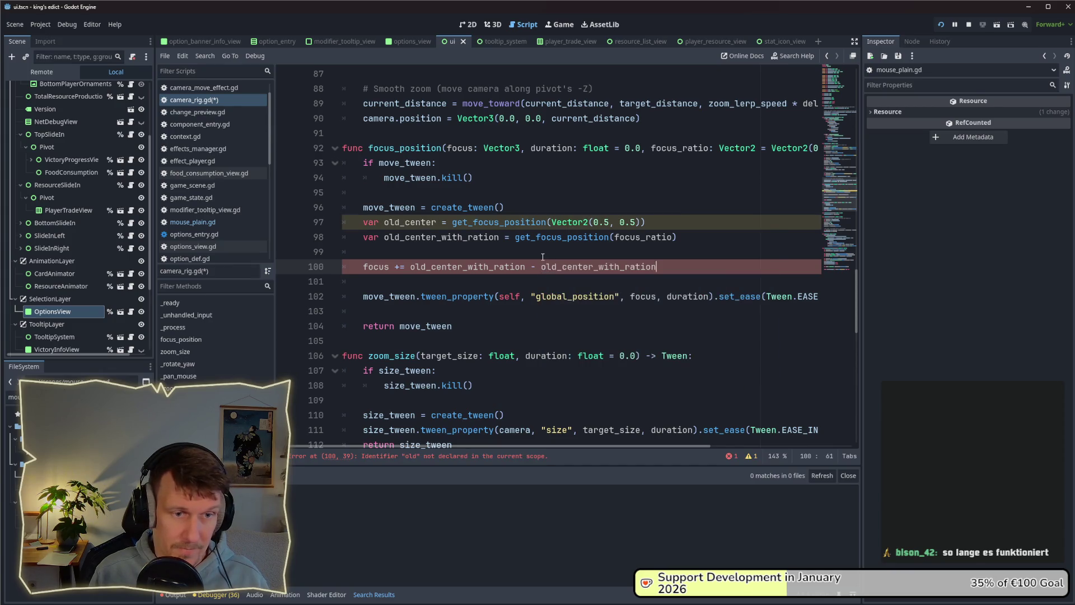
key("ctrl+BackSpace")
type("d")
key("ctrl+BackSpace")
type("old")
key("Return")
key("ctrl+s")
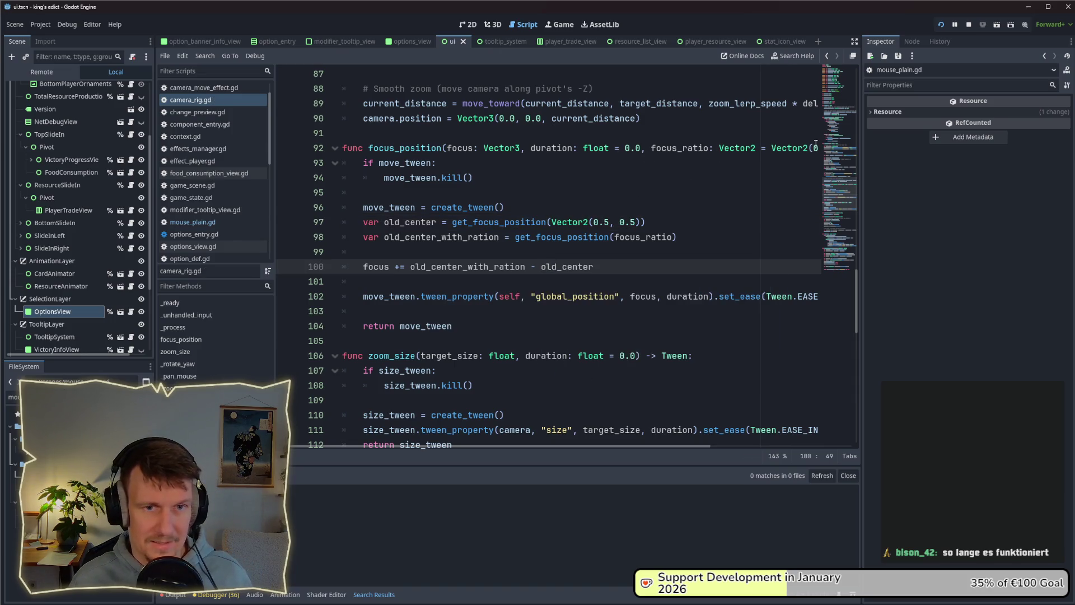
left_click(594, 221)
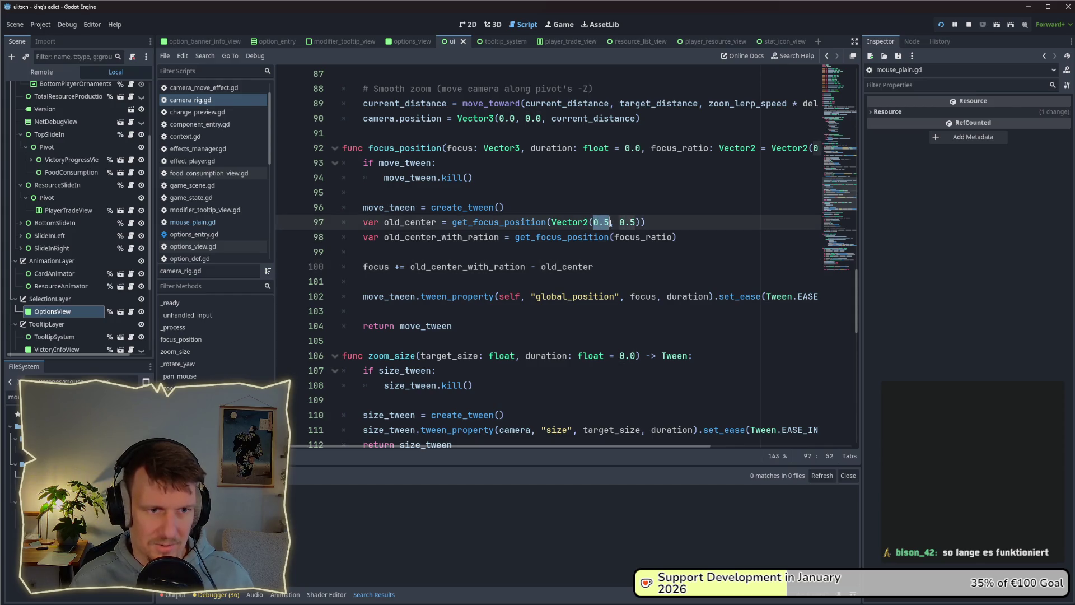
left_click(669, 217)
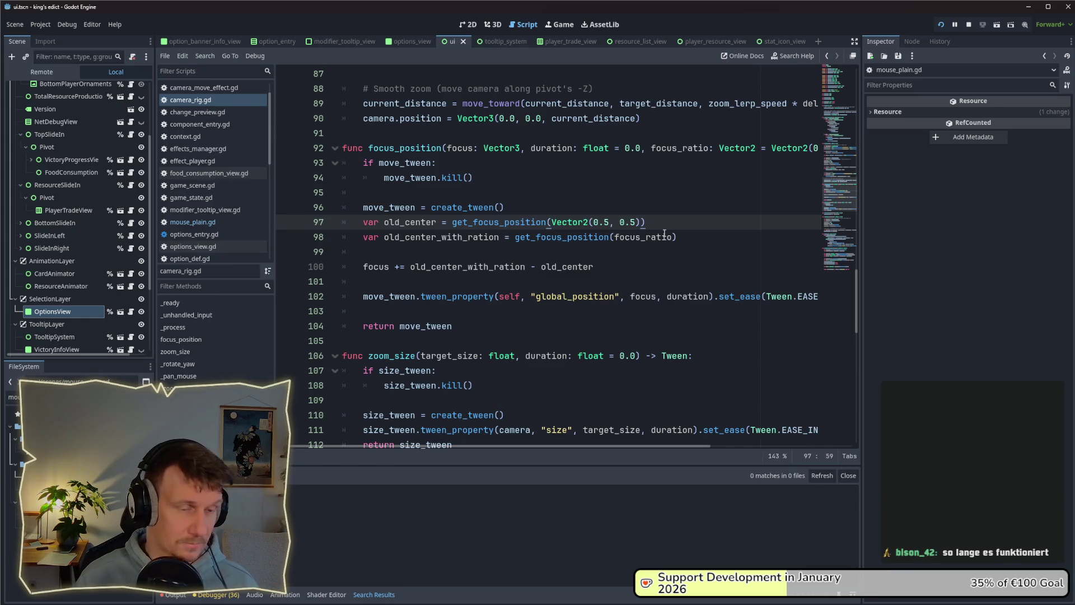
mouse_move(753, 153)
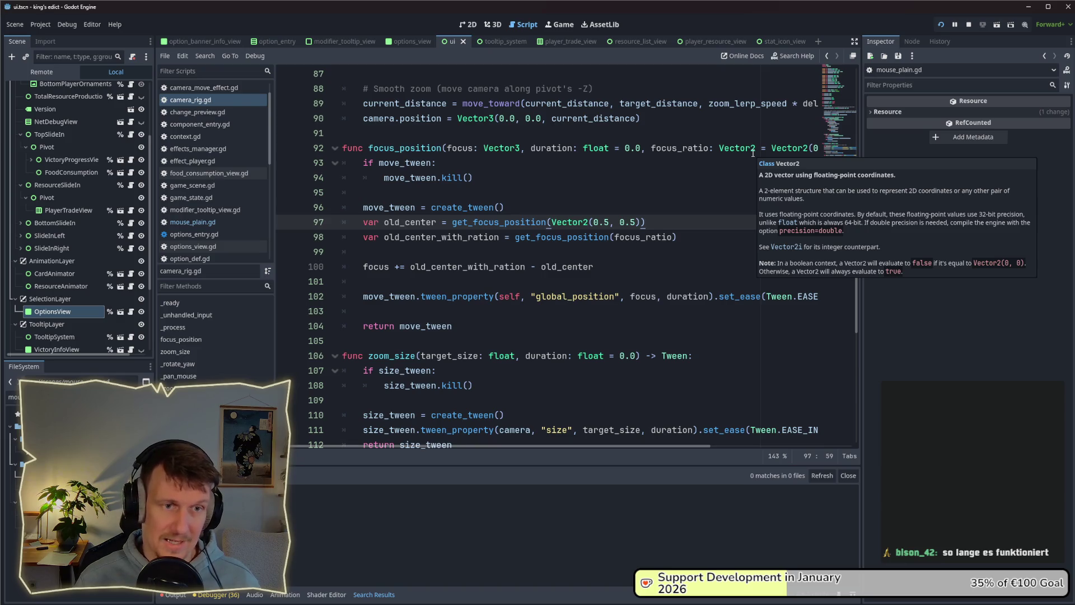
left_click(674, 237)
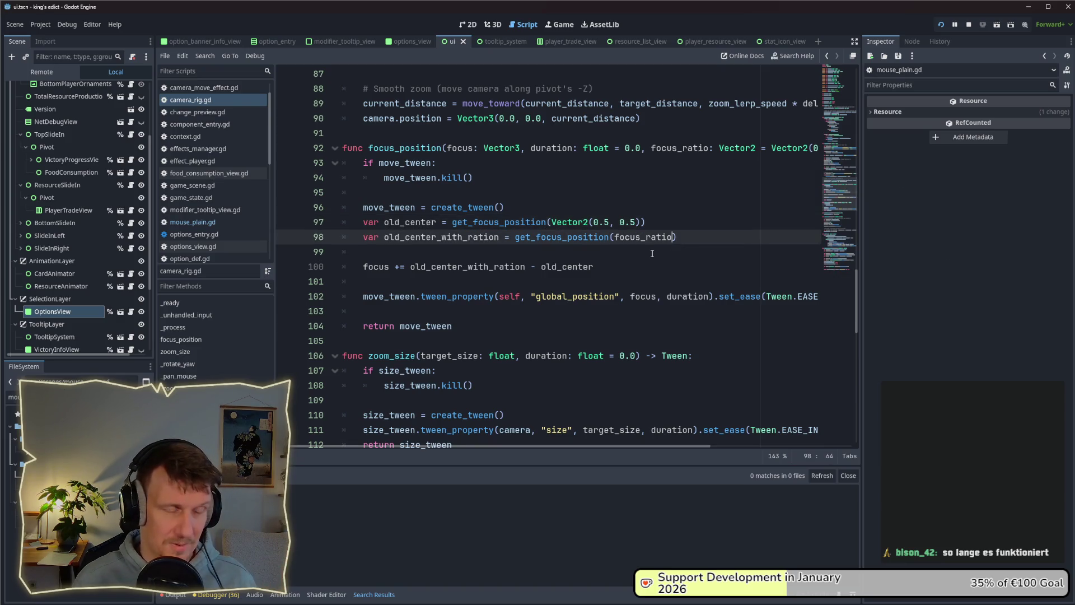
left_click(627, 267)
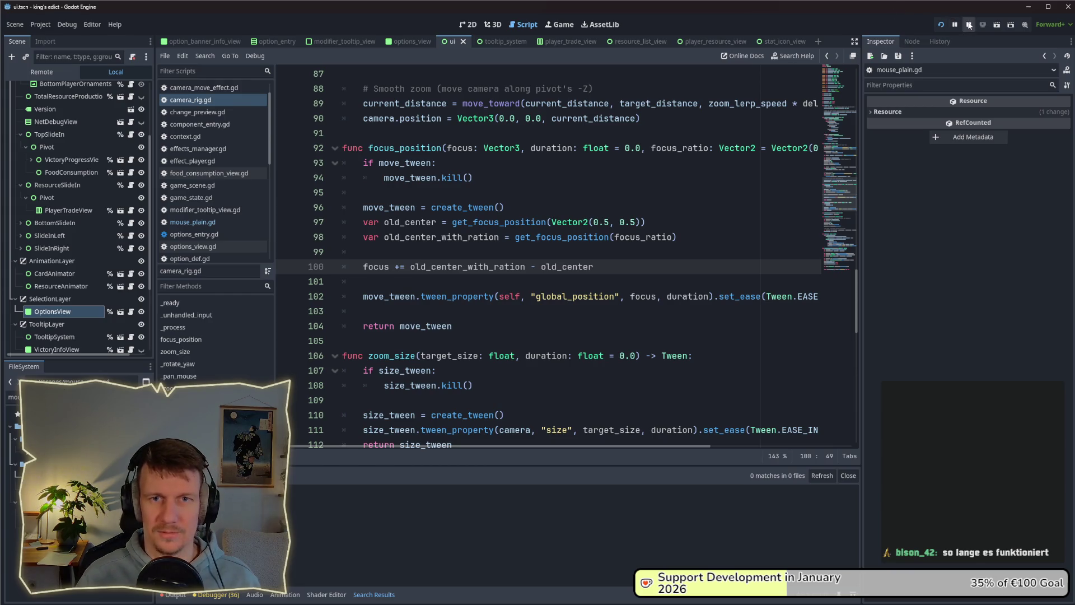
left_click(943, 23)
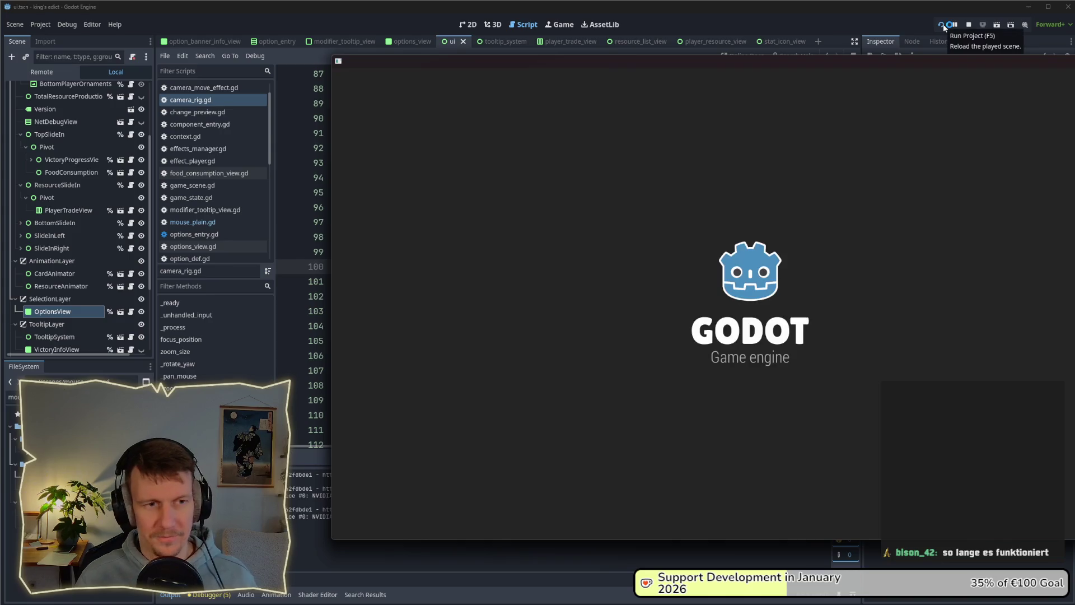
Create a Multiplayer game on green_island.map and start it to hit the get_focus_position breakpoint.
left_click(761, 210)
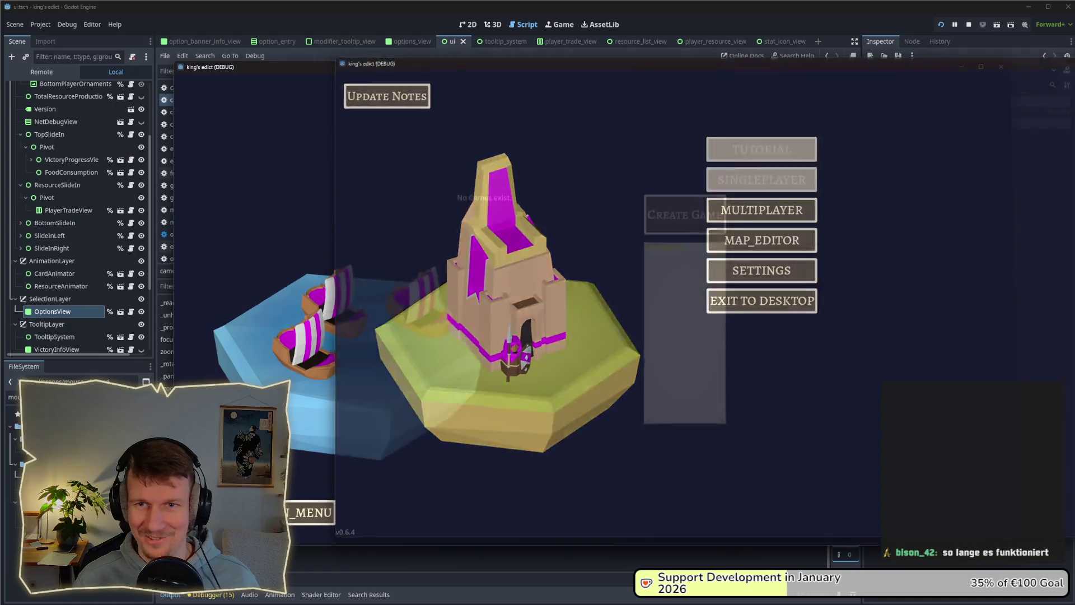
left_click(689, 223)
left_click(701, 122)
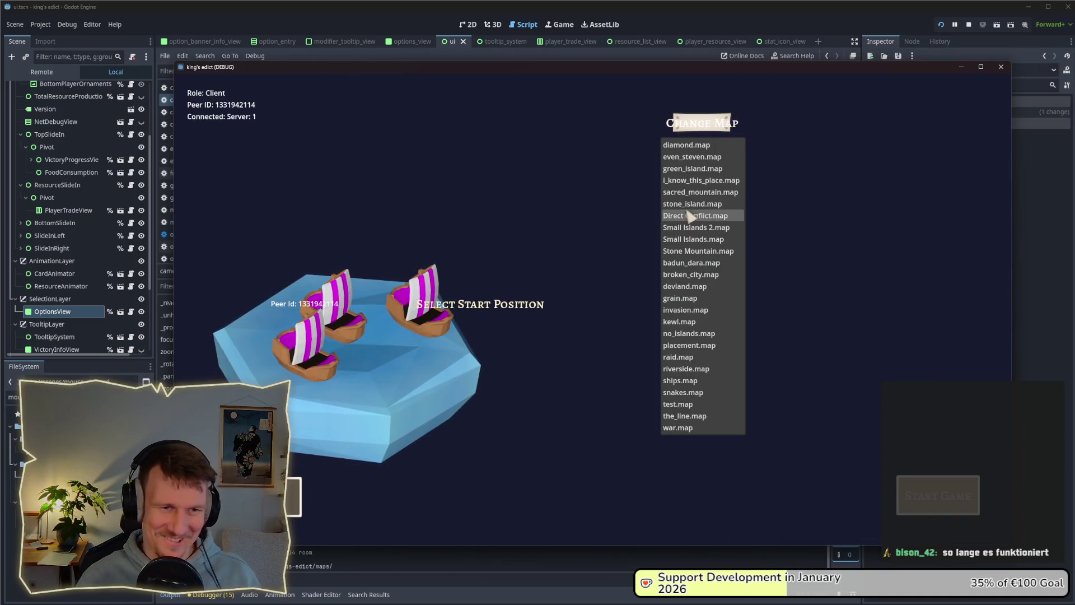
left_click(692, 169)
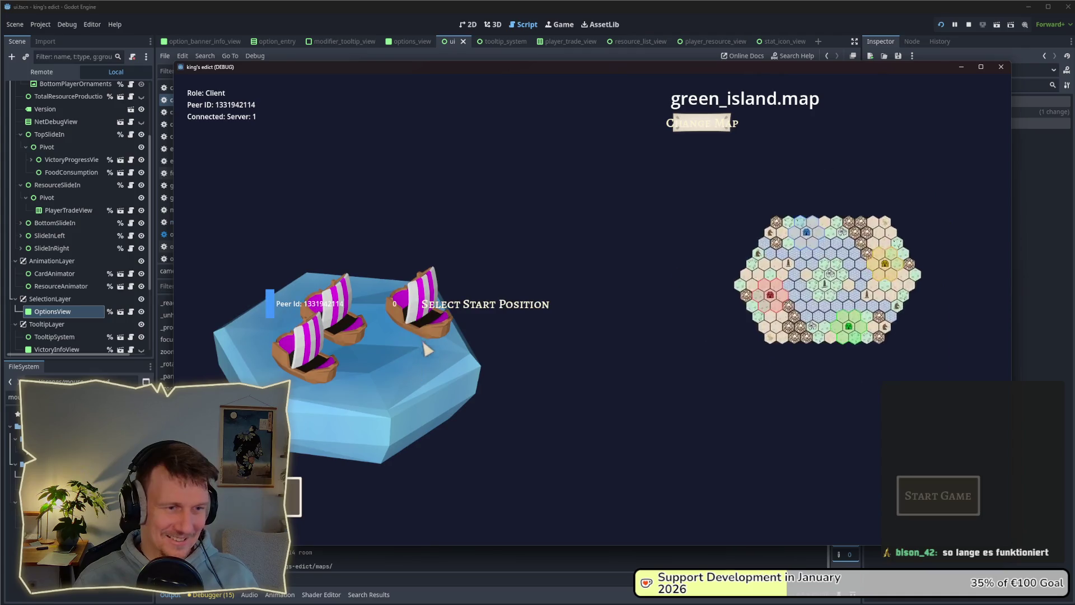
left_click(933, 495)
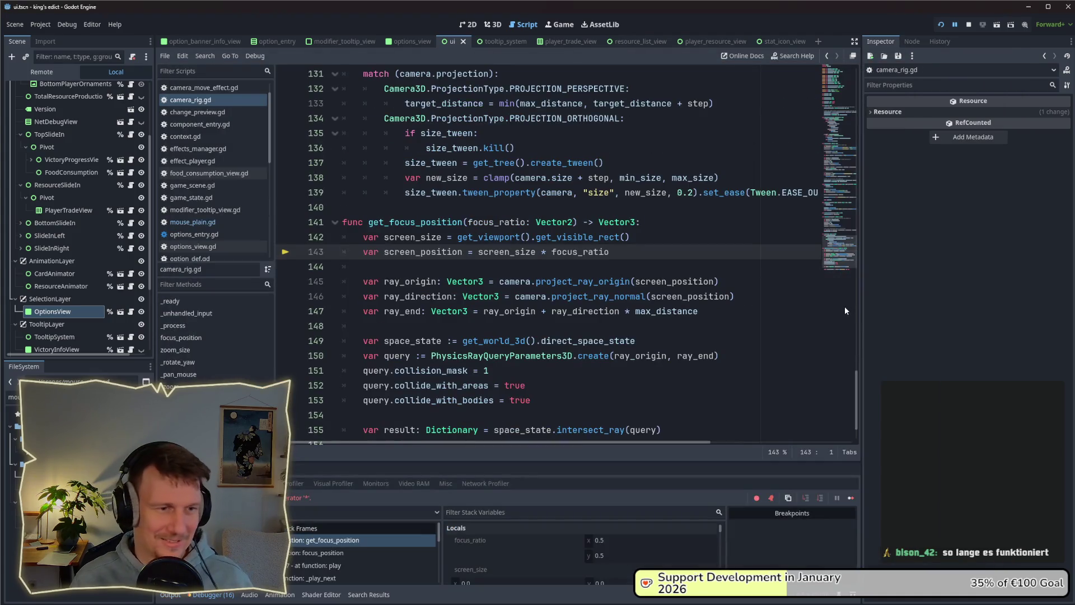
Annotate screen_size on line 142 with the Rect2 type.
mouse_move(727, 296)
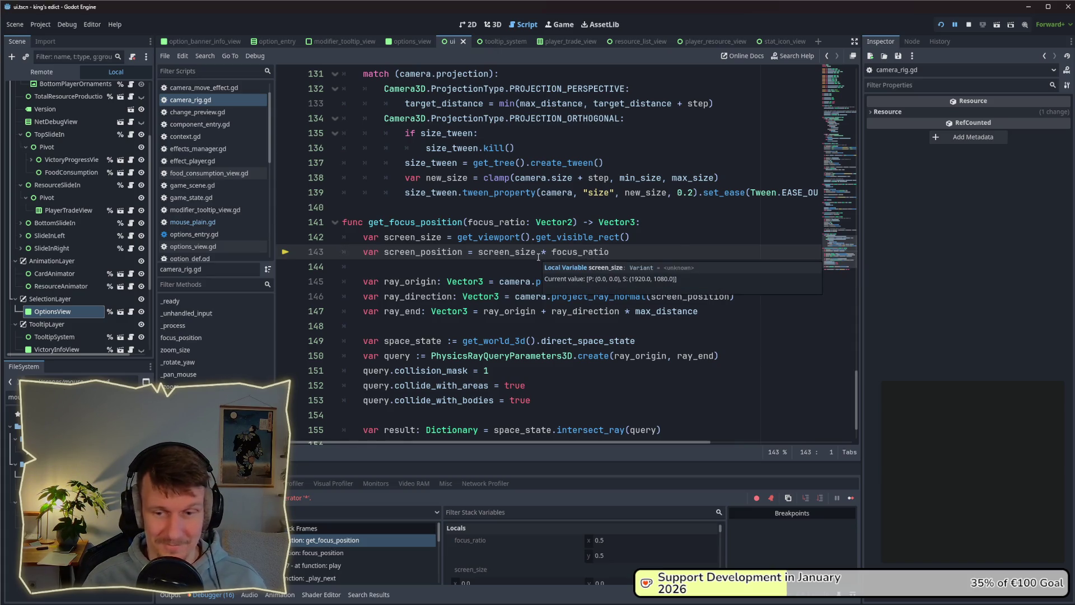
mouse_move(443, 240)
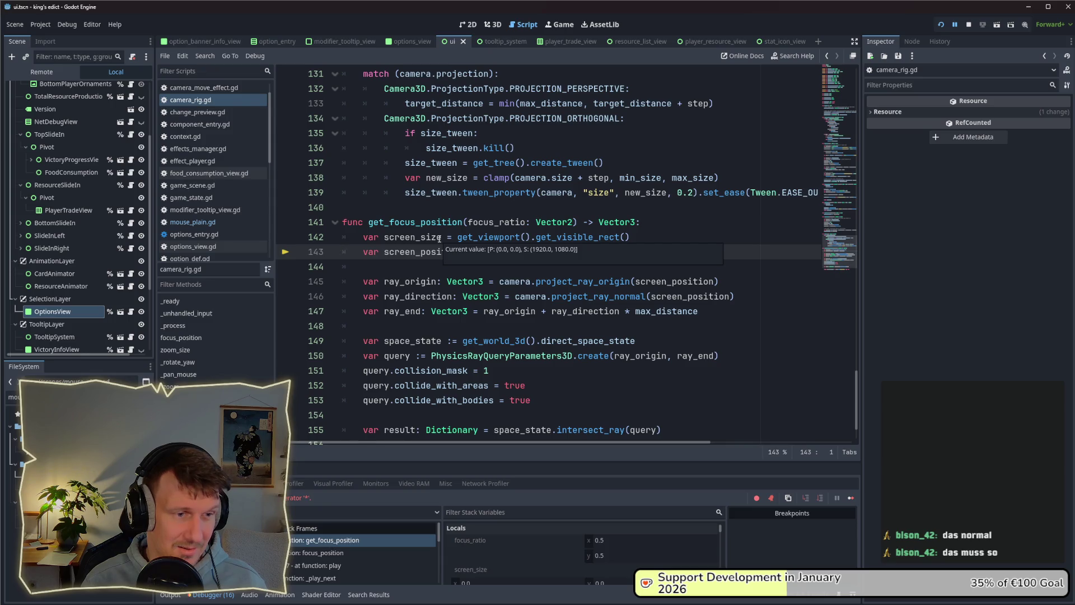
left_click(525, 237)
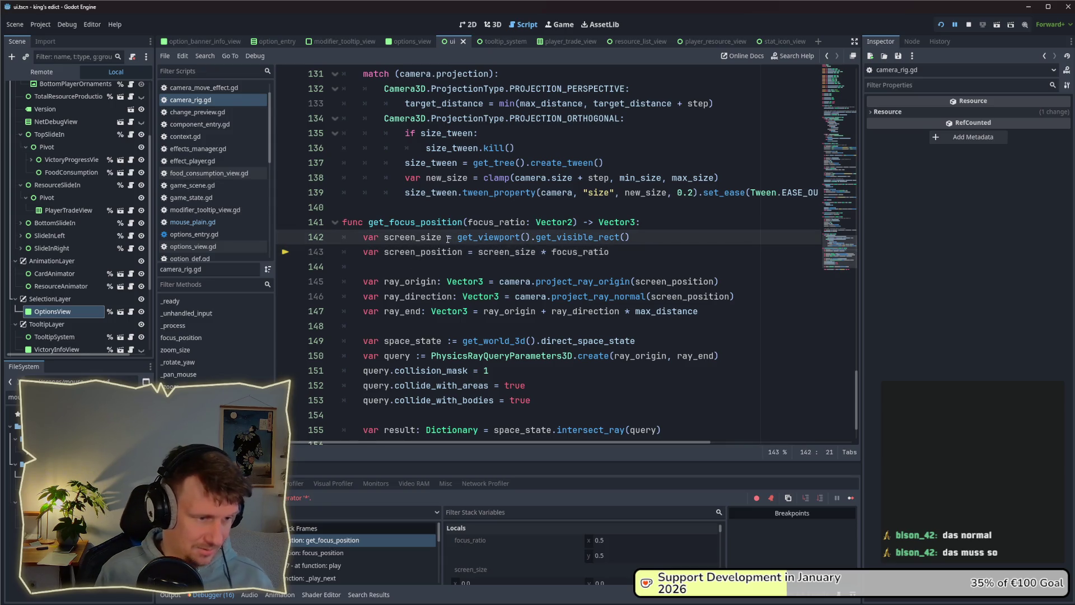
type(": Rect")
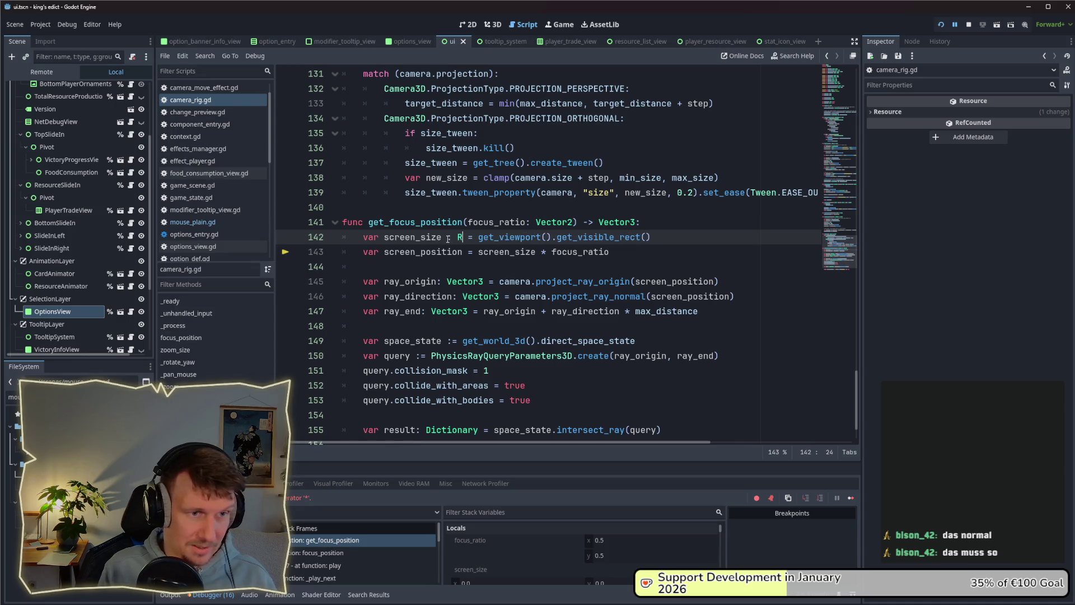
key("Return")
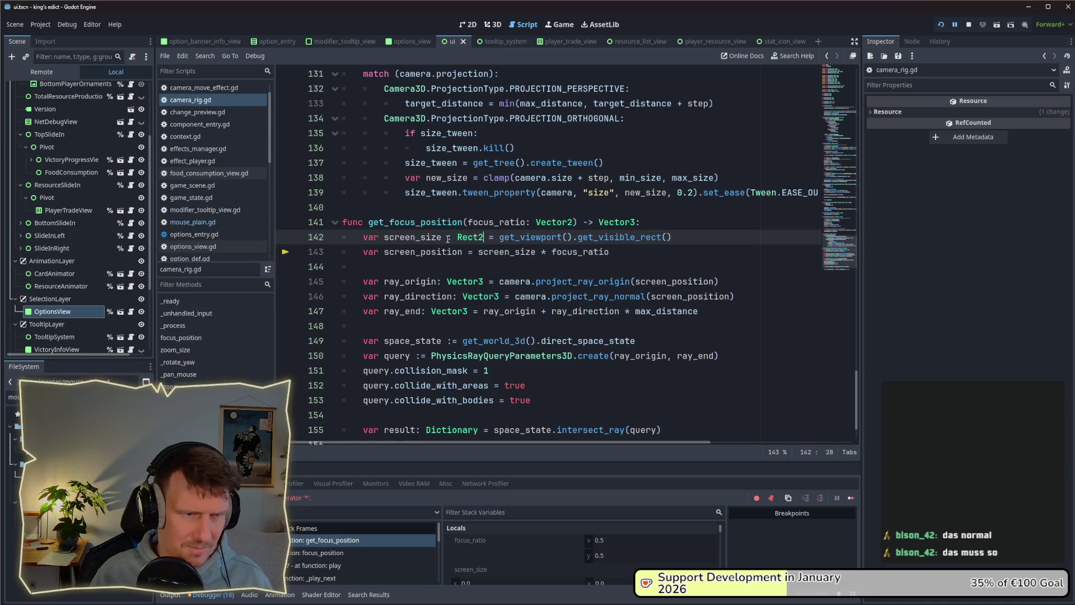
left_click(628, 253)
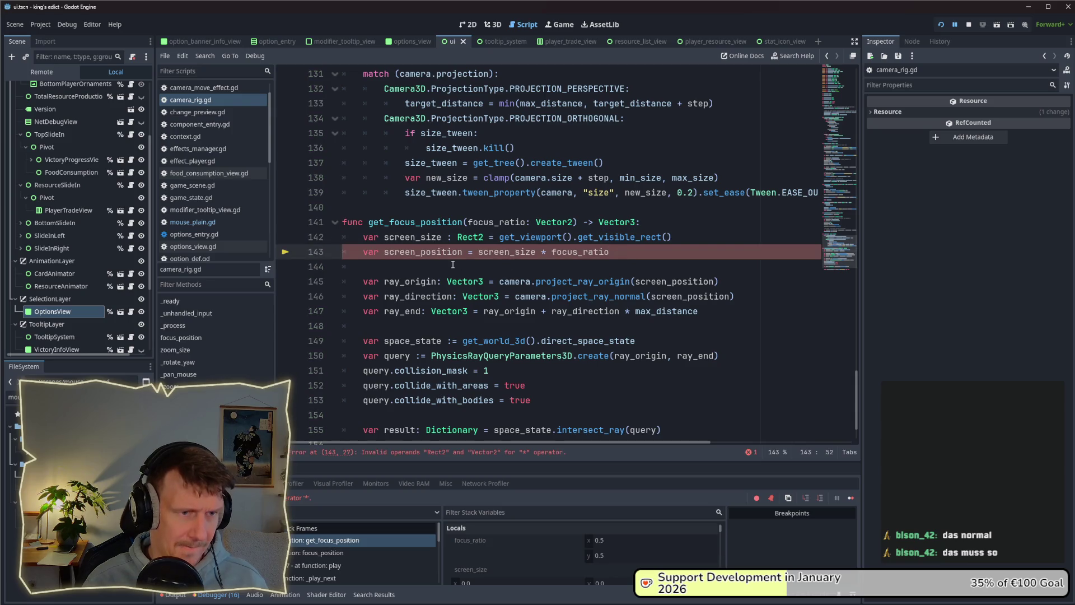
left_click(680, 237)
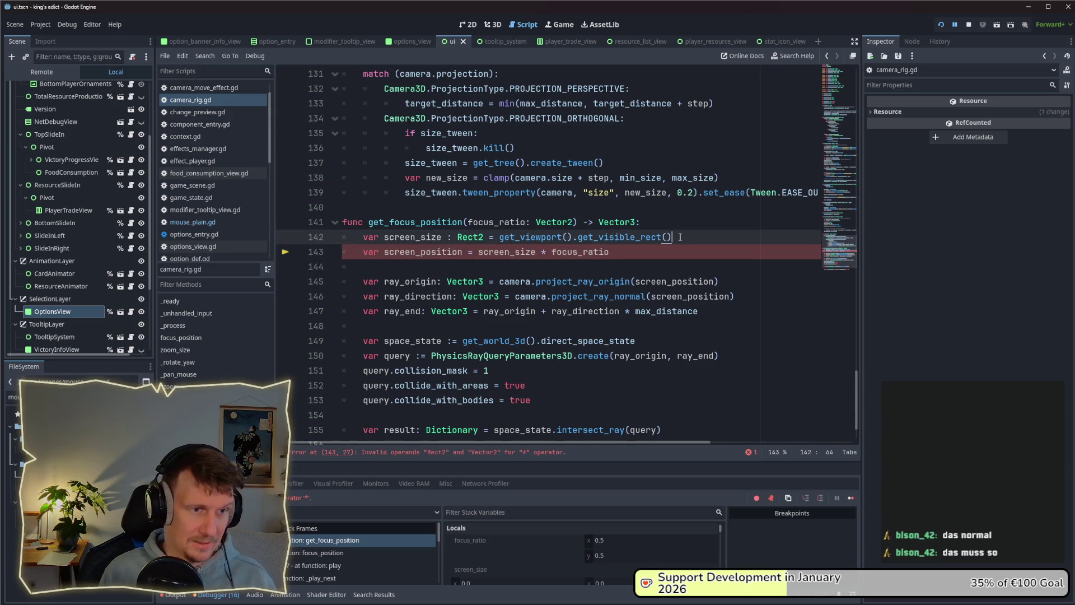
key("Return")
type("v")
key("BackSpace")
key("BackSpace")
key("BackSpace")
key("BackSpace")
key("BackSpace")
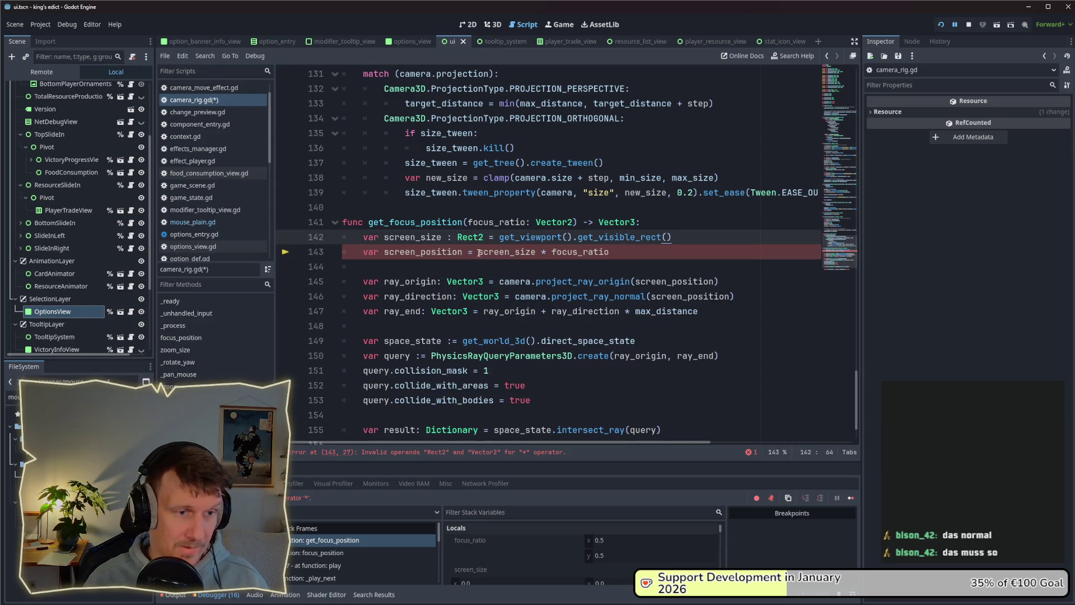
Try wrapping screen_size in Vector2( on line 143, browse its members, then open Rect2's documentation.
left_click(478, 253)
type("Vecto")
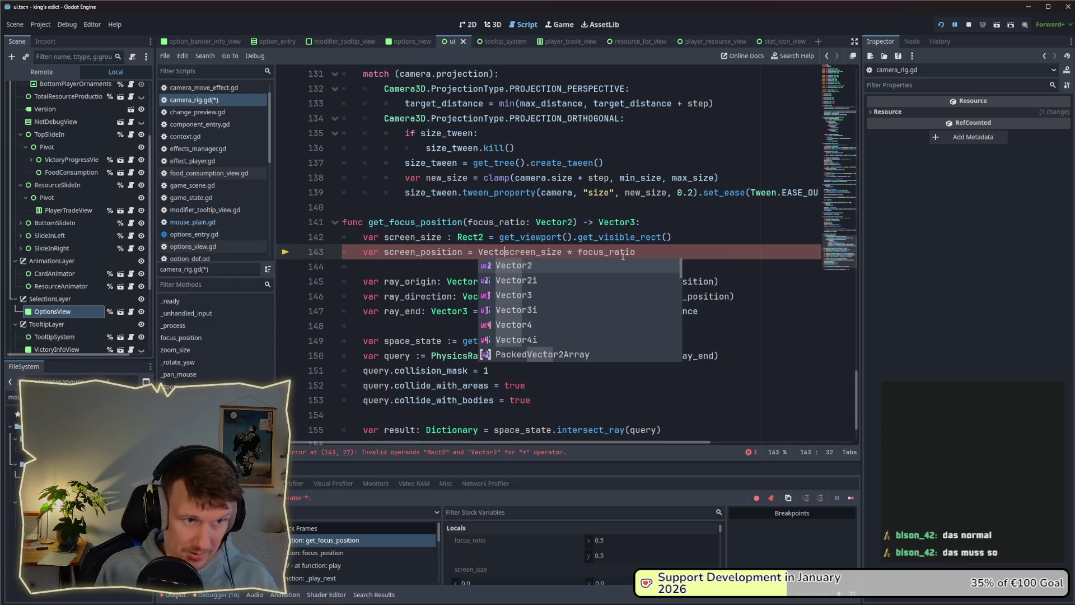
type("r2")
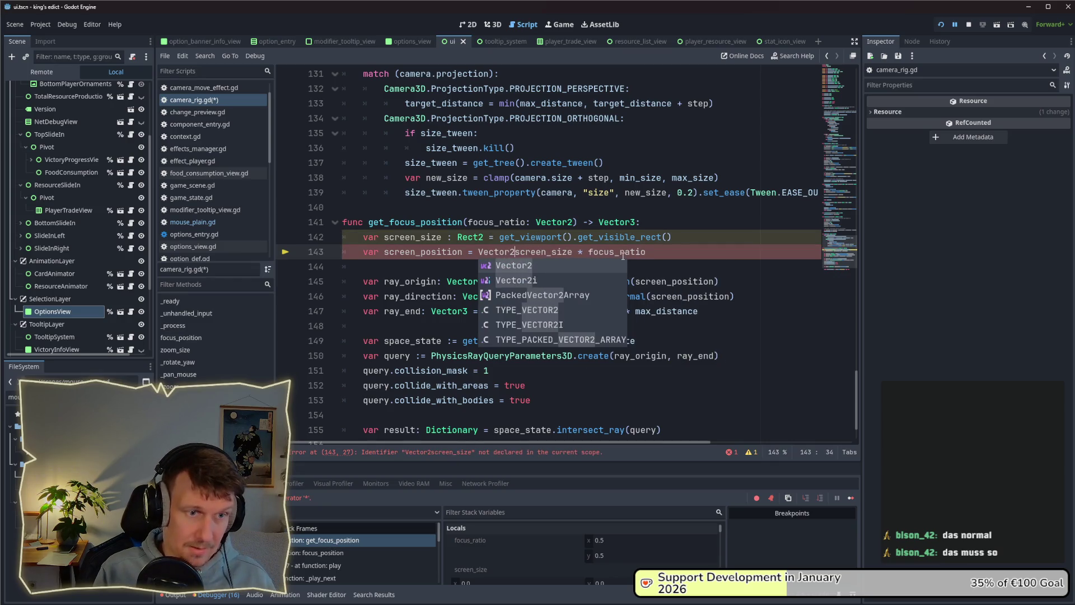
type("(")
key("End")
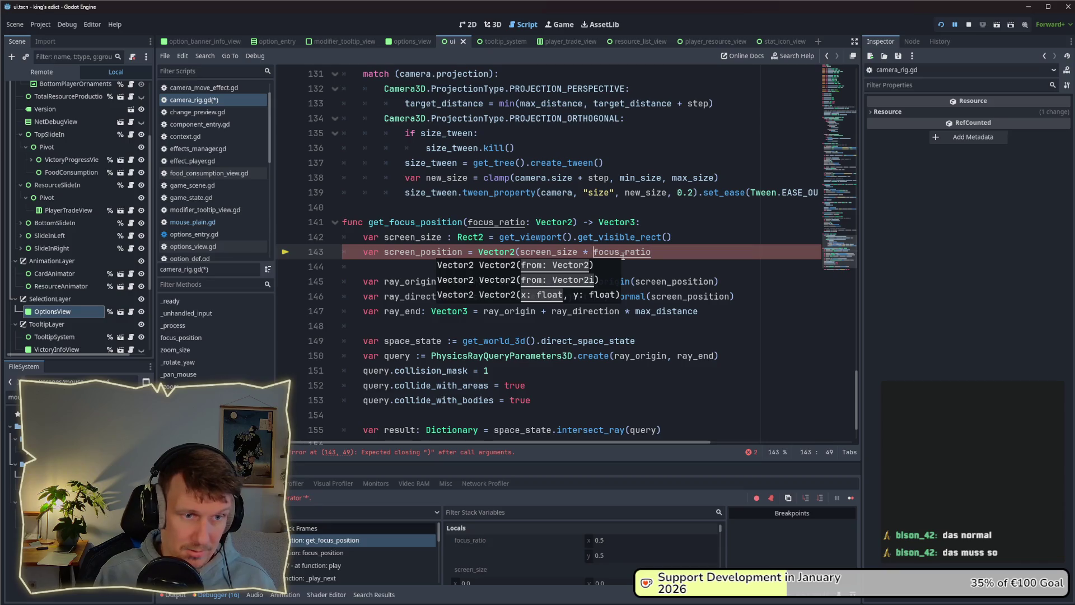
key("Left")
key("Left")
key("Left")
type(".")
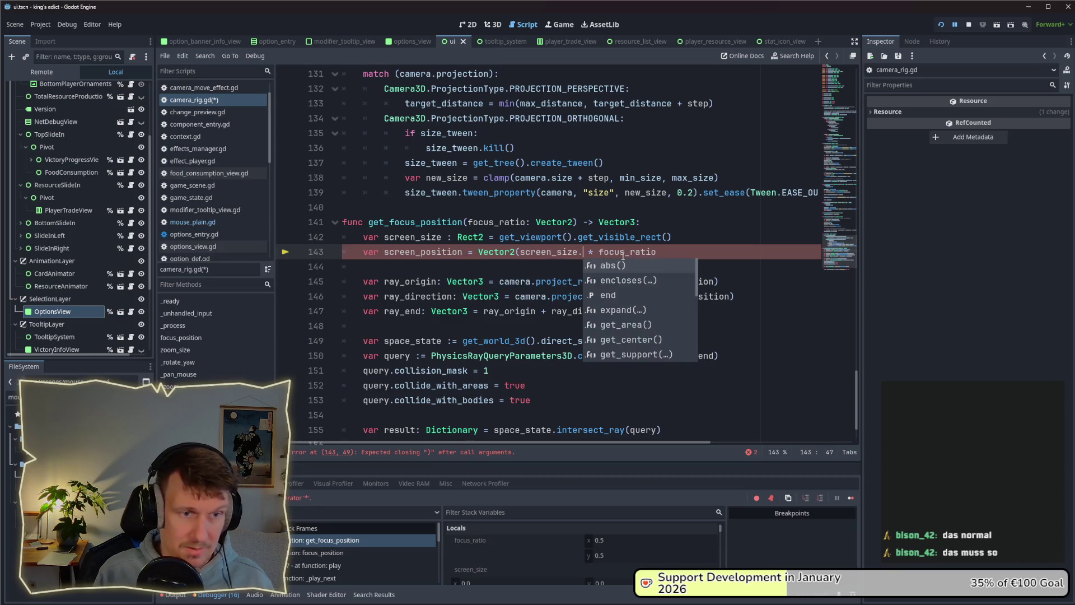
key("Escape")
type(",")
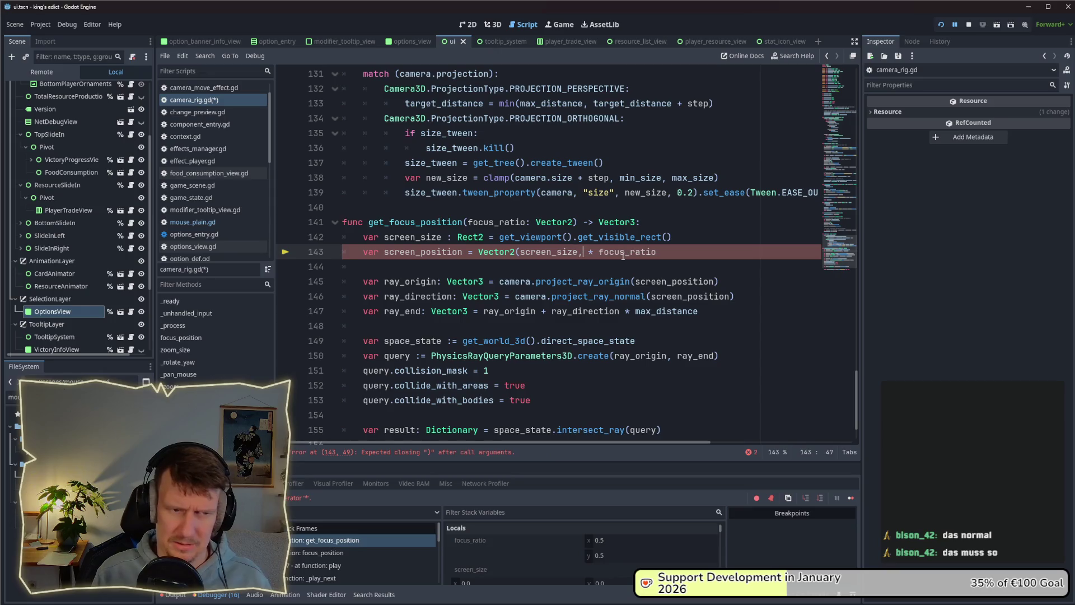
key("ctrl+space")
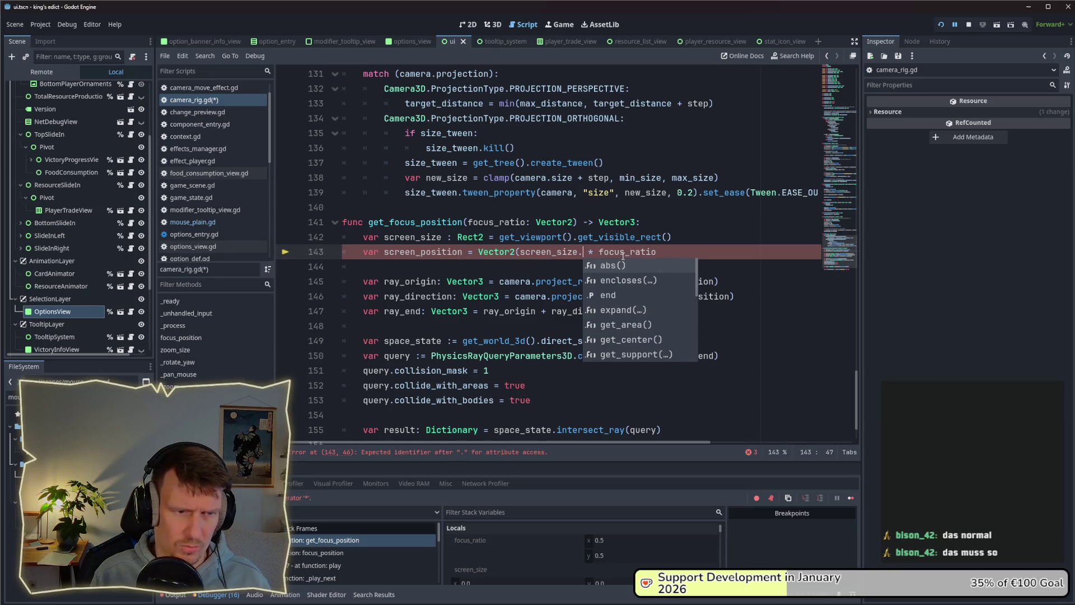
key("Escape")
key("BackSpace")
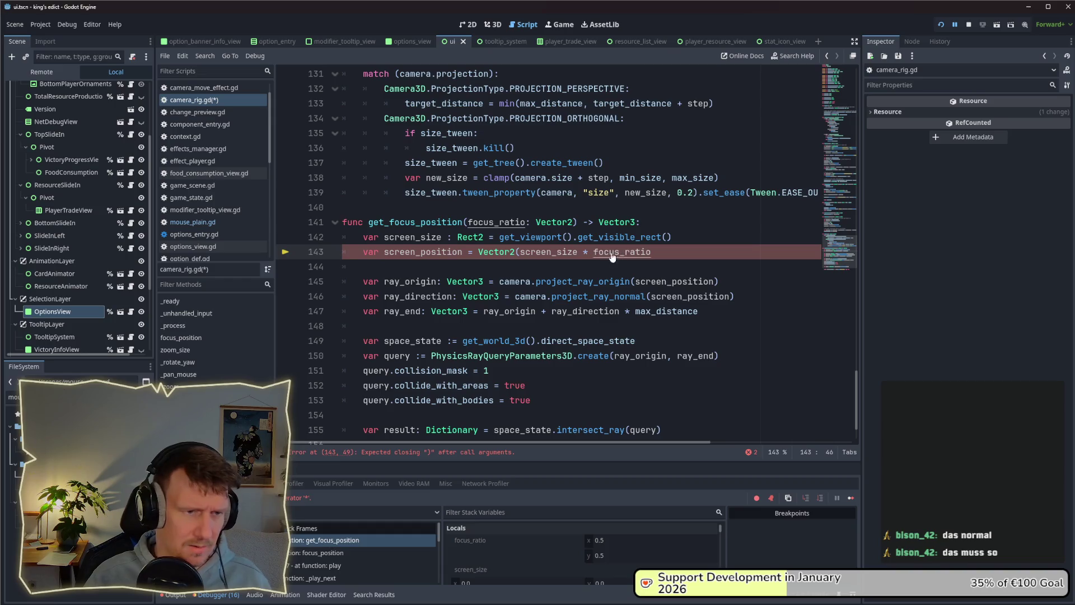
left_click(472, 237, "ctrl")
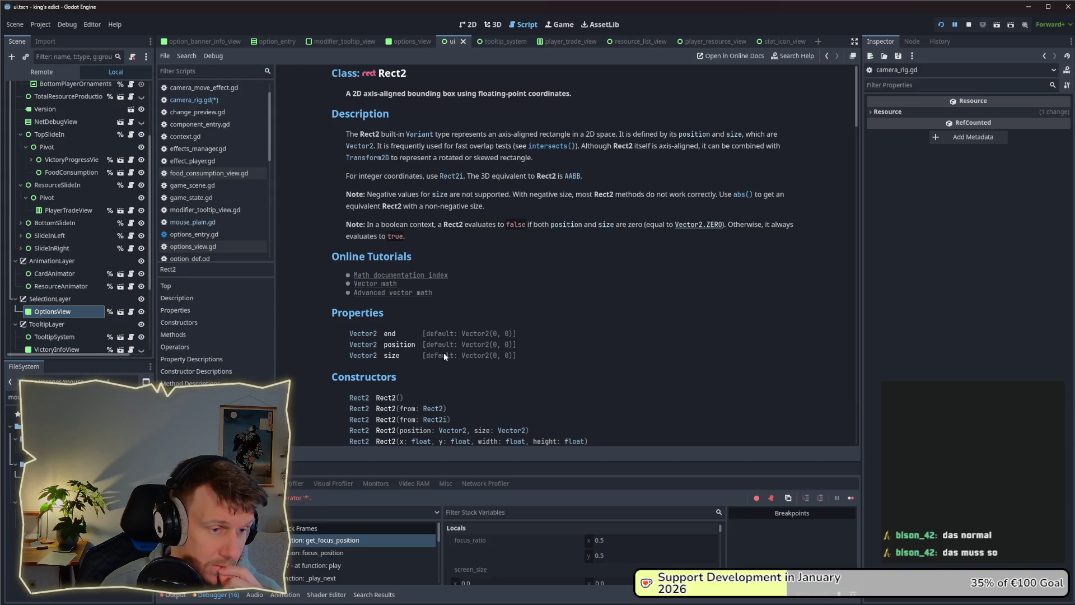
Read the Rect2 end property description, then check focus_ratio's value back in camera_rig.gd.
left_click(391, 332)
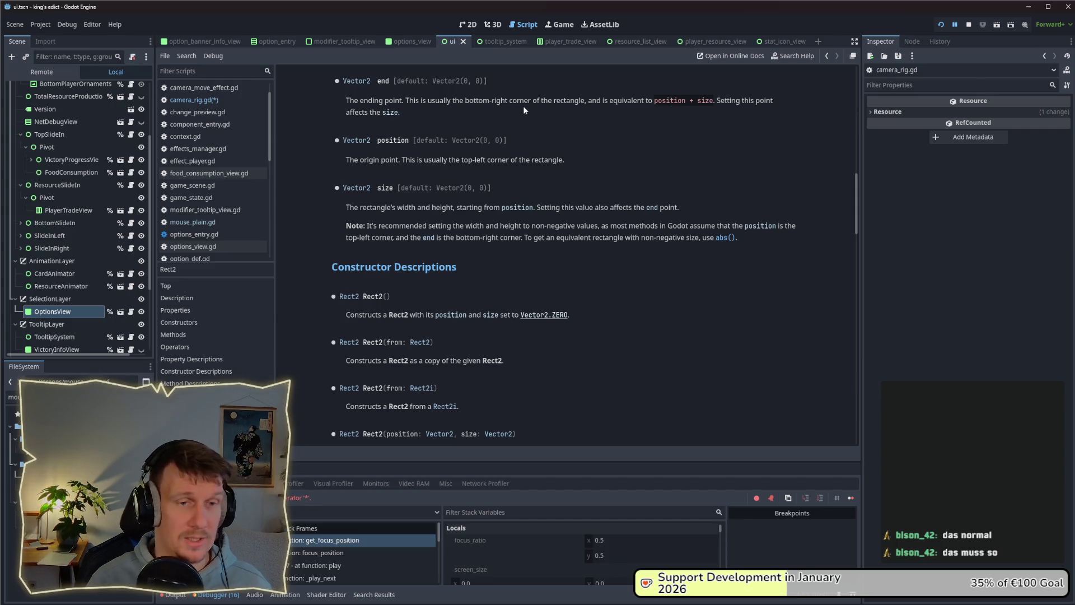
key("alt+Left")
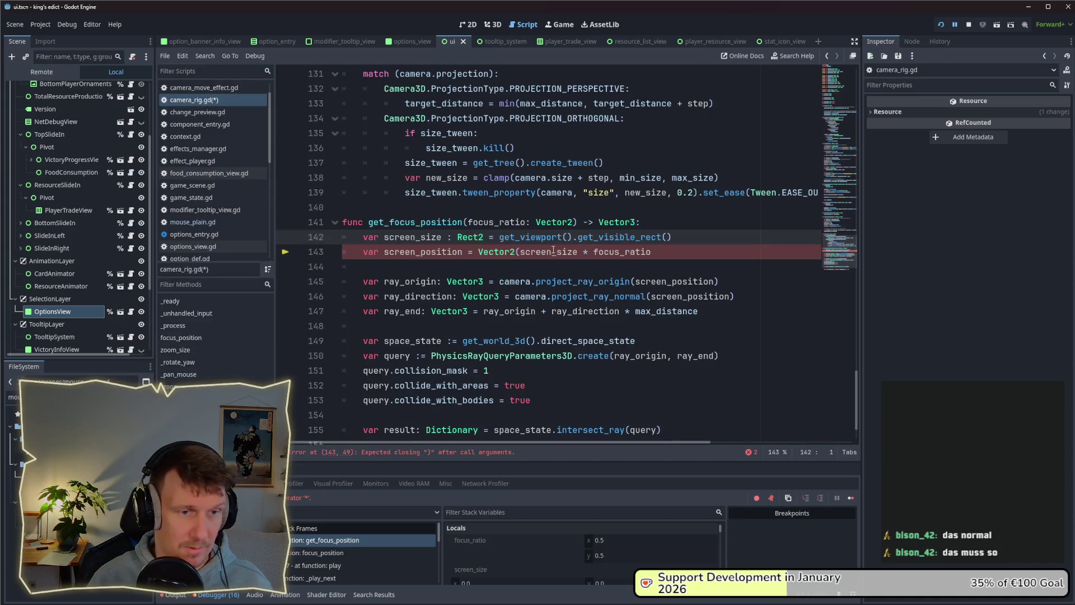
left_click(578, 254)
mouse_move(605, 255)
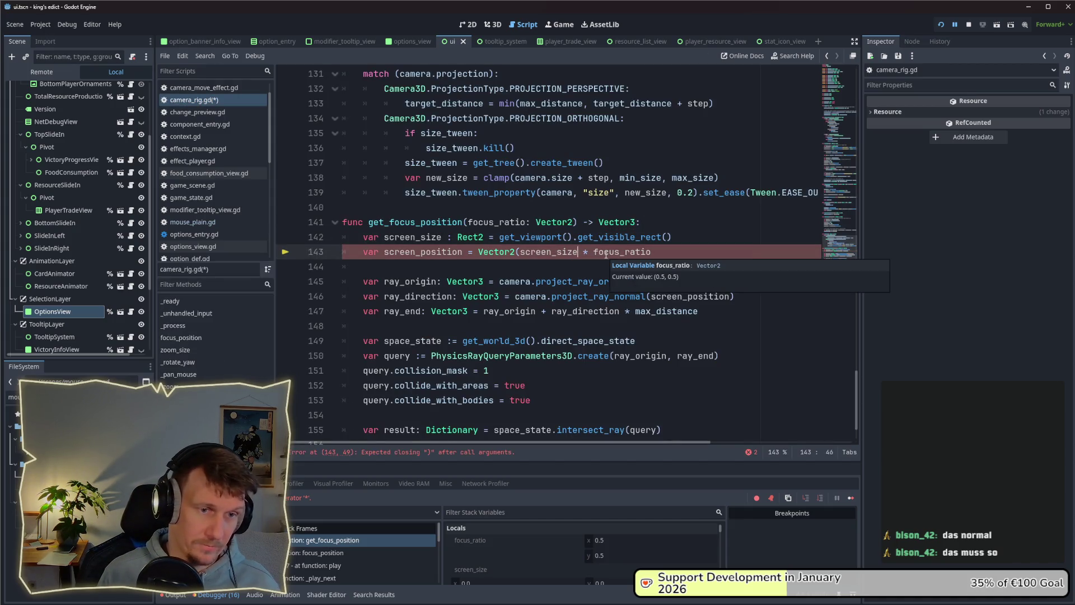
Change line 143 to screen_size.end * focus_ratio, save, and relaunch the game.
left_click_drag(520, 252, 478, 252)
key("BackSpace")
key("ctrl+Right")
type(".edn")
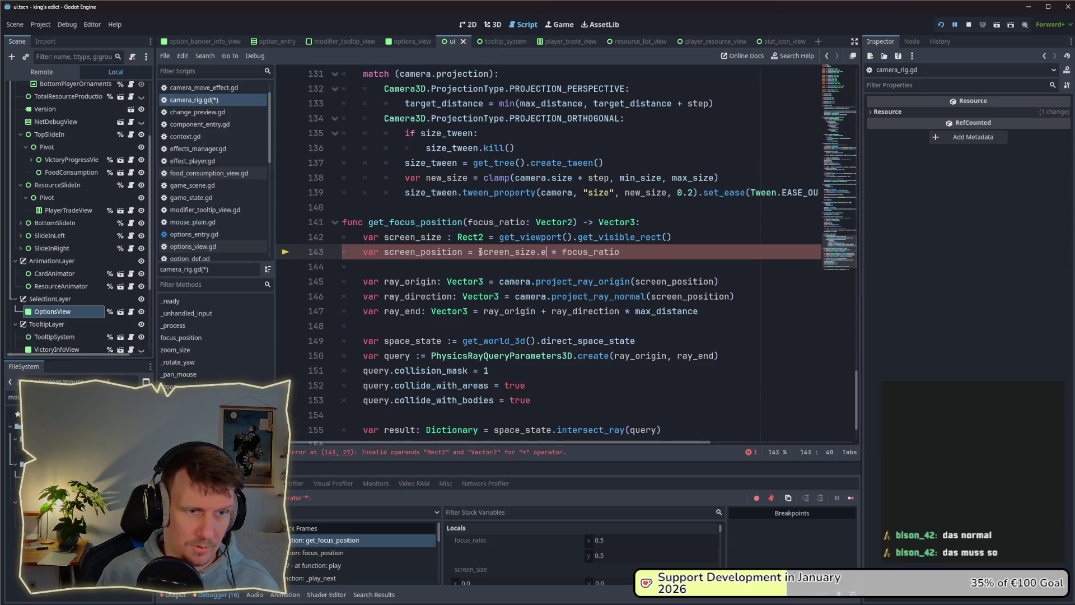
key("BackSpace")
type("nd")
left_click(629, 263)
key("ctrl+s")
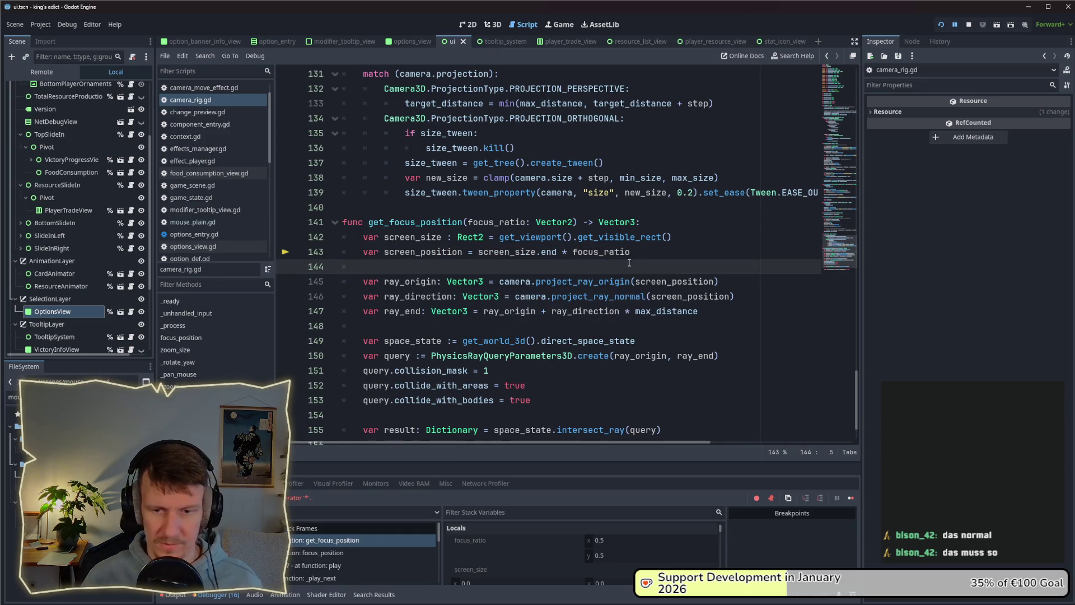
left_click(942, 26)
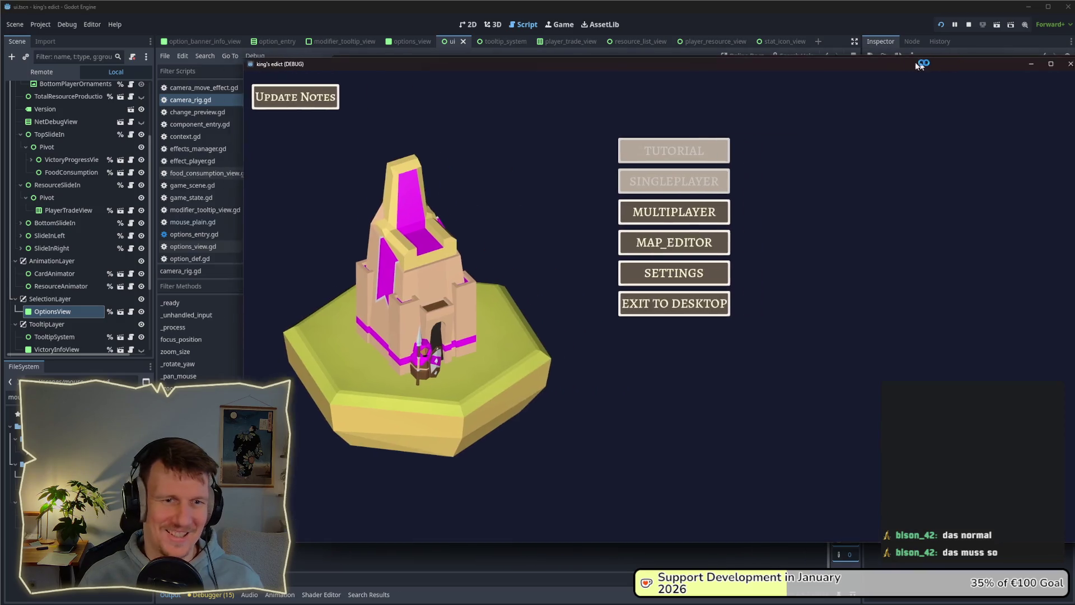
Start a multiplayer match on i_know_this_place.map.
left_click(660, 216)
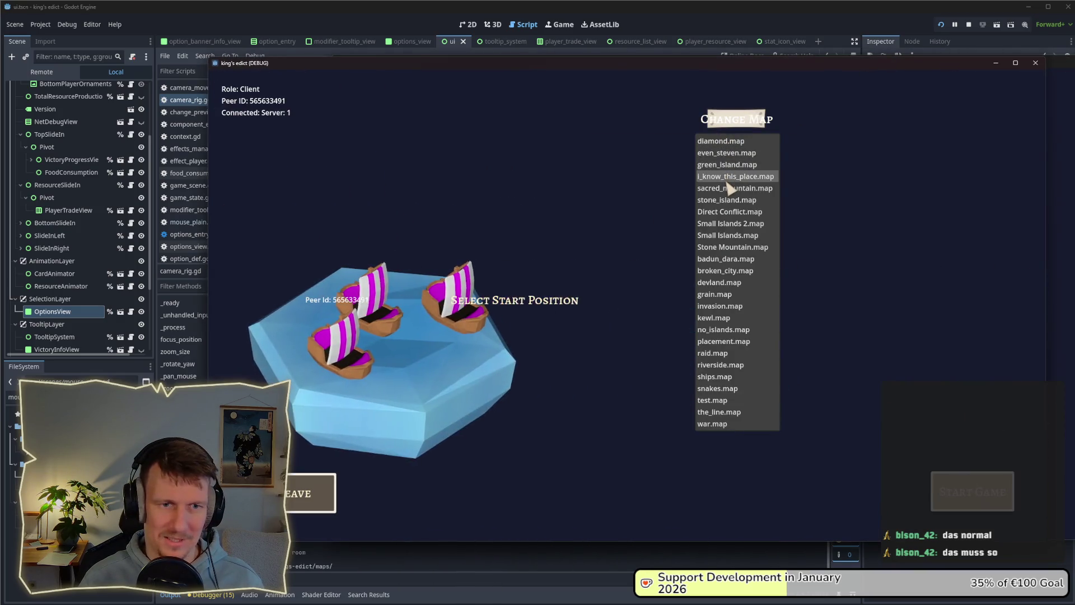
left_click(728, 179)
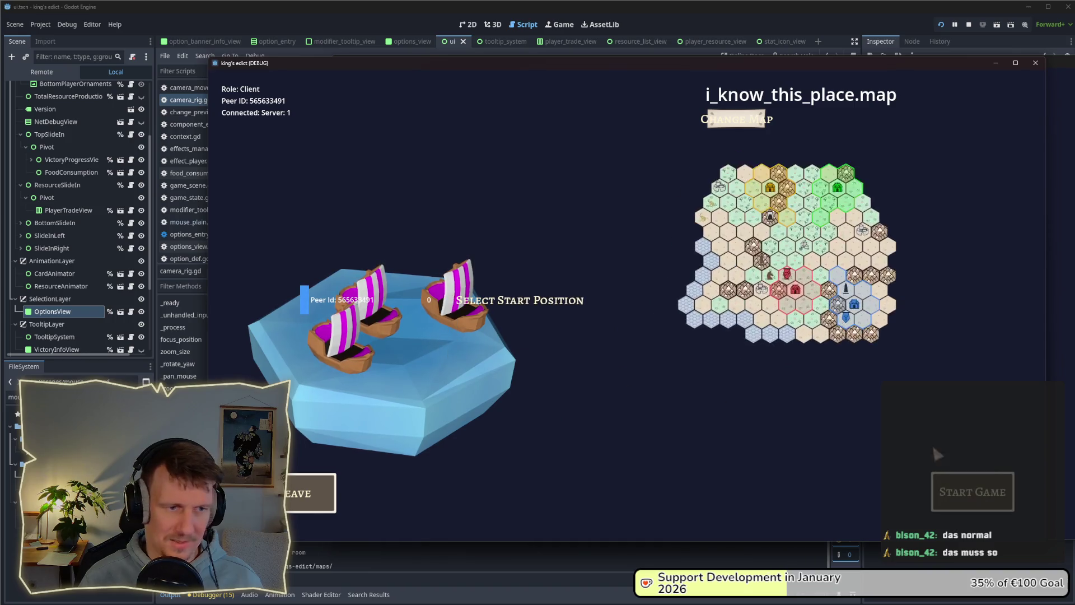
left_click(1000, 493)
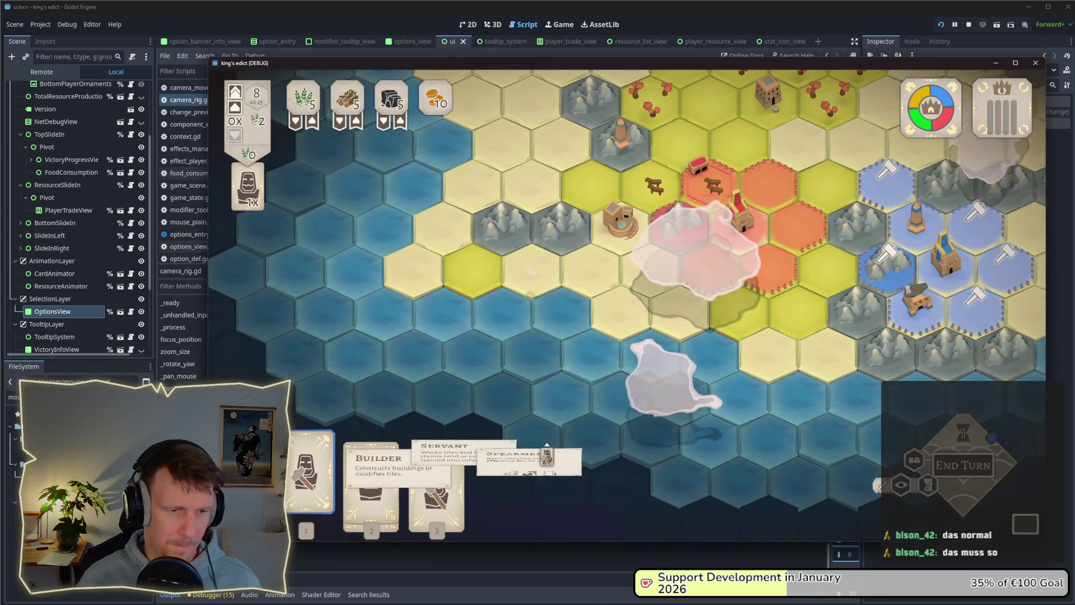
Play the Builder card on a blue hex to bring up the building choices.
left_click(307, 476)
left_click(975, 295)
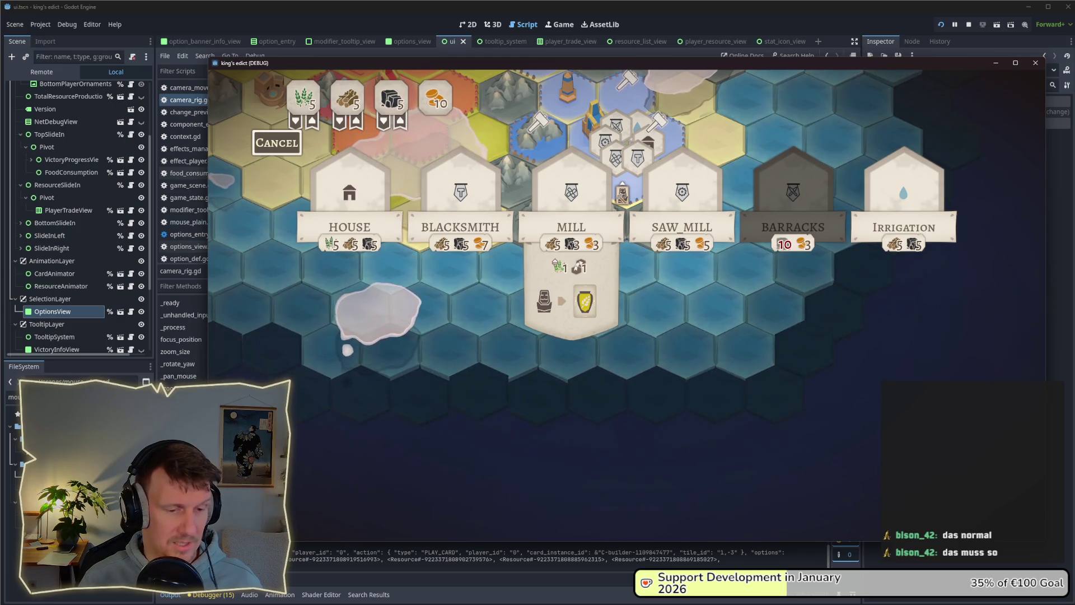
key("alt+Tab")
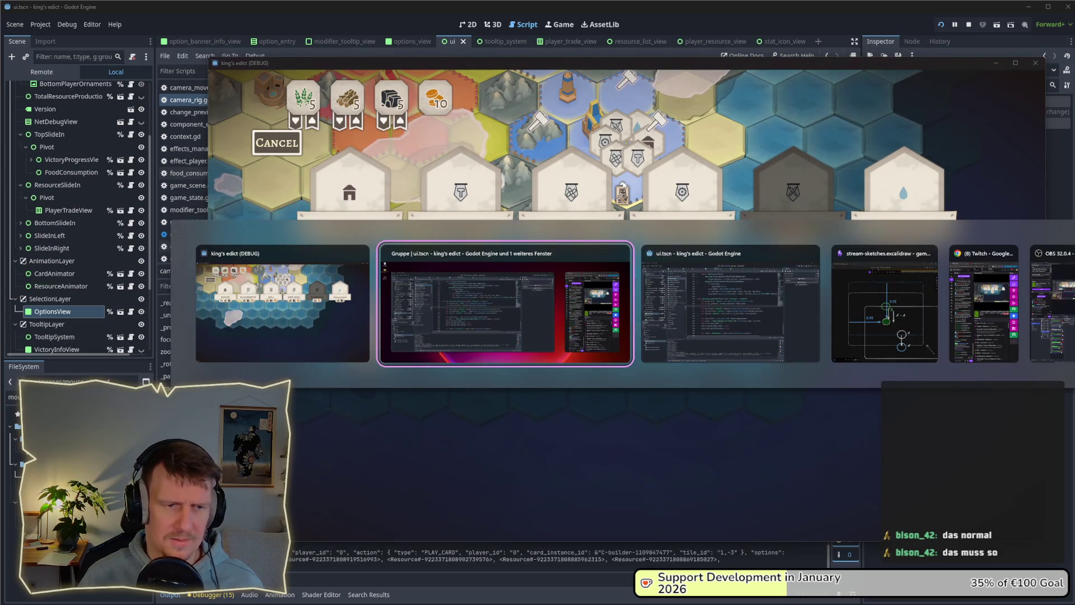
Add a green '3' label and move it up beside circle A'.
scroll(703, 329, "right", 3)
scroll(704, 329, "down", 1)
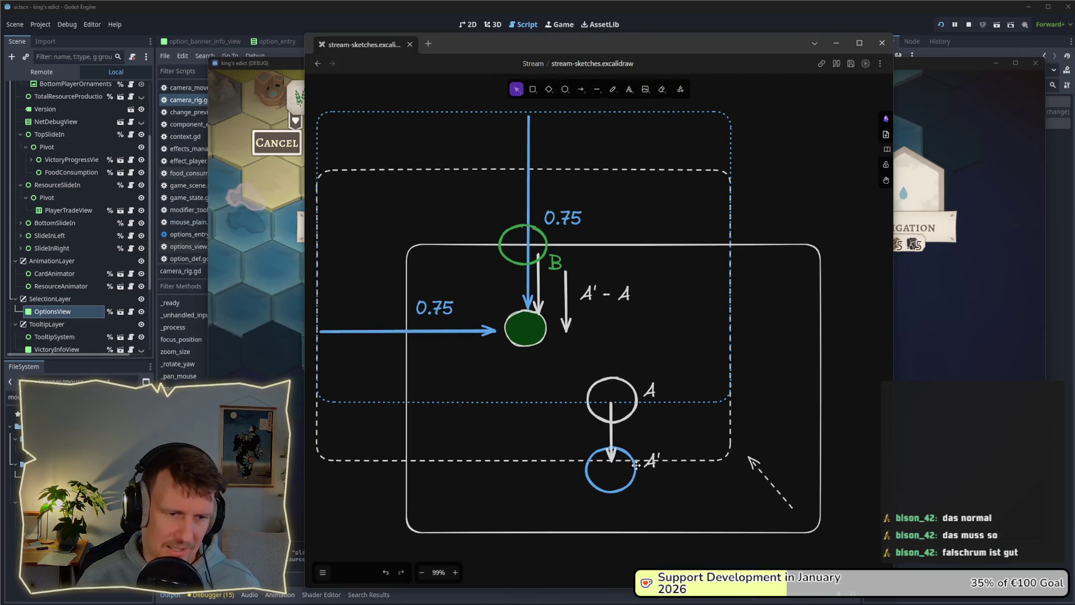
left_click(629, 89)
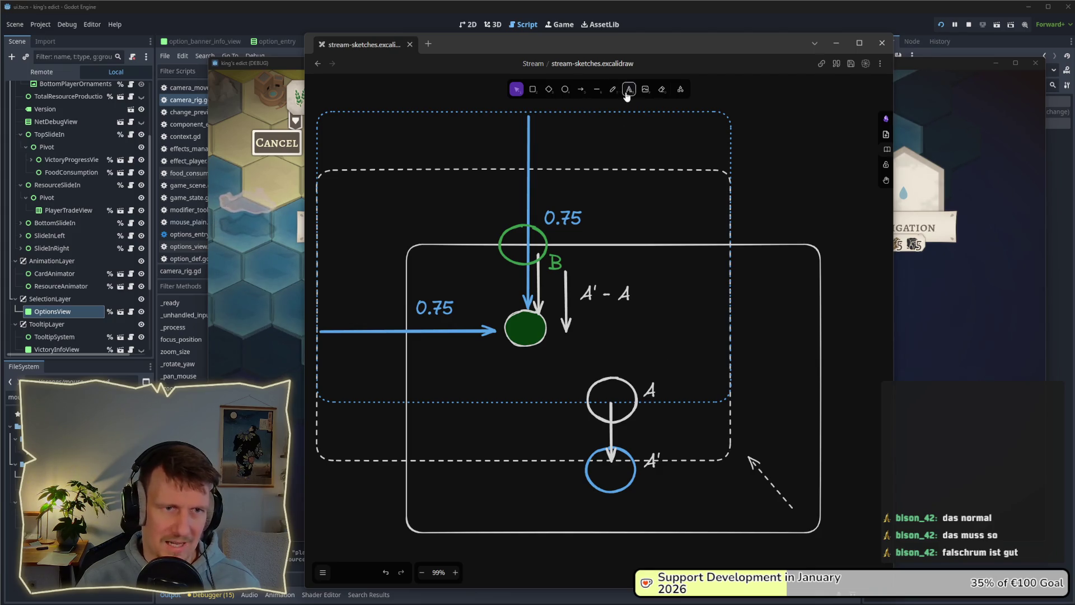
scroll(710, 459, "down", 1)
scroll(710, 460, "down", 3)
scroll(710, 460, "right", 1)
left_click(607, 398)
type("3")
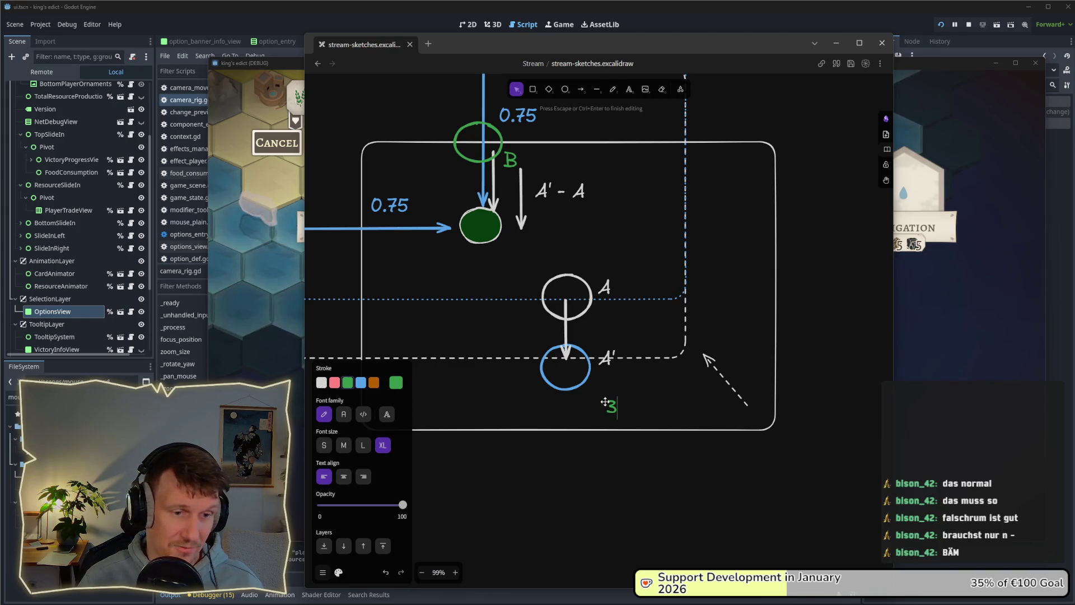
key("Escape")
left_click_drag(612, 406, 616, 317)
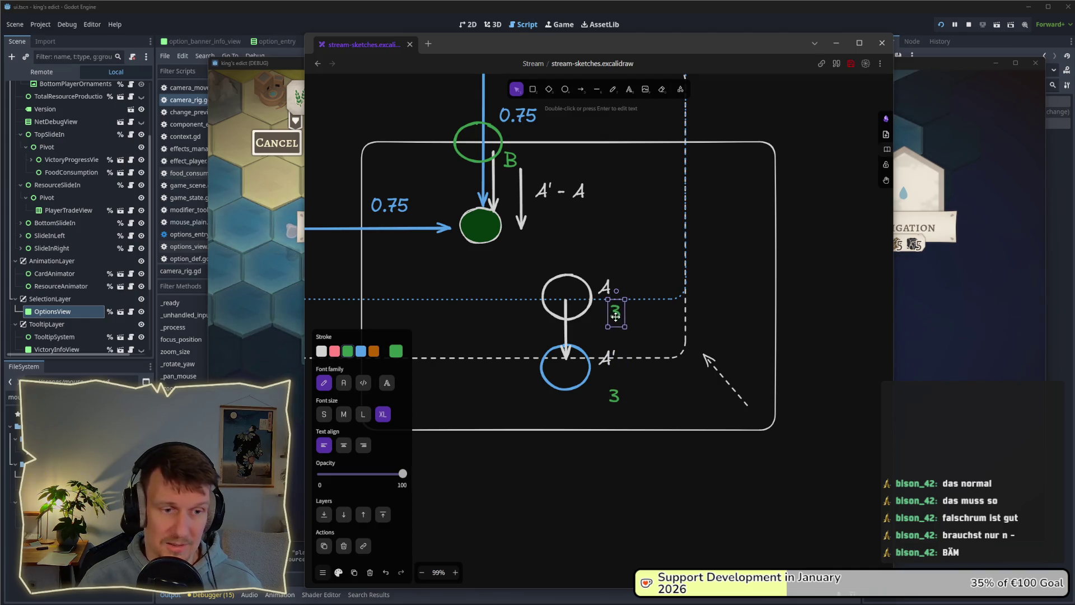
Add a green '4' label beside circle A and nudge both labels into place.
double_click(616, 316)
type("4")
left_click(760, 301)
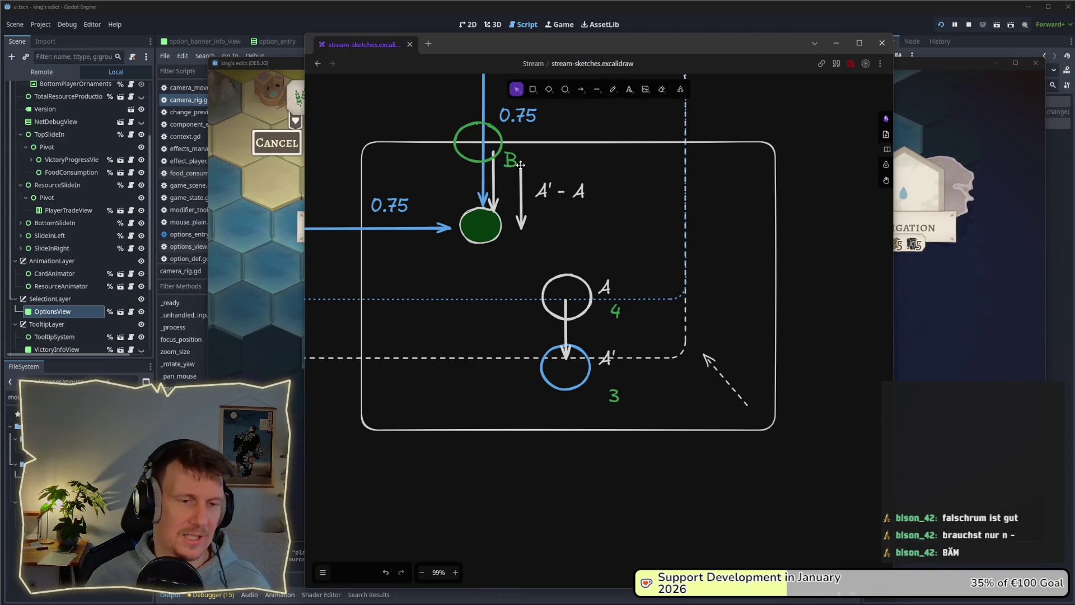
left_click_drag(615, 301, 622, 303)
left_click_drag(614, 392, 628, 384)
left_click_drag(623, 313, 632, 314)
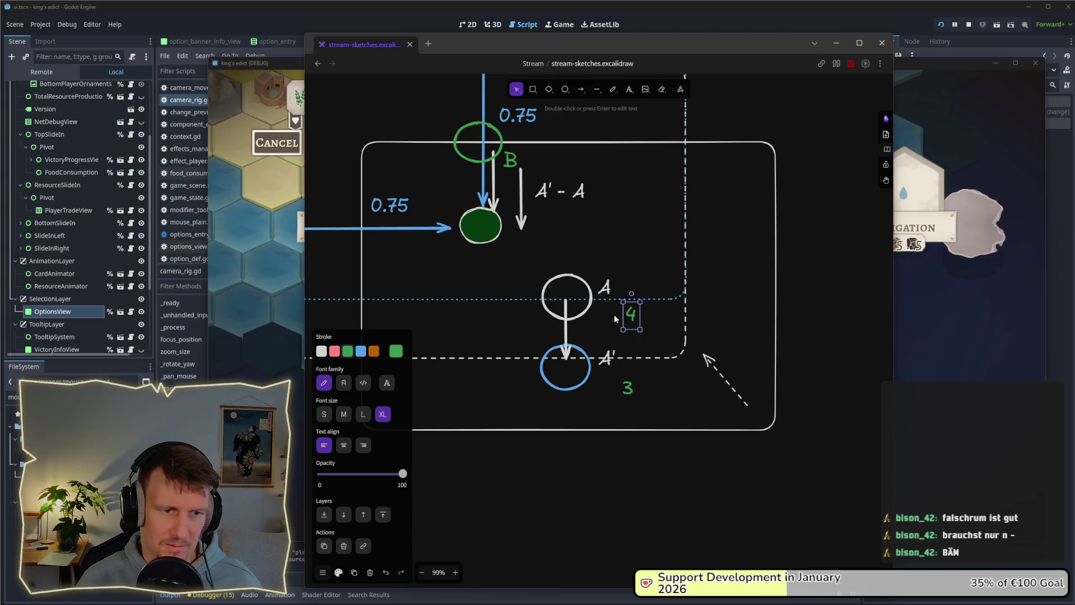
mouse_move(593, 238)
left_mouse_down()
mouse_move(607, 252)
mouse_move(600, 270)
left_mouse_up()
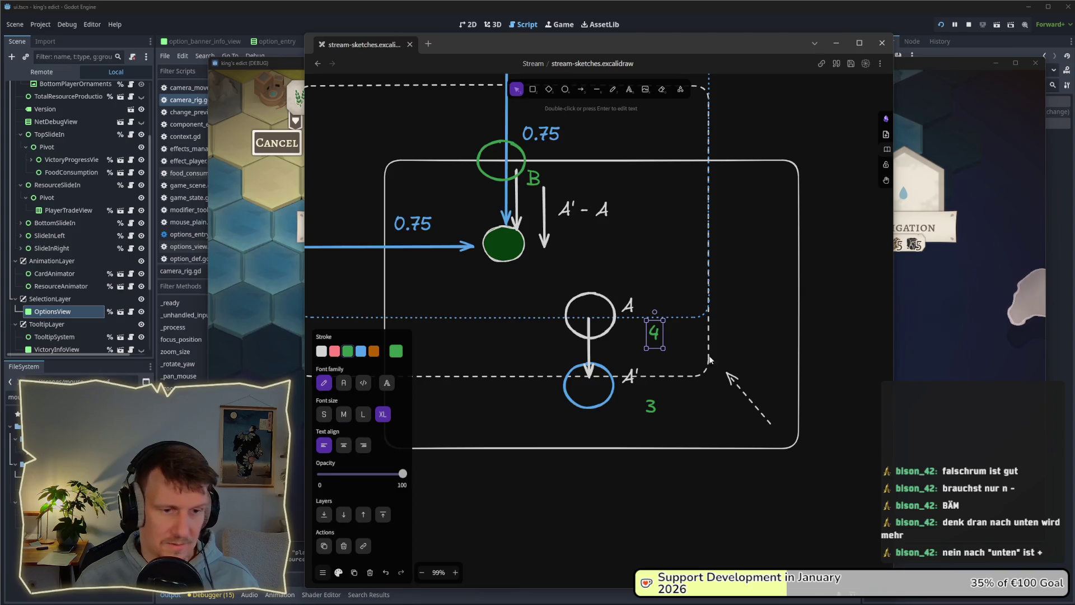
key("a")
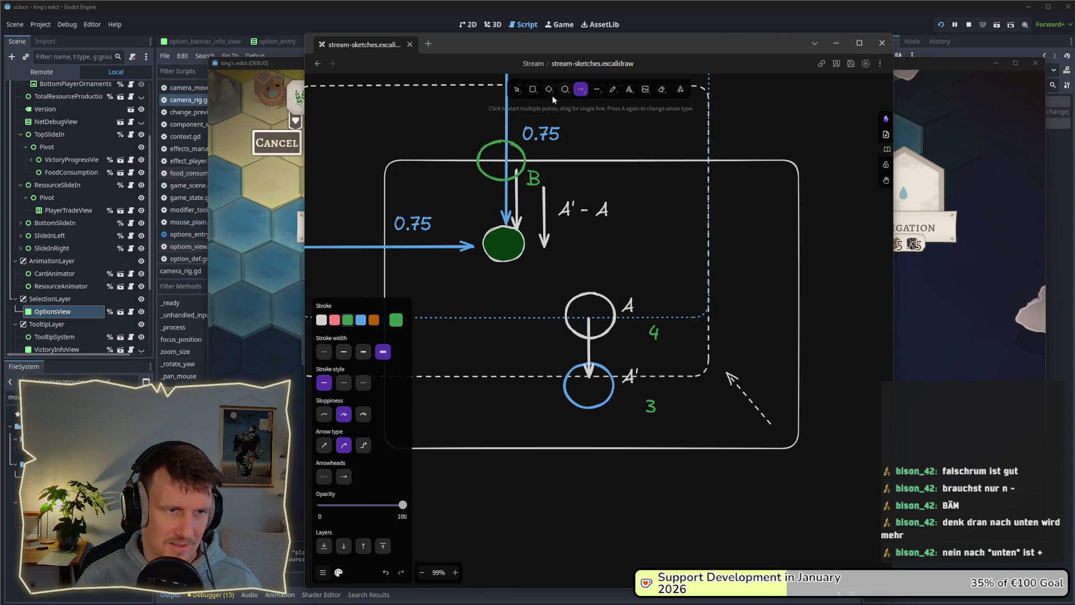
left_click(629, 91)
Add a green '2' label below the box and a copy below it changed to '1'.
left_click(647, 460)
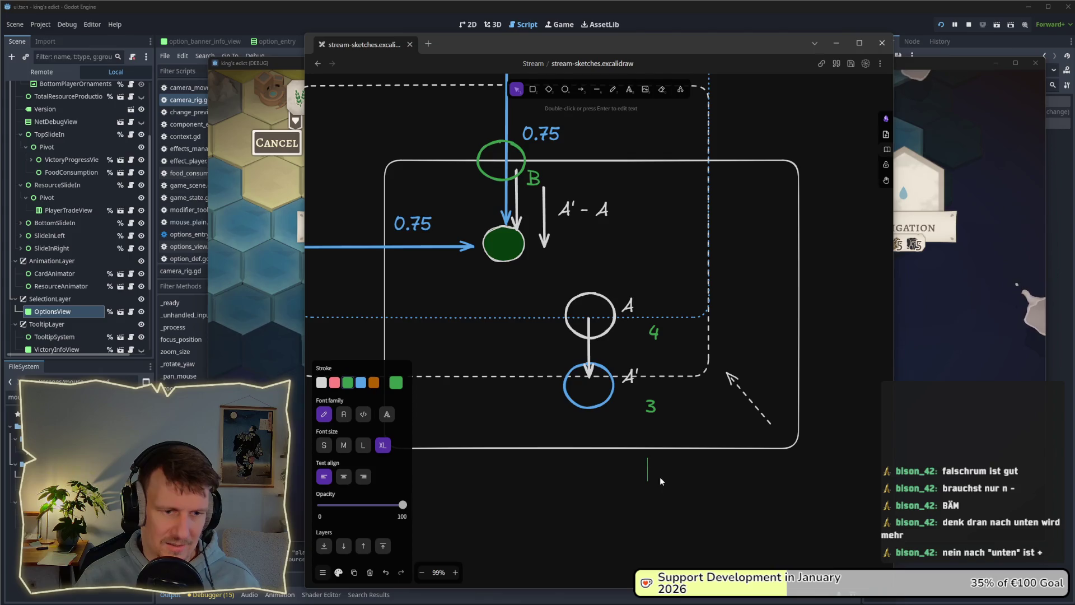
type("2")
left_click(648, 521)
left_click_drag(653, 469, 656, 537)
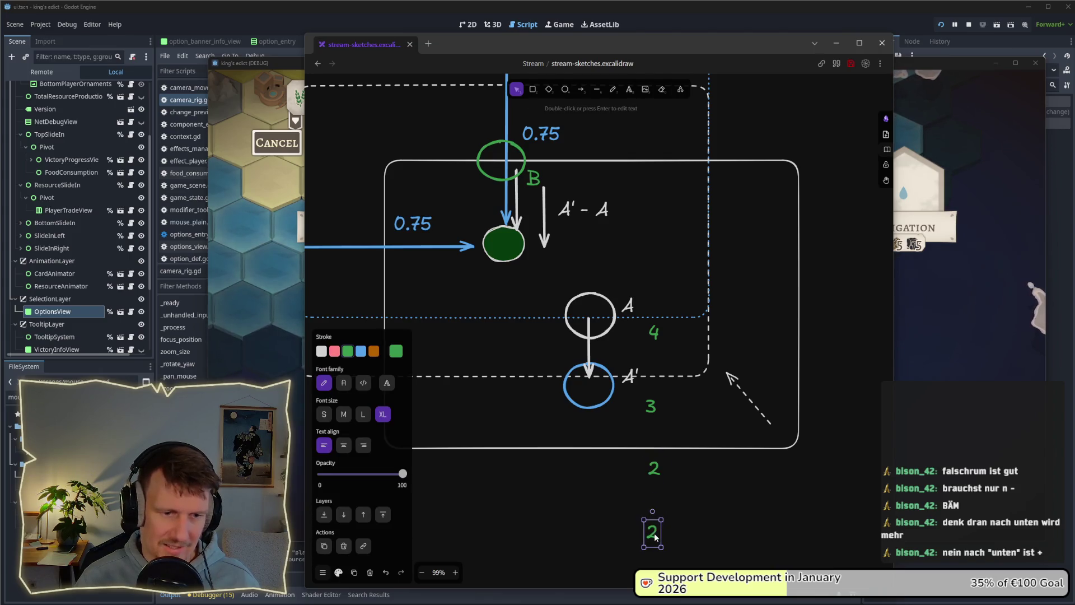
double_click(654, 534)
type("1")
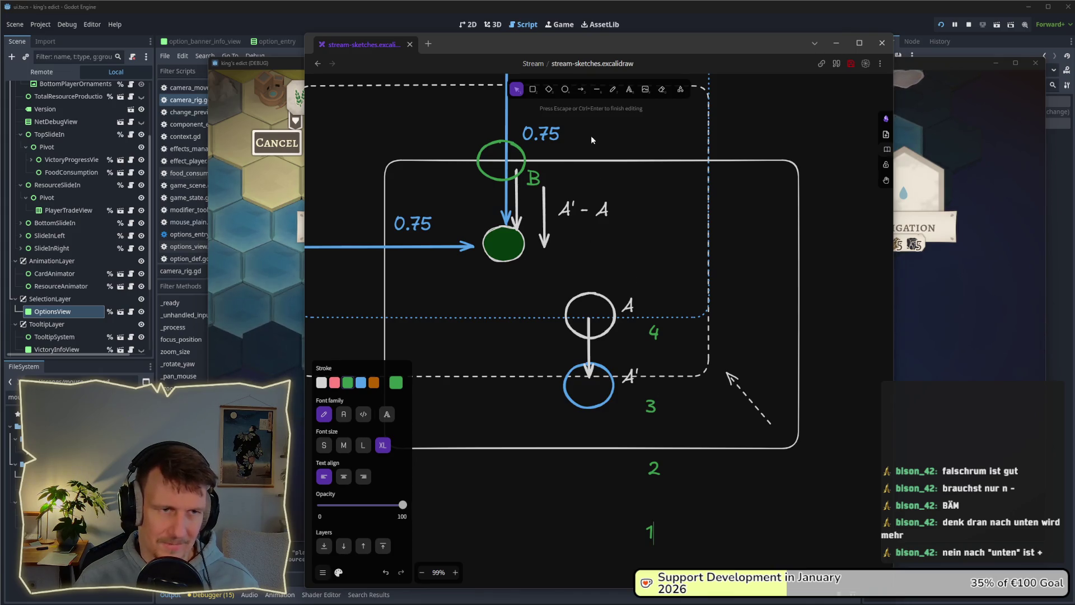
Draw a green arrow from the 1 label up to the 4 label.
left_click(582, 89)
left_click_drag(678, 543, 679, 328)
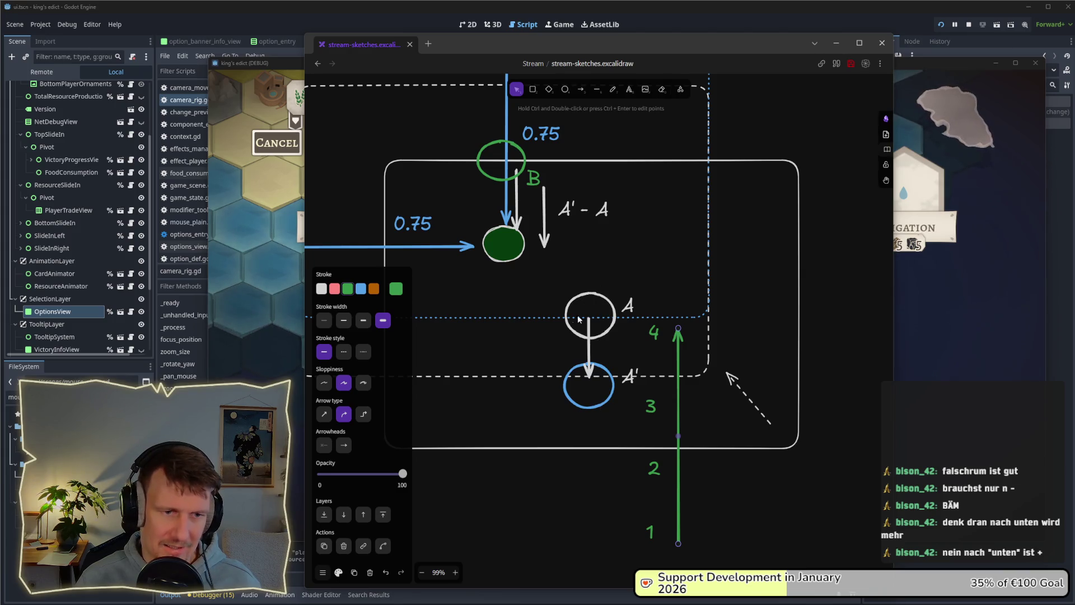
scroll(577, 302, "up", 2)
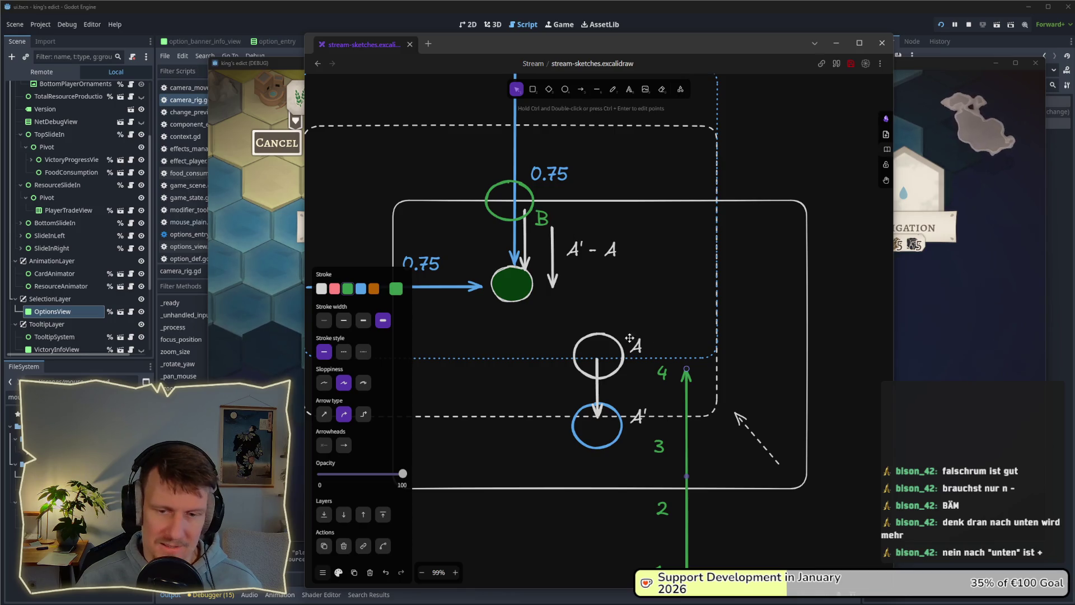
scroll(626, 435, "down", 1)
scroll(629, 367, "left", 1)
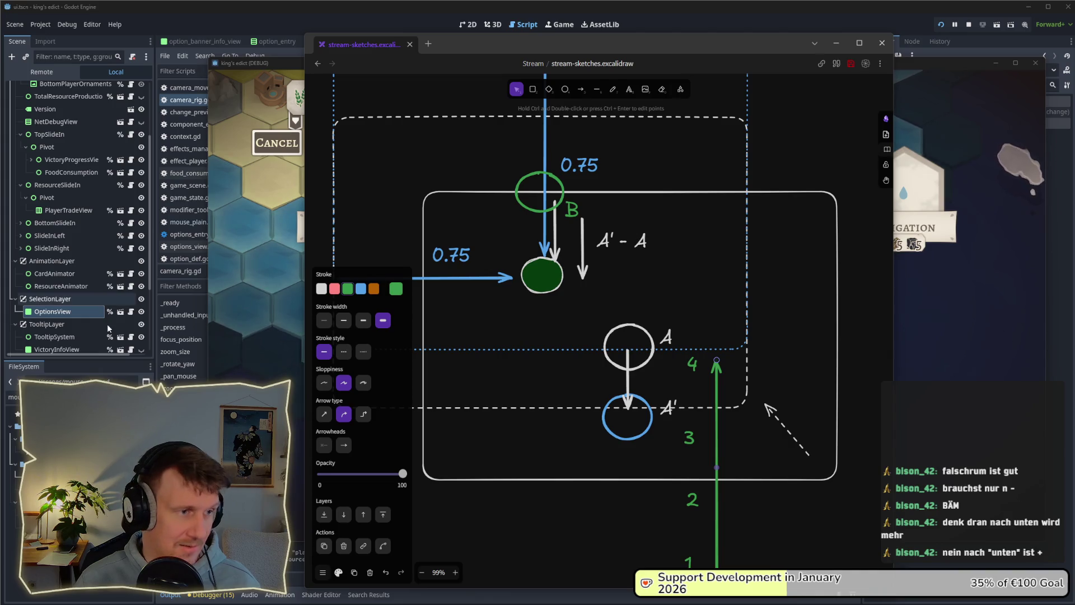
right_click(620, 308)
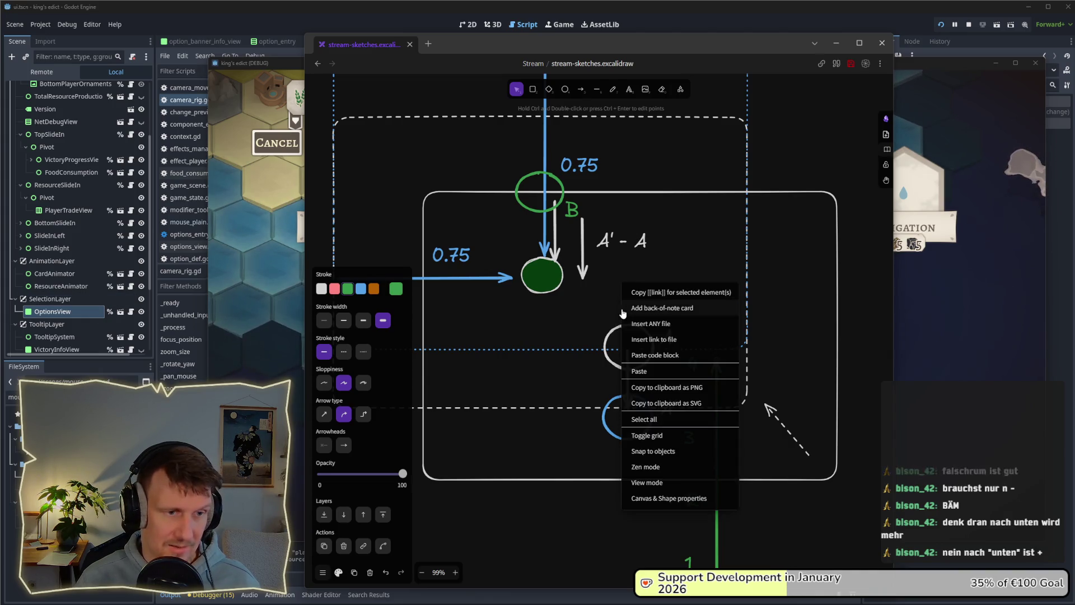
left_click(593, 286)
key("alt+Tab")
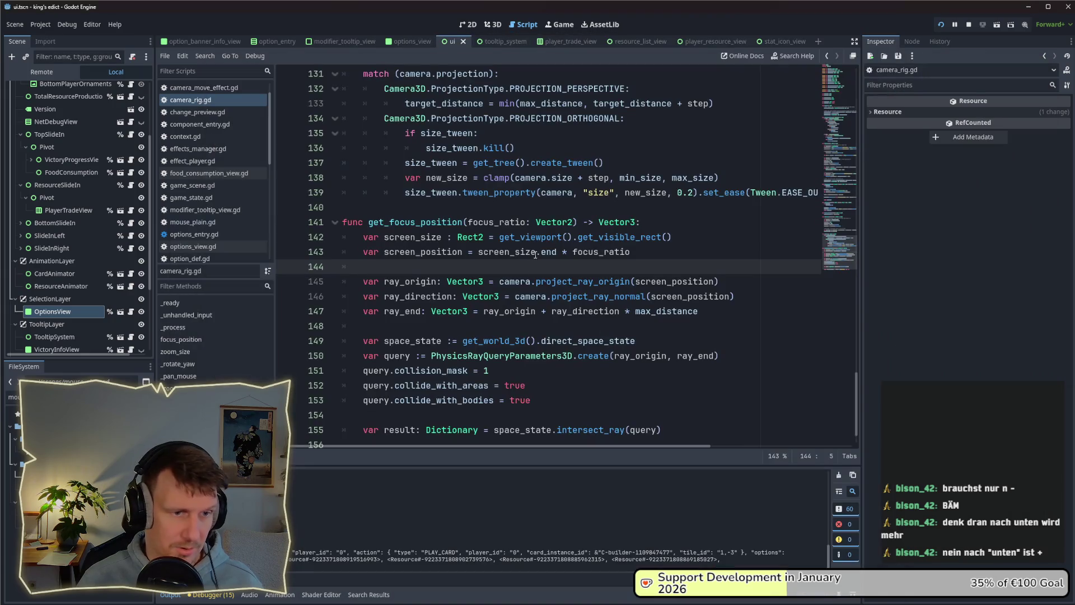
scroll(537, 263, "down", 1)
scroll(552, 282, "up", 3)
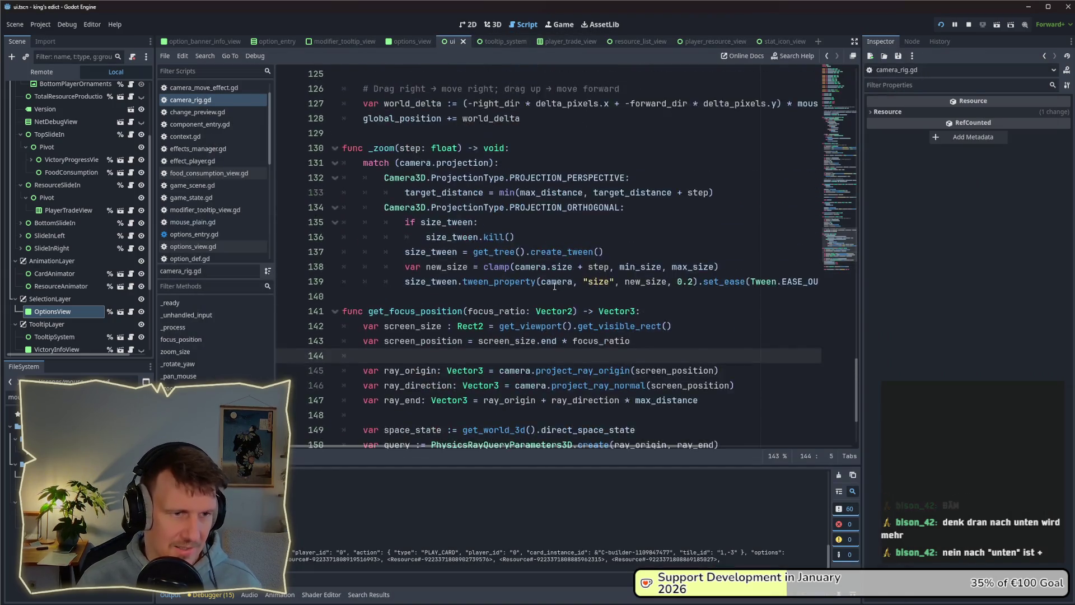
scroll(554, 286, "up", 5)
left_click(555, 263)
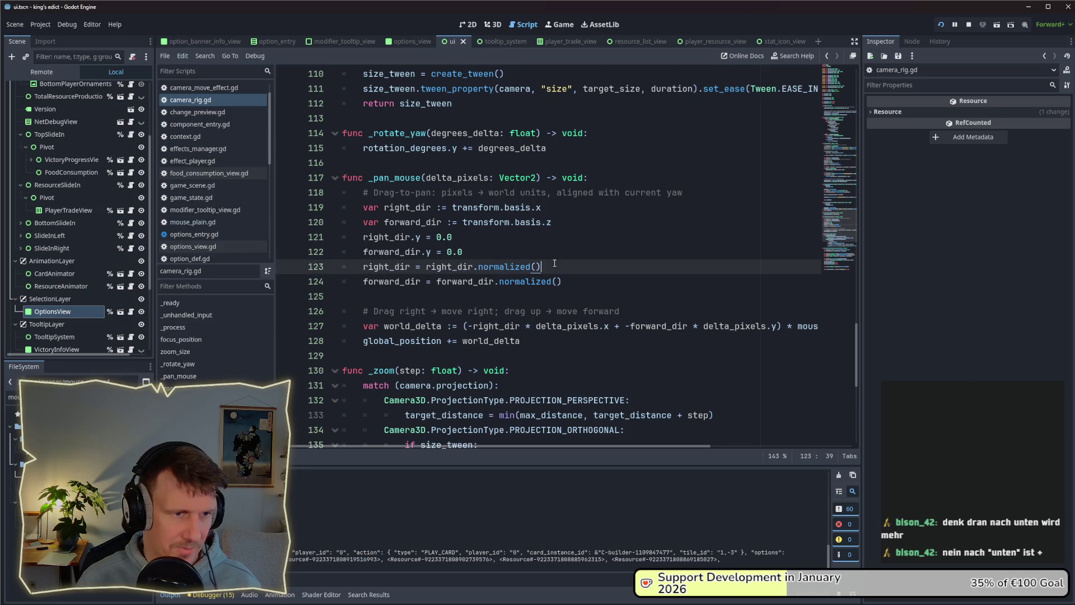
scroll(554, 261, "up", 8)
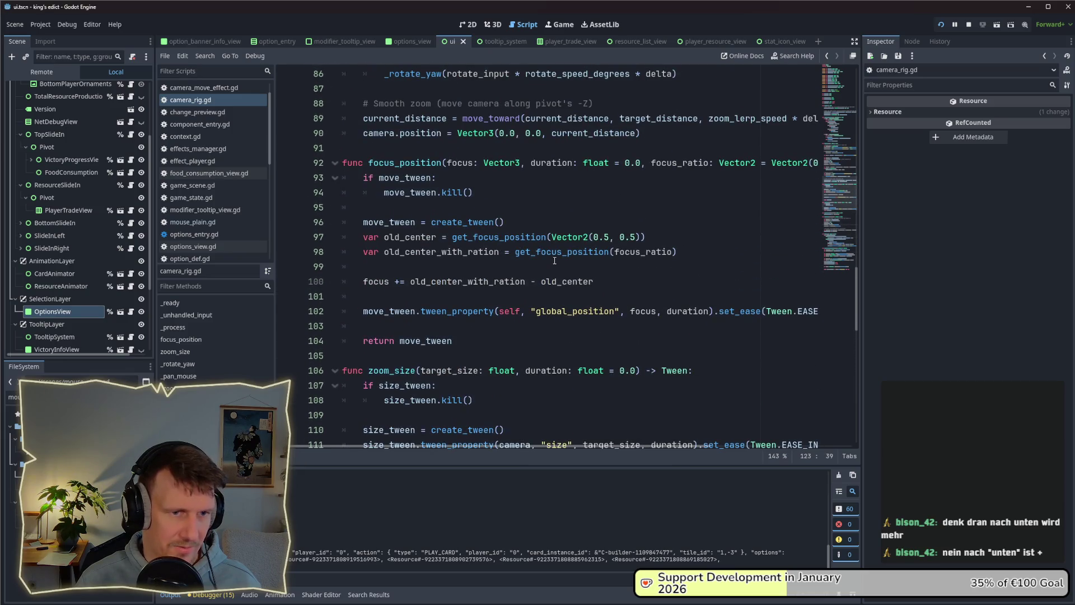
scroll(554, 261, "up", 1)
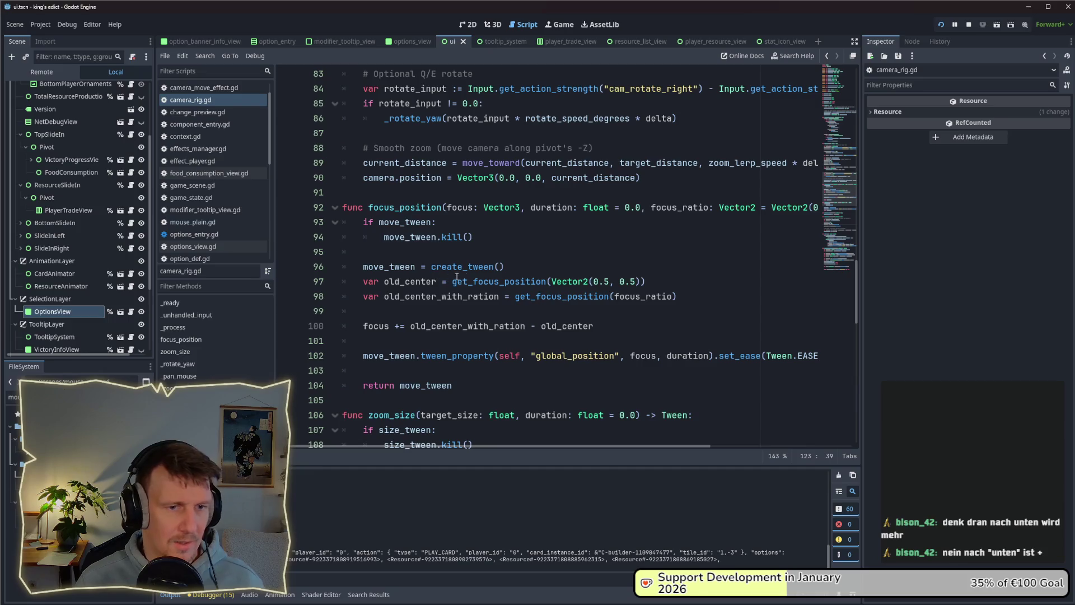
left_click_drag(643, 281, 454, 287)
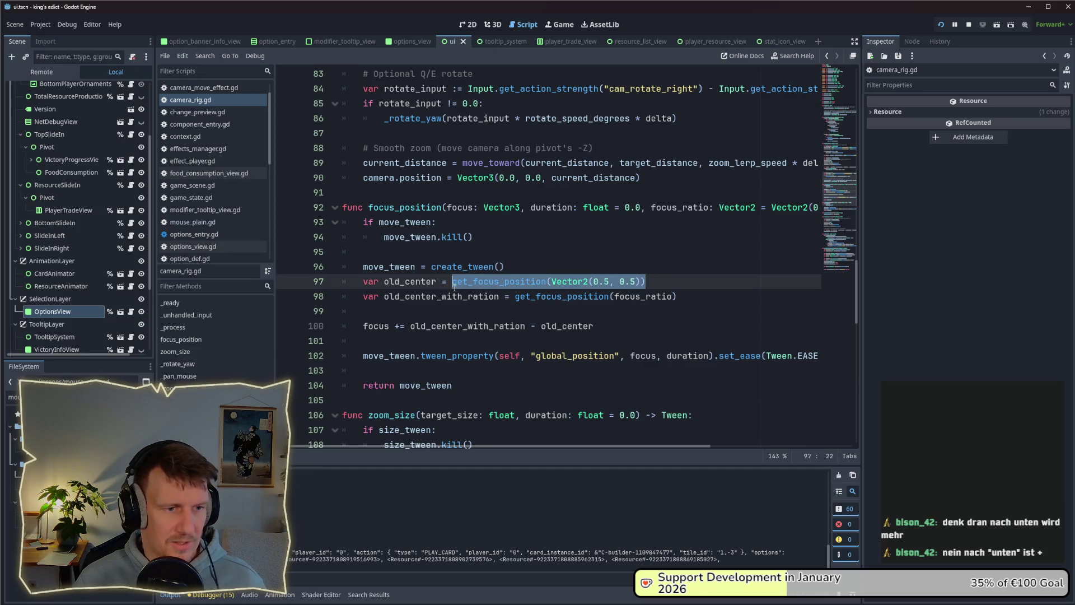
double_click(399, 282)
left_click_drag(679, 296, 515, 297)
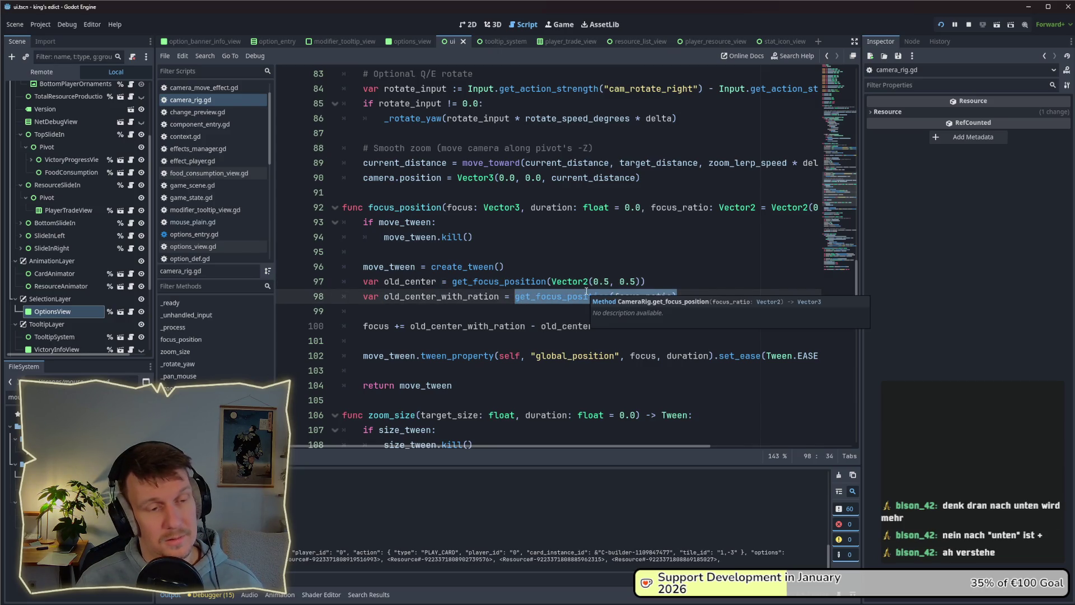
left_click(590, 281)
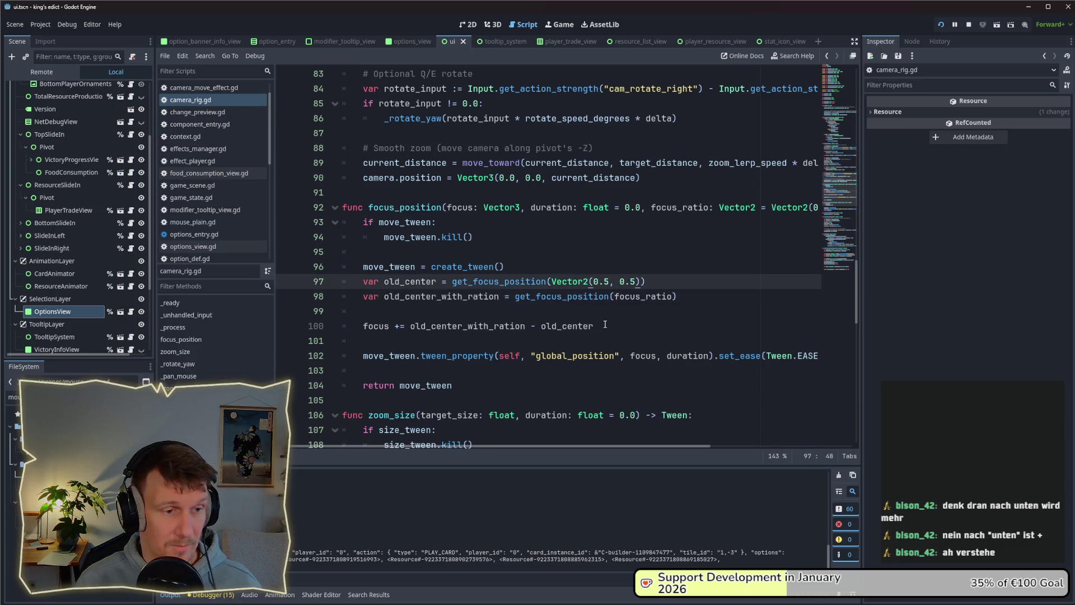
left_click_drag(526, 326, 426, 326)
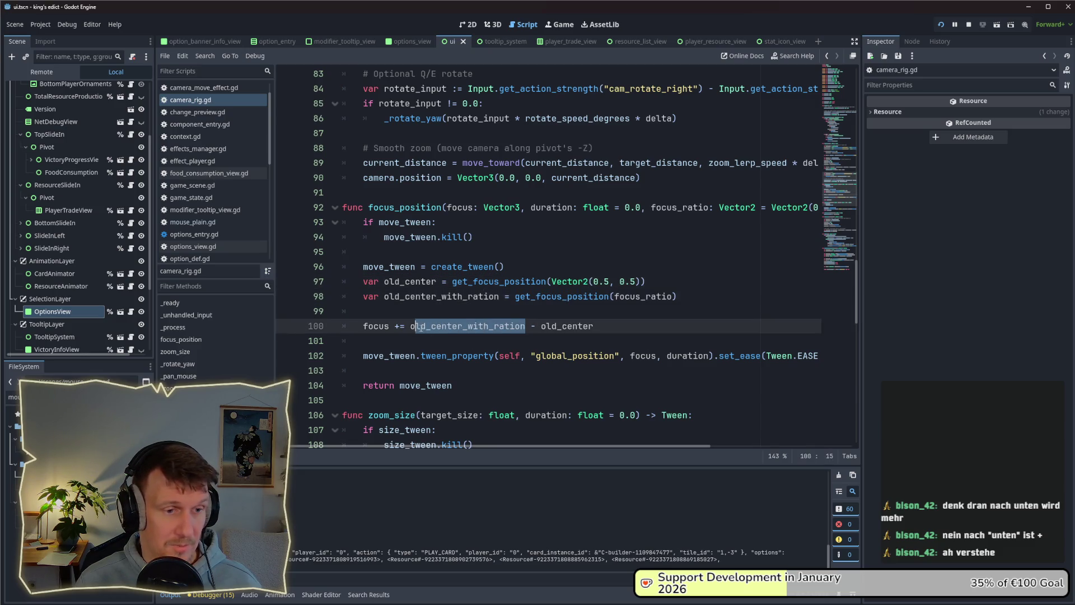
left_click(557, 326)
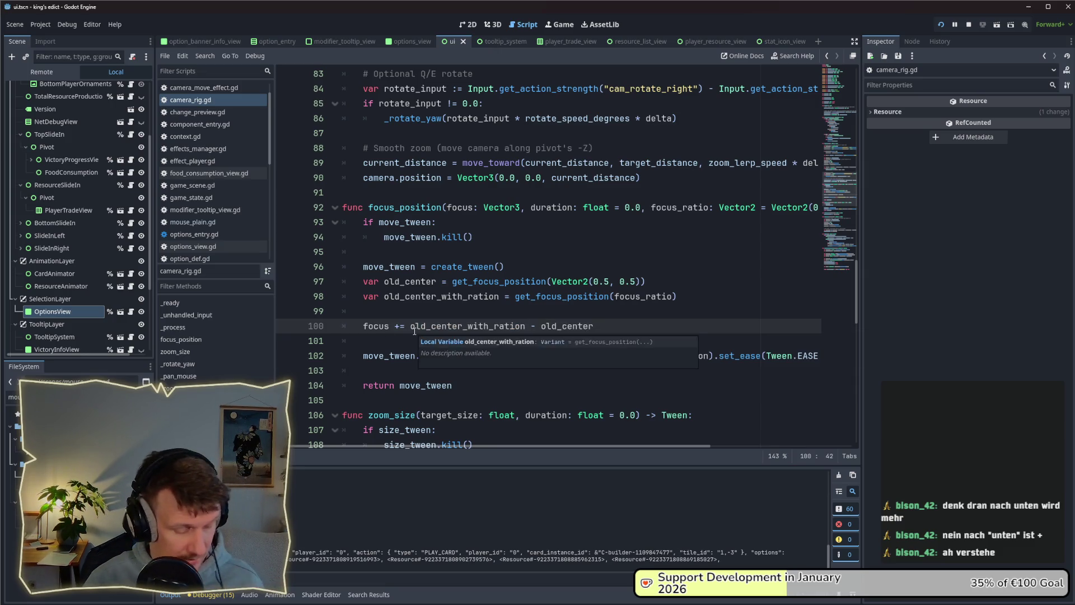
key("alt+Tab")
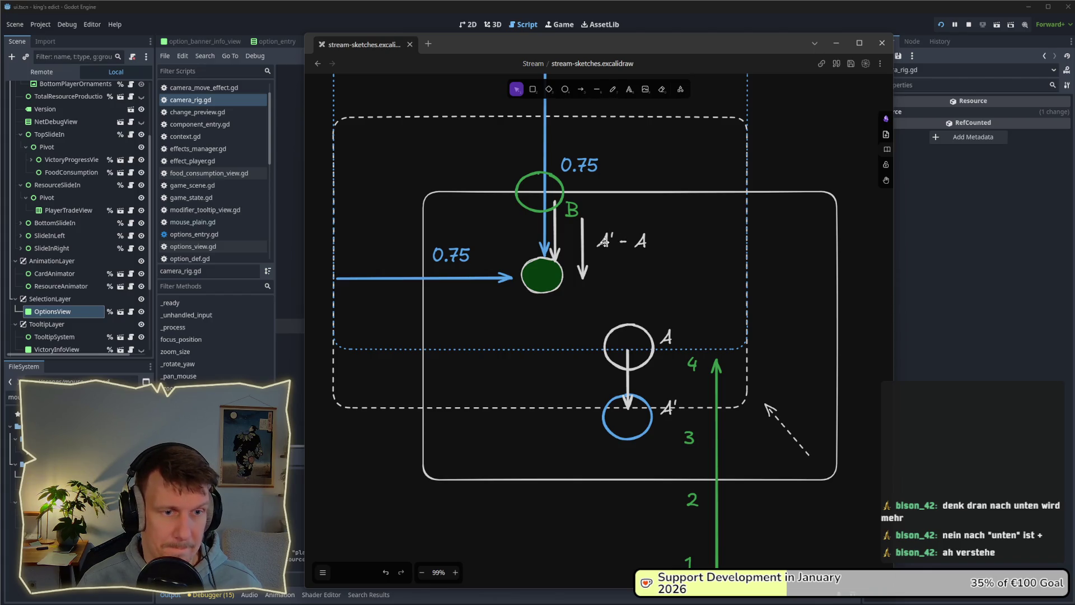
key("alt+Tab")
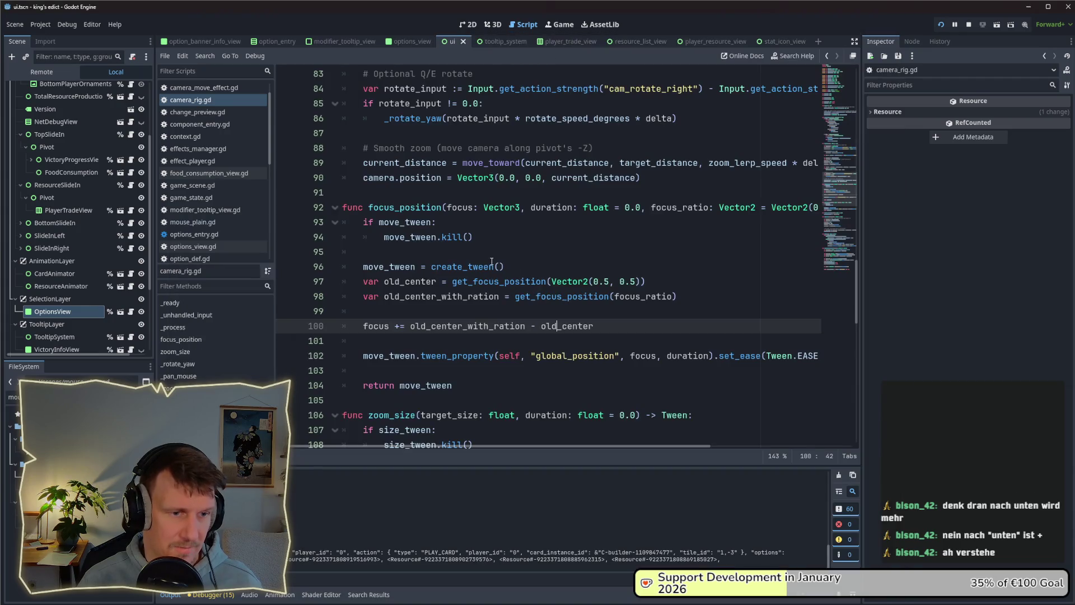
Rewrite line 100 as focus += old_center - old_center_with_ration, then stop the game.
mouse_move(491, 262)
left_click(414, 313)
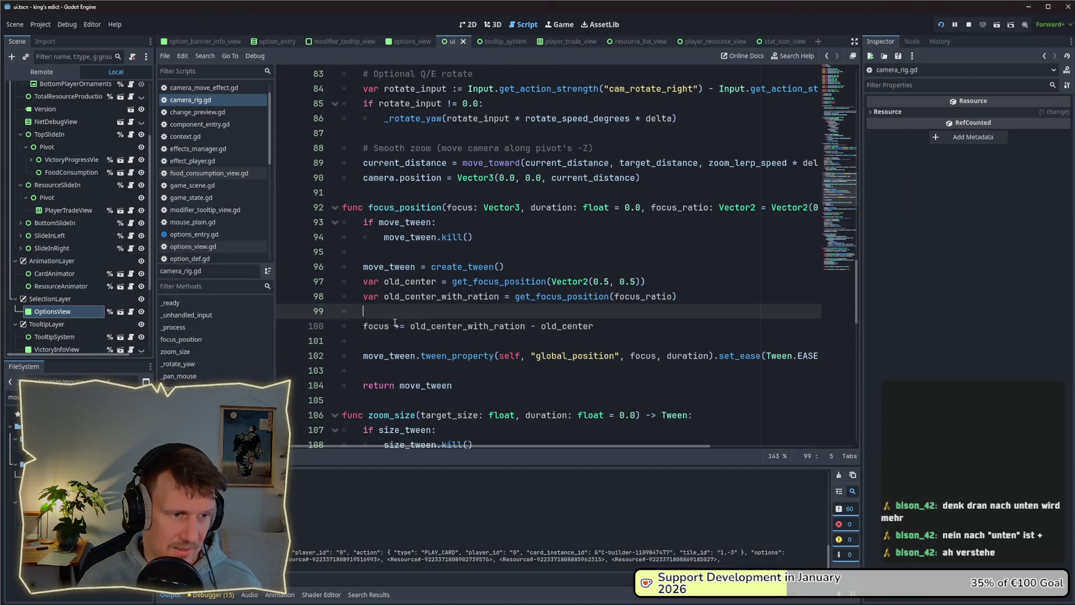
left_click(533, 326)
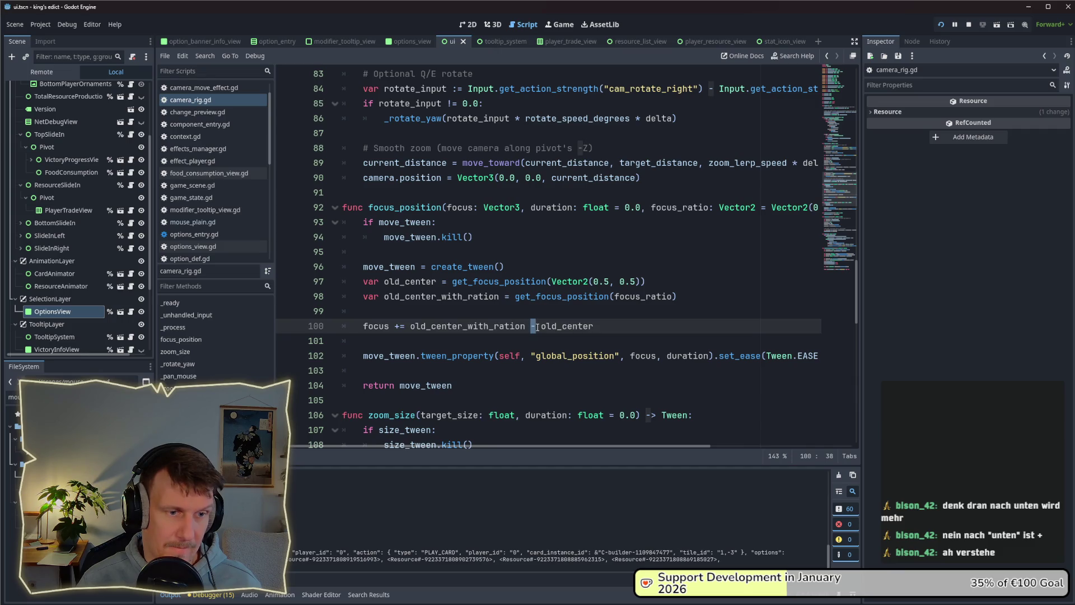
left_click_drag(537, 328, 414, 329)
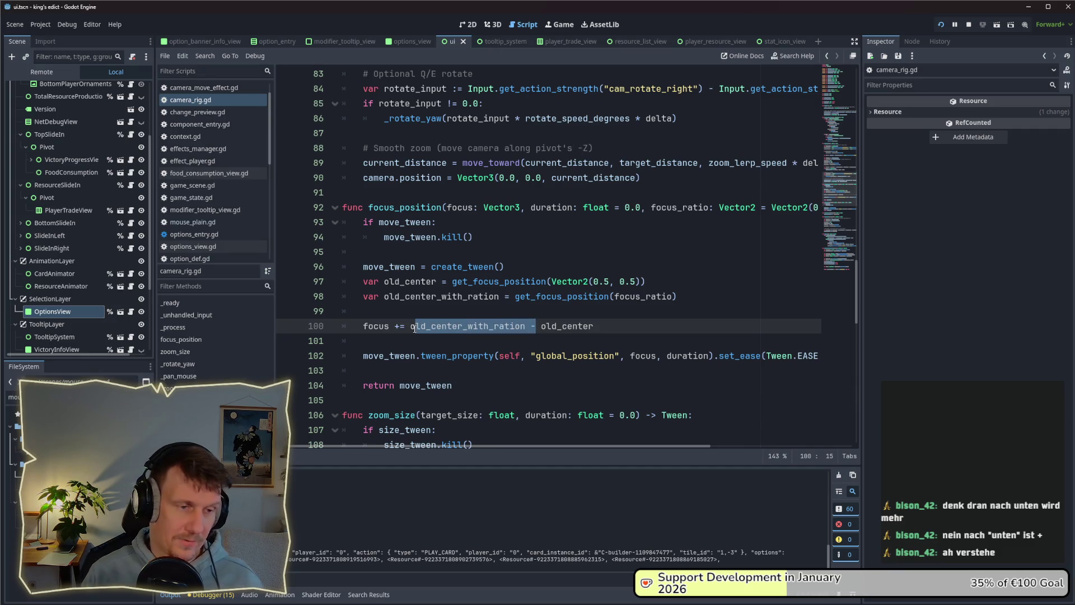
key("BackSpace")
key("BackSpace")
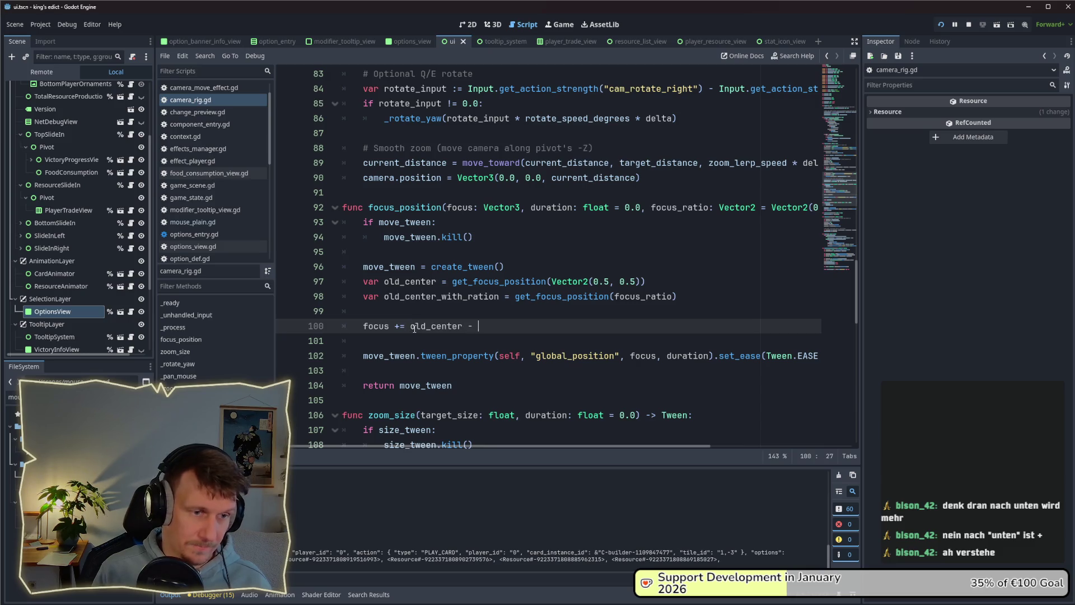
type("old_ce")
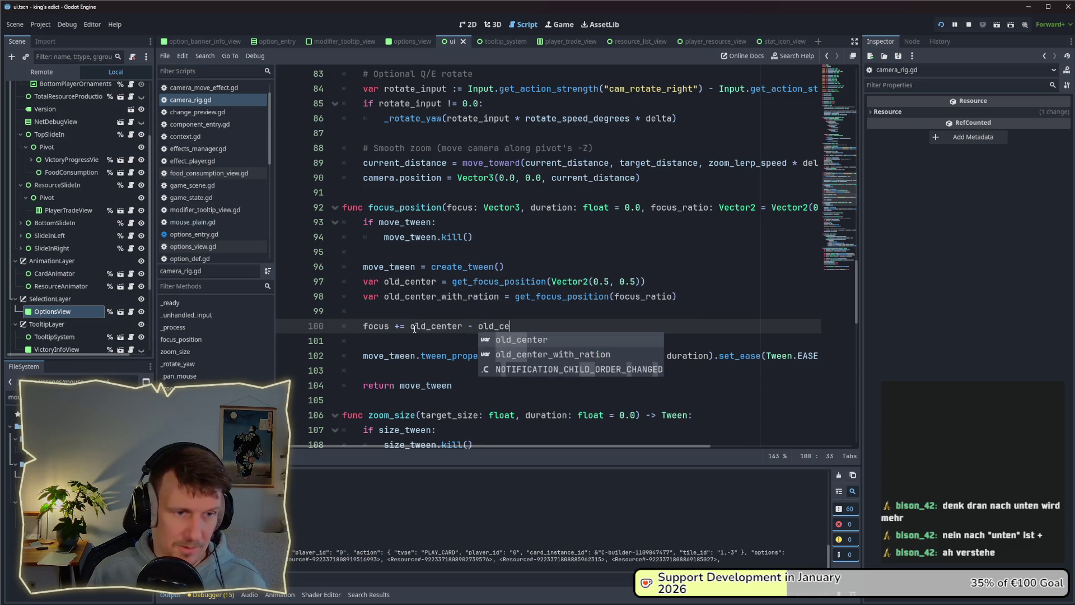
key("Down")
key("Return")
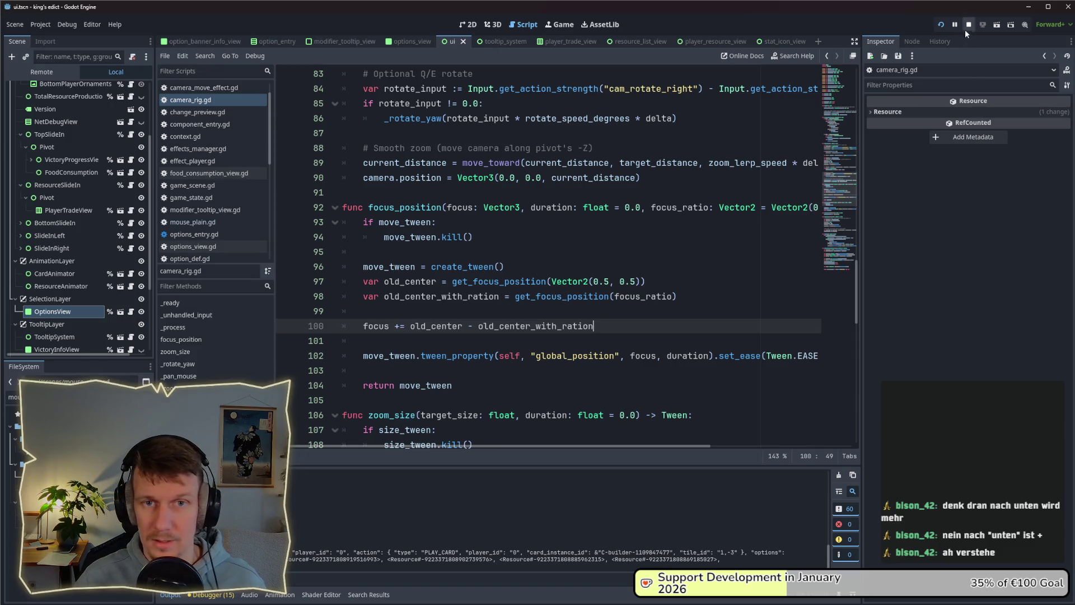
left_click(972, 22)
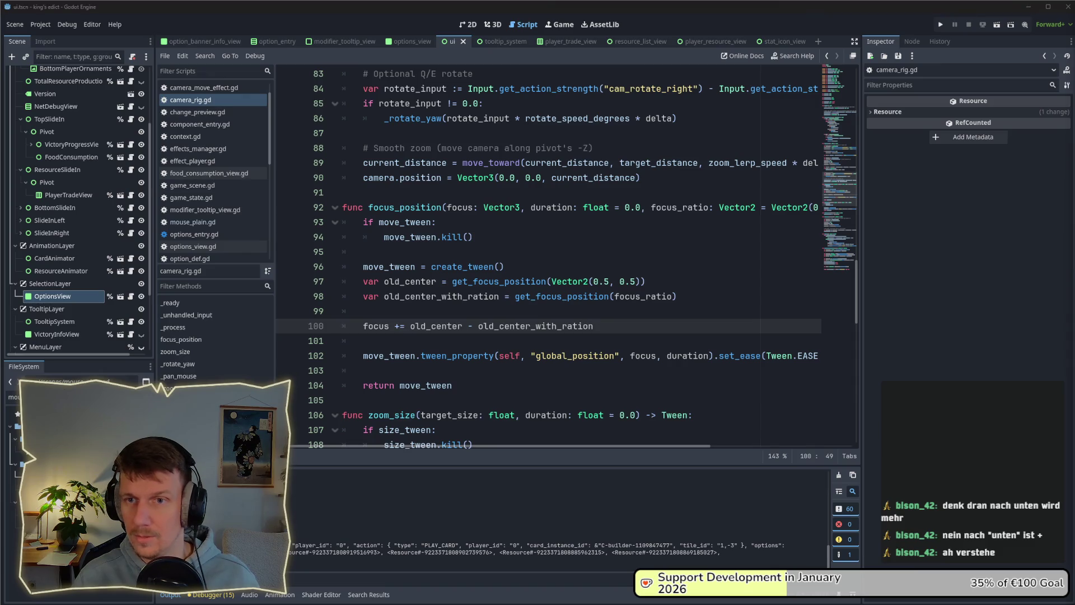
Launch the game, switch the map to i_know_this_place.map and start from a chosen position.
left_click(940, 25)
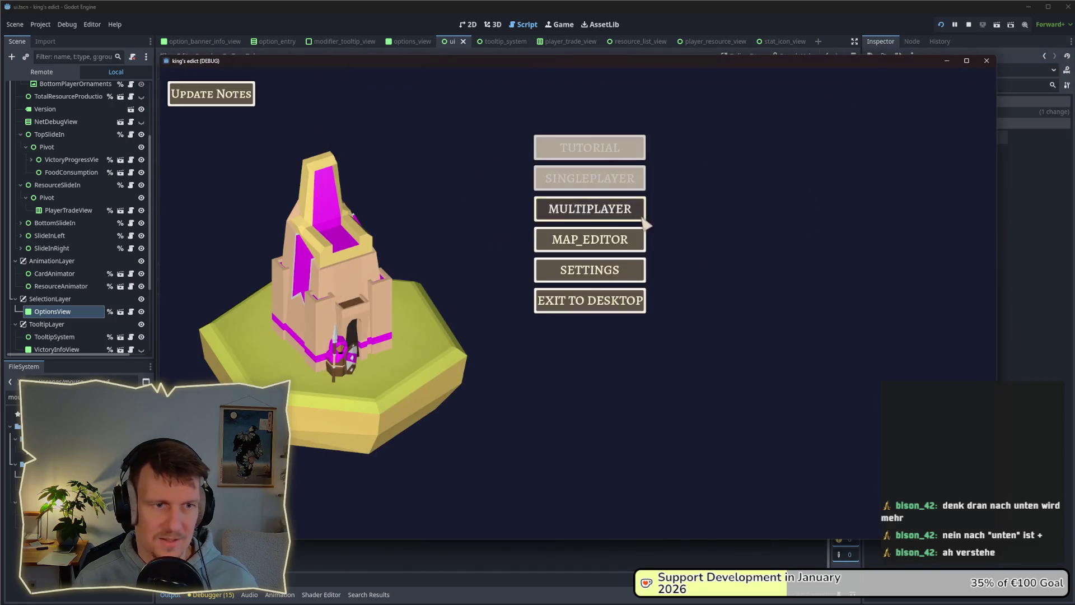
left_click(581, 209)
left_click(670, 124)
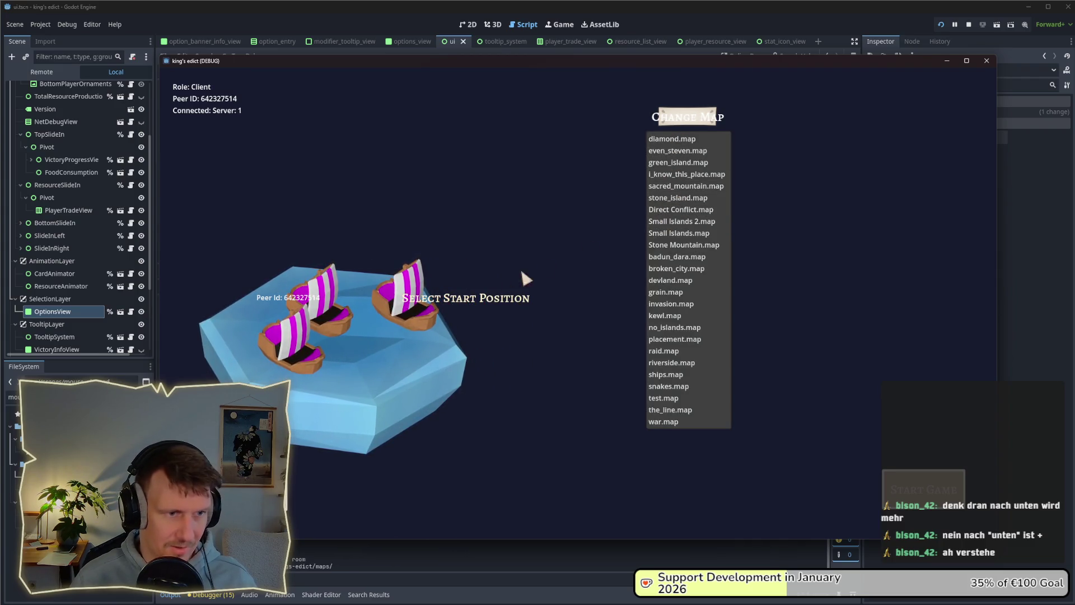
left_click(523, 278)
left_click(680, 116)
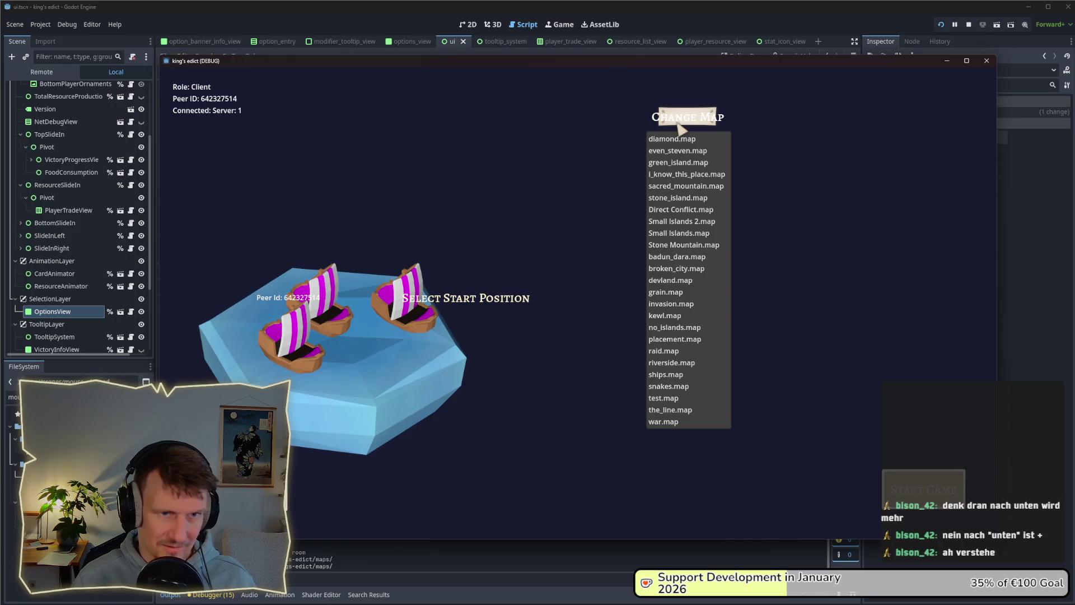
left_click(676, 223)
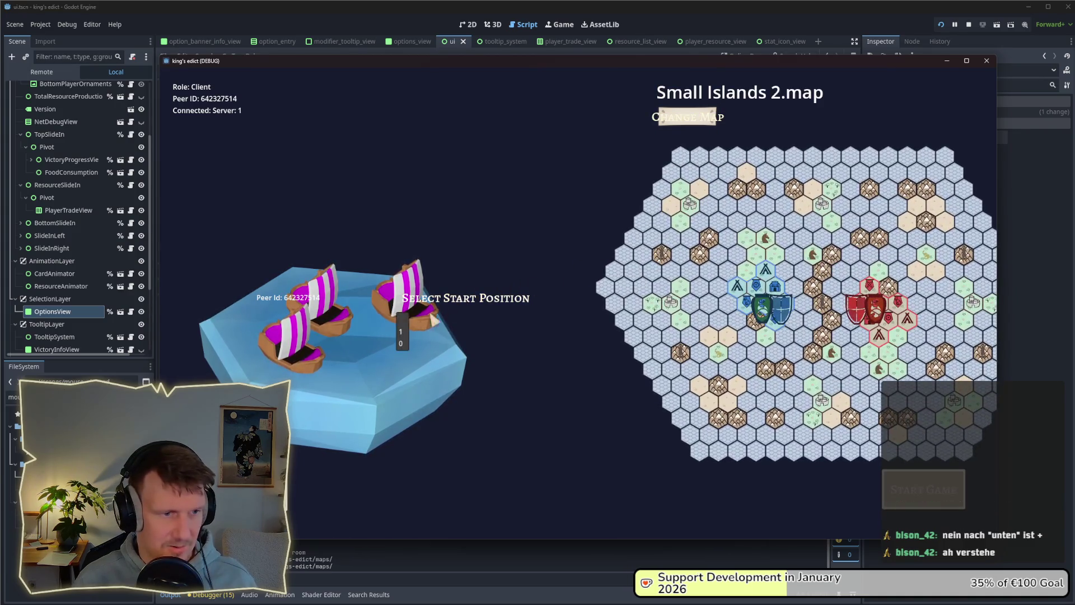
left_click(704, 123)
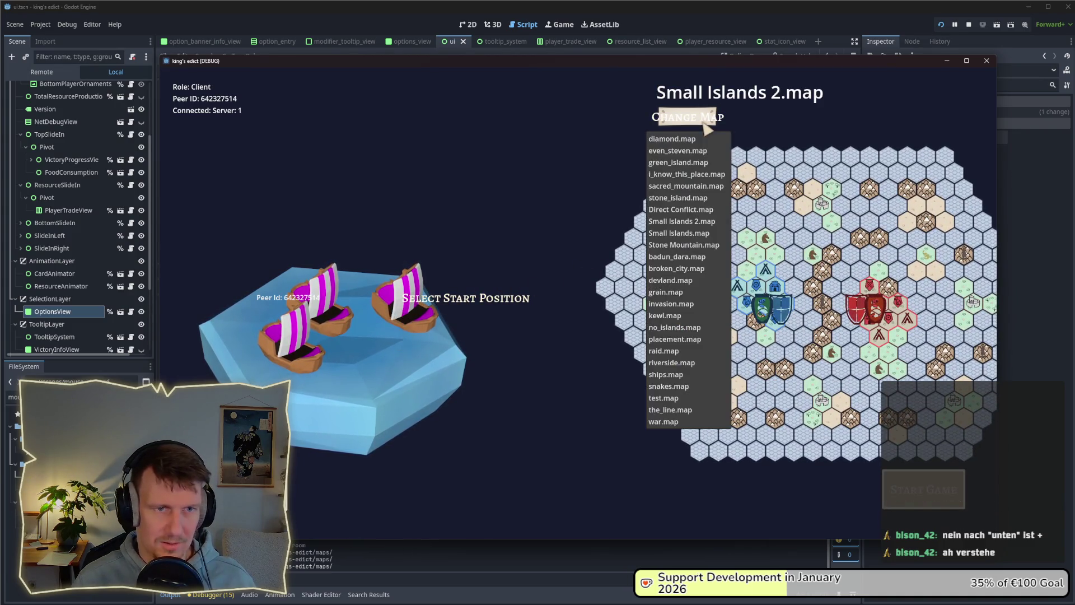
left_click(720, 179)
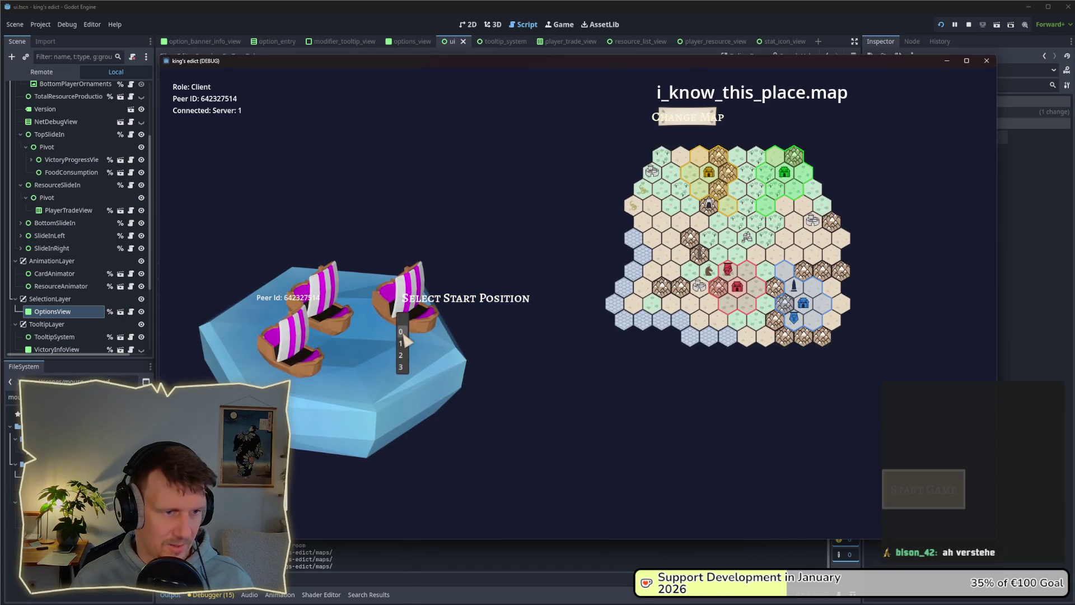
left_click(403, 332)
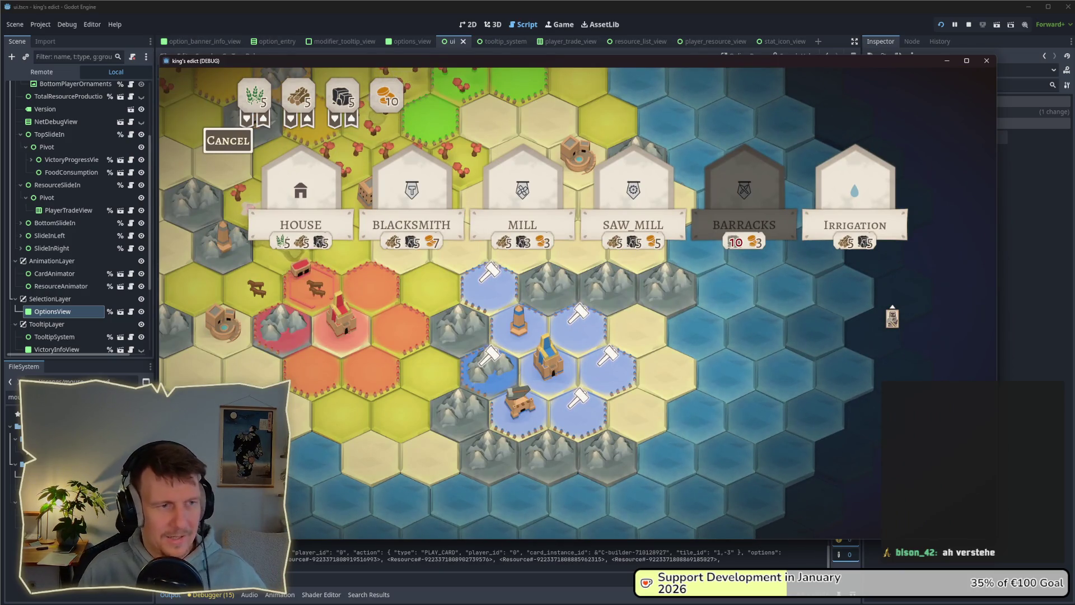
Open building options on blue hexes near the castle and look over the building cards.
left_click(570, 413)
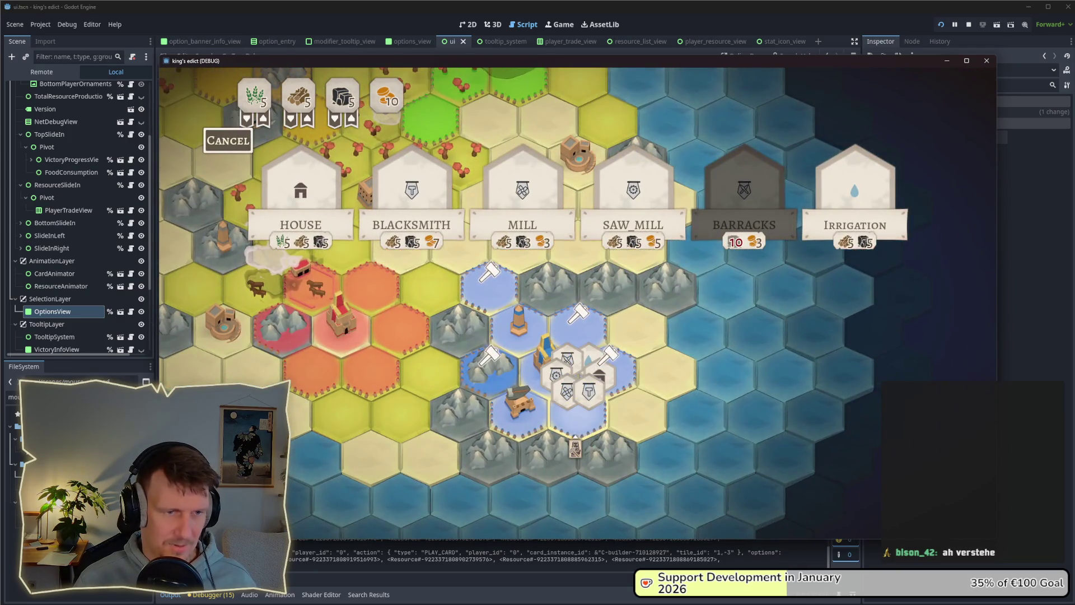
mouse_move(625, 205)
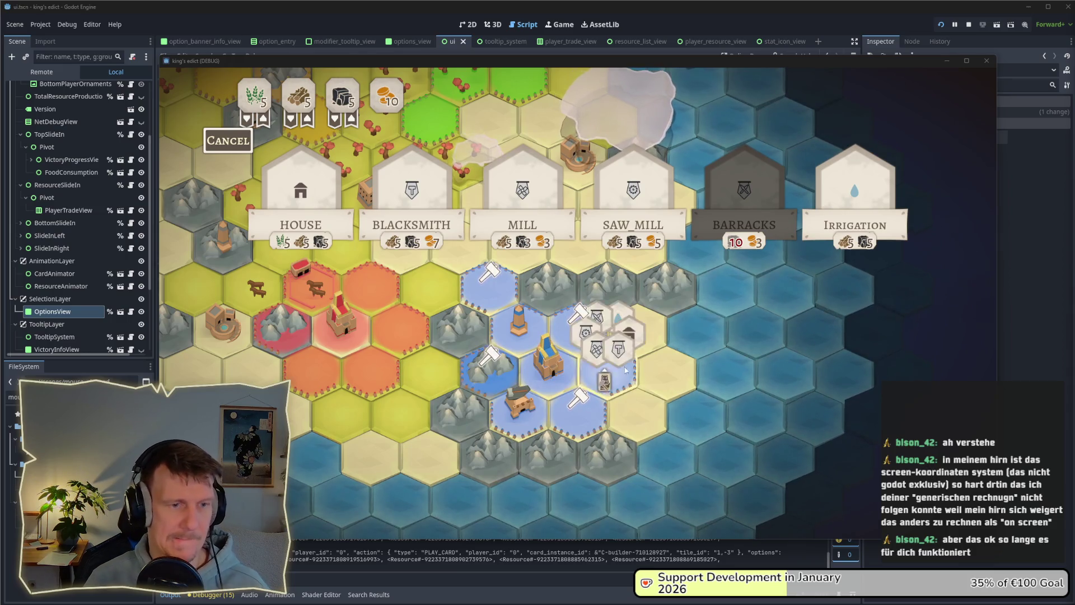
left_click(610, 366)
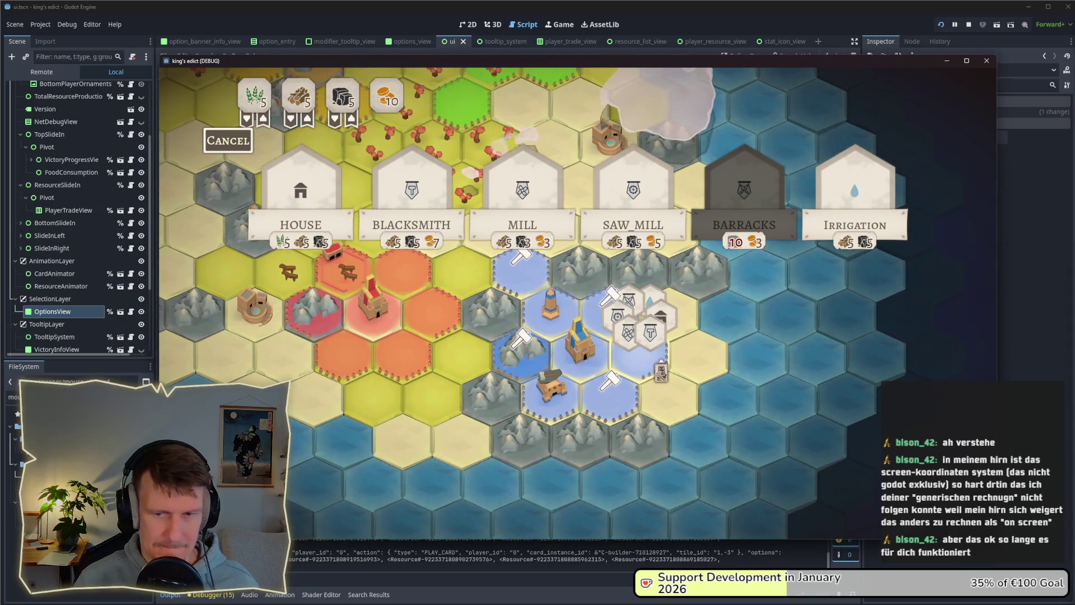
left_click(608, 395)
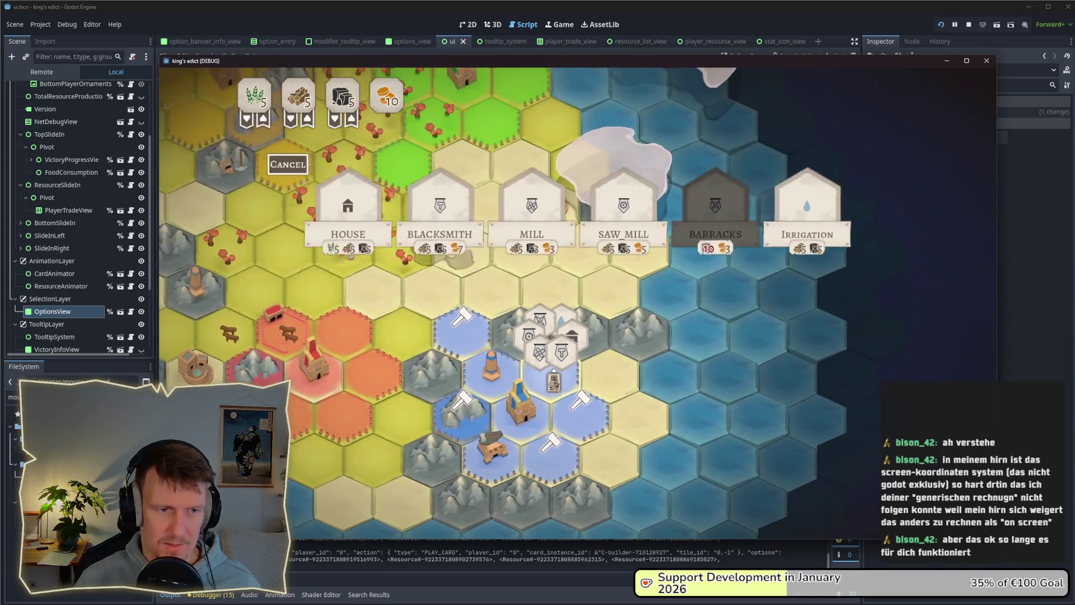
mouse_move(548, 223)
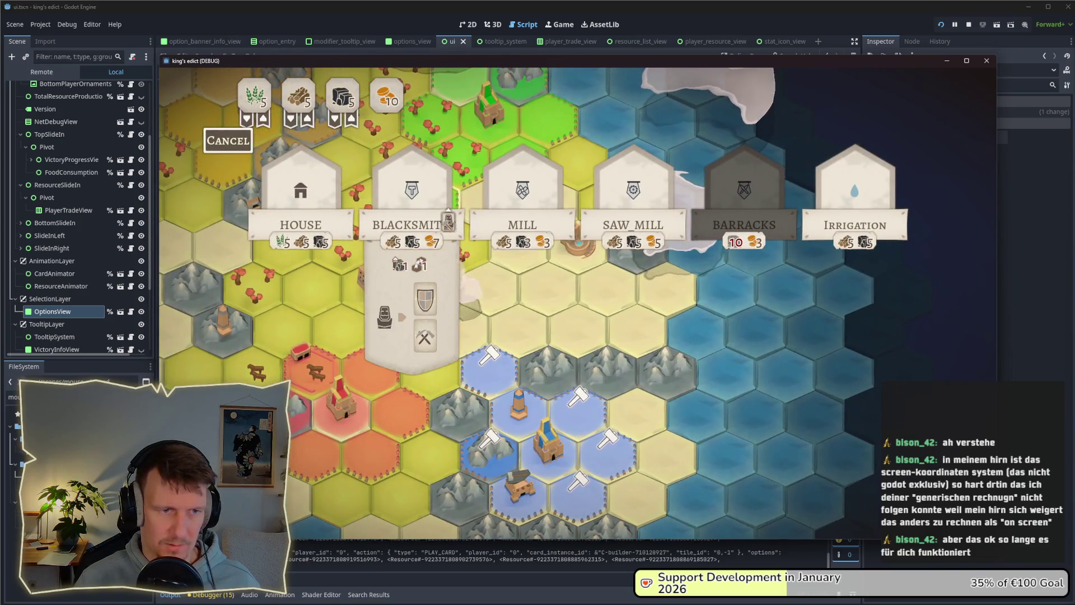
mouse_move(426, 214)
mouse_move(616, 224)
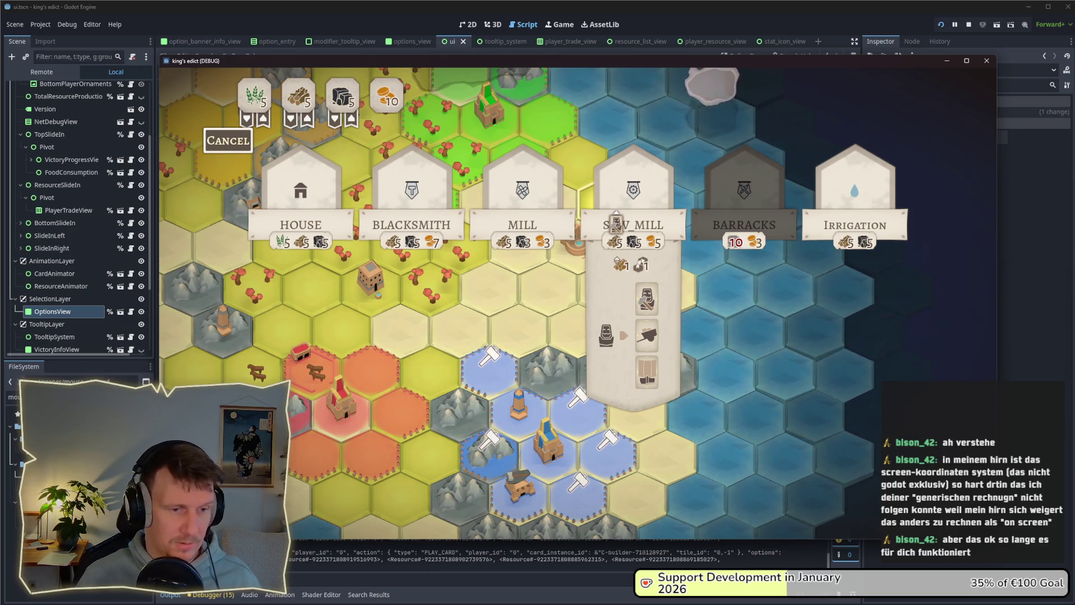
key("alt+Tab")
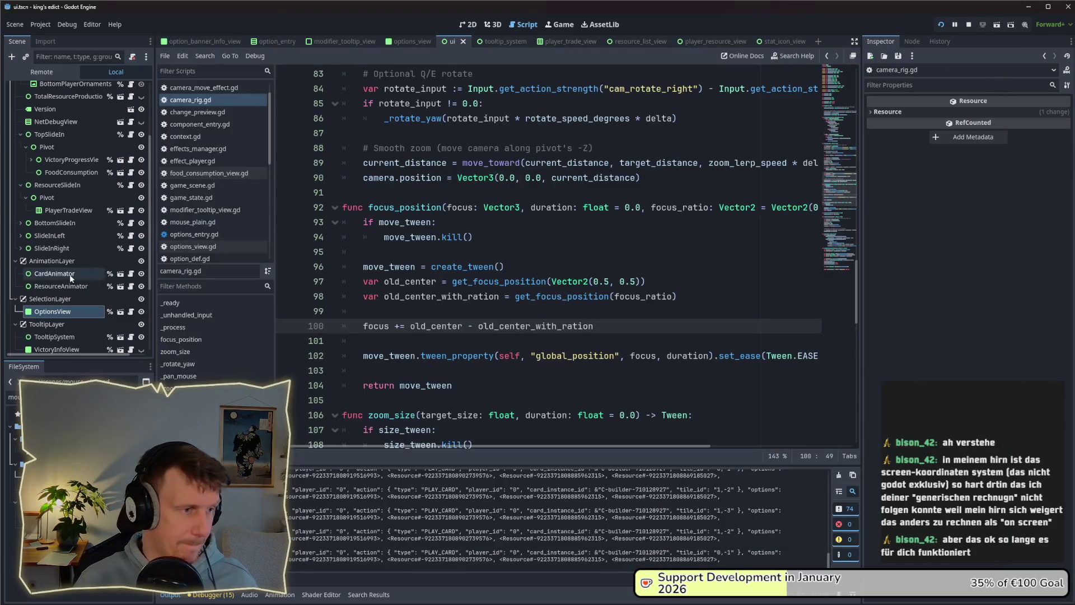
Open game_scene.tscn and select DayLight in the Scene tree, after checking WorldEnvironment.
scroll(76, 139, "up", 4)
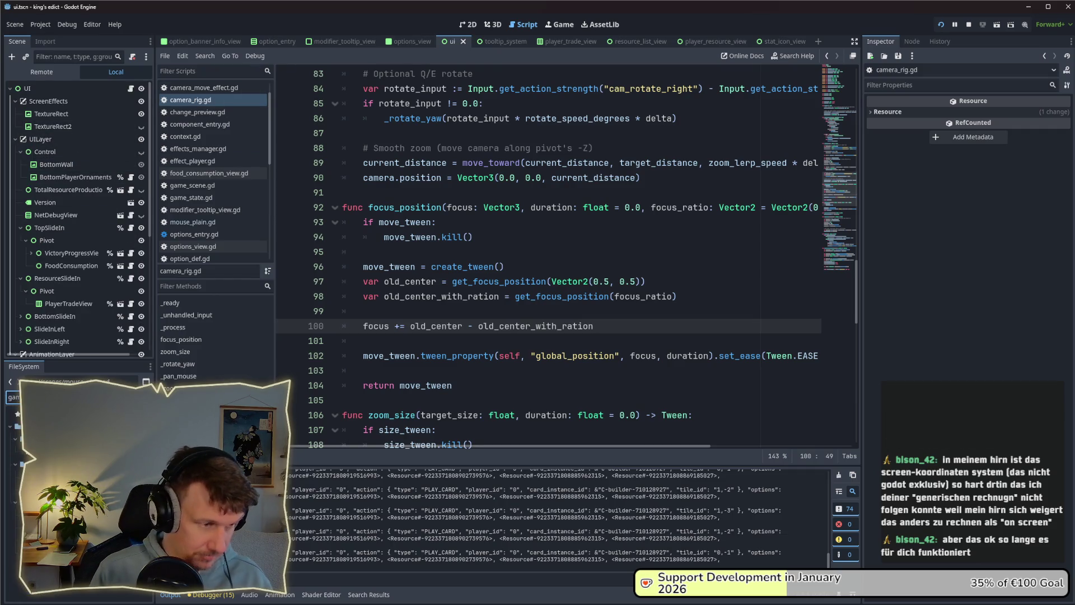
double_click(67, 465)
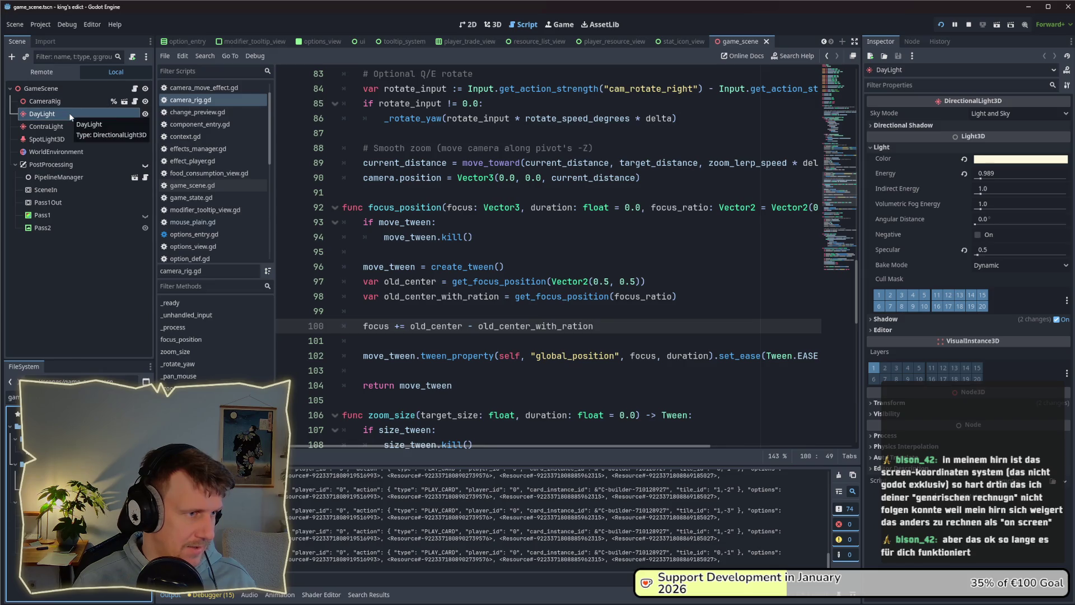
left_click(70, 150)
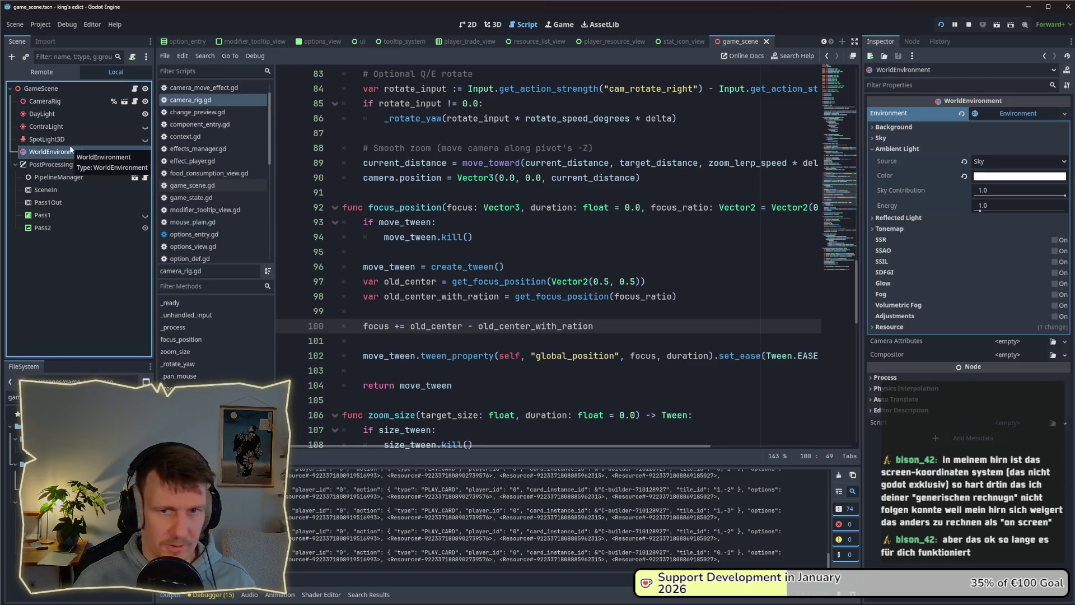
left_click(55, 112)
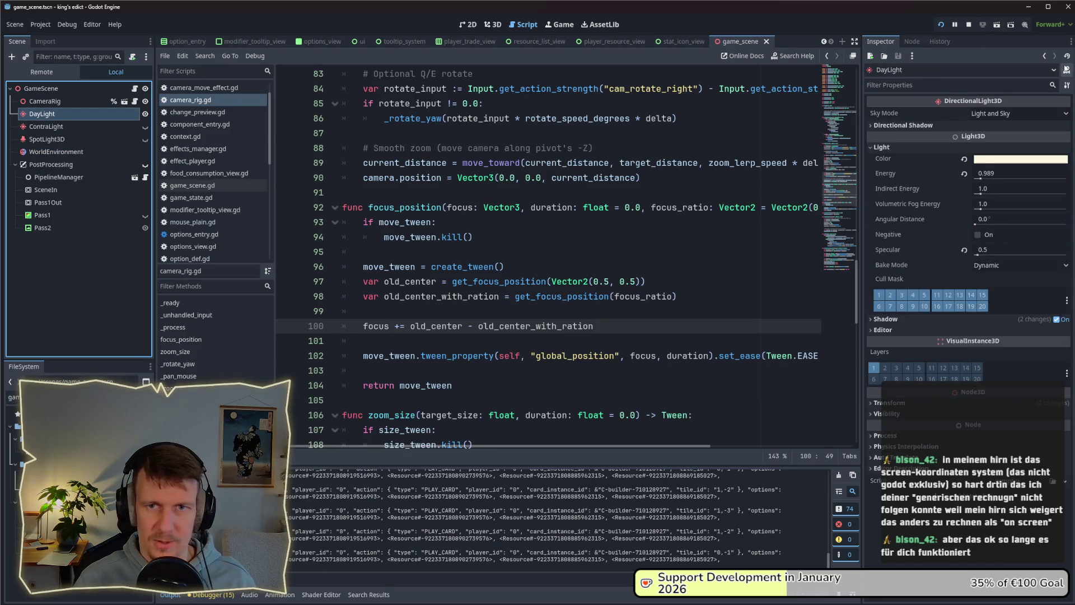
Make the editor window narrower and shift it slightly left.
mouse_move(1074, 82)
left_mouse_down()
mouse_move(1037, 82)
mouse_move(1047, 115)
mouse_move(1074, 119)
left_mouse_up()
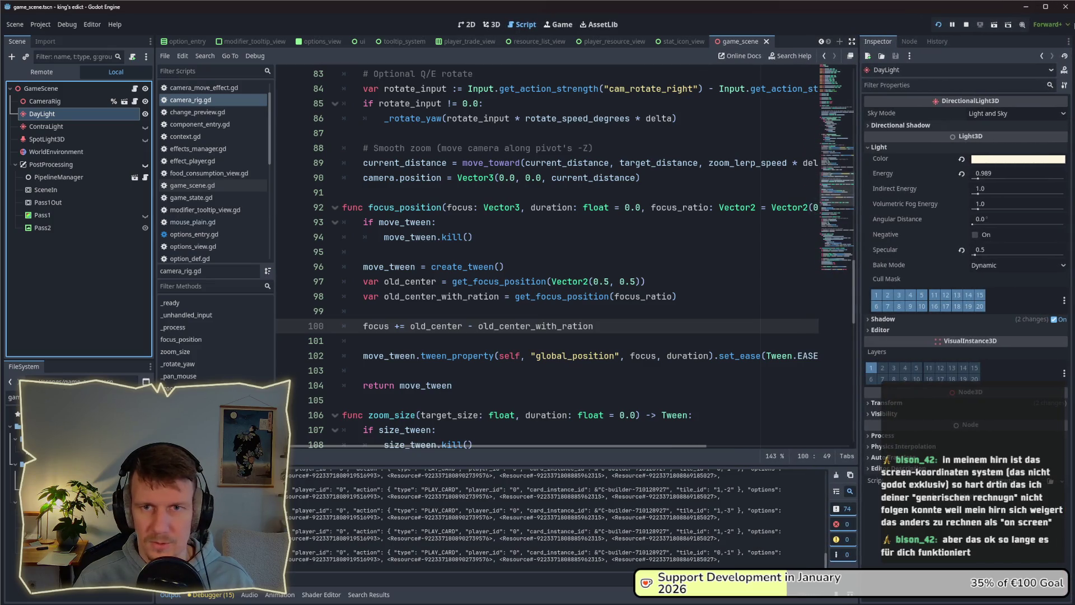
left_click_drag(1074, 21, 1072, 21)
left_click_drag(1002, 5, 968, 11)
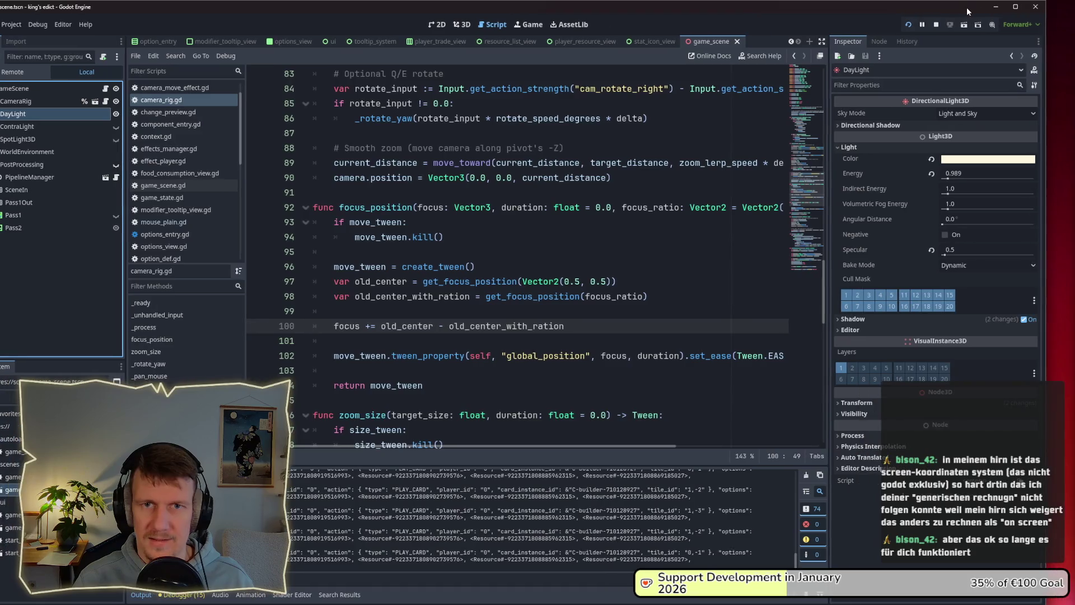
Arrange the editor beside the game and lower DayLight energy to 0.129.
left_click_drag(1045, 28, 514, 28)
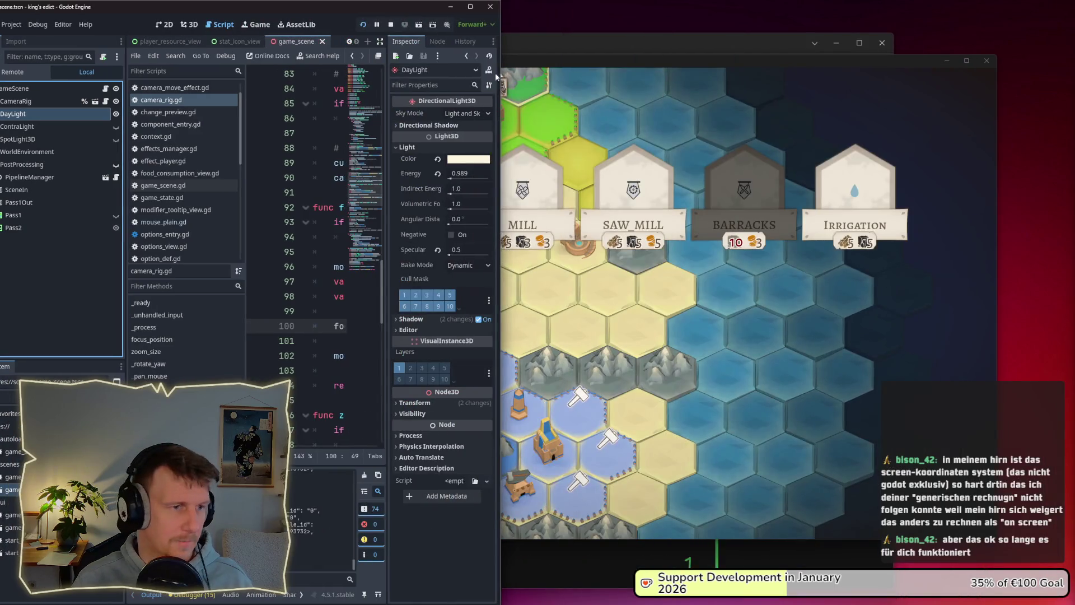
left_click_drag(231, 9, 247, 9)
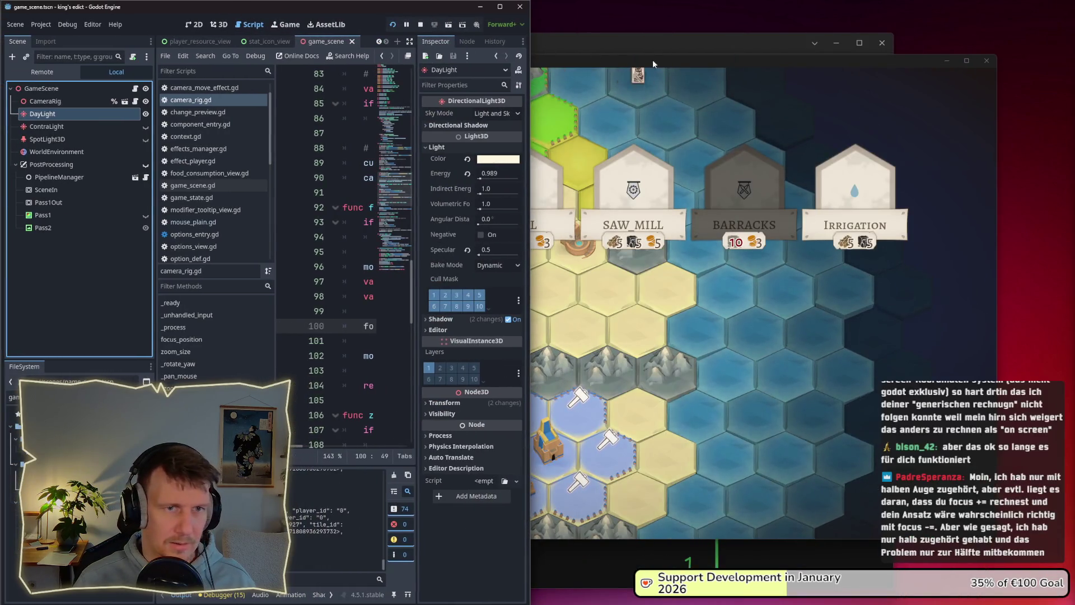
double_click(653, 59)
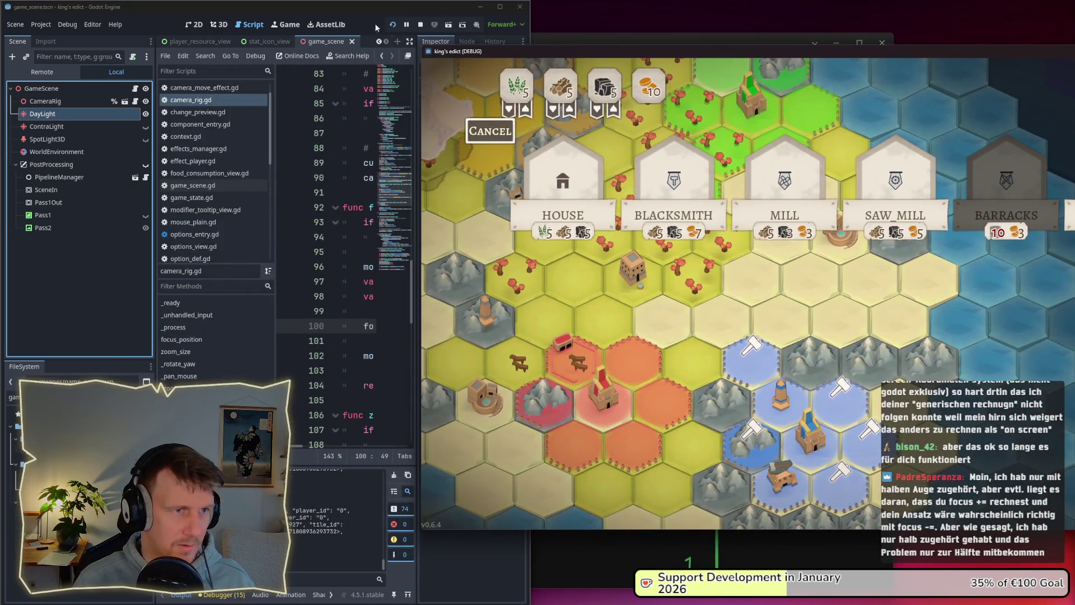
left_click(361, 172)
left_click_drag(486, 178, 480, 178)
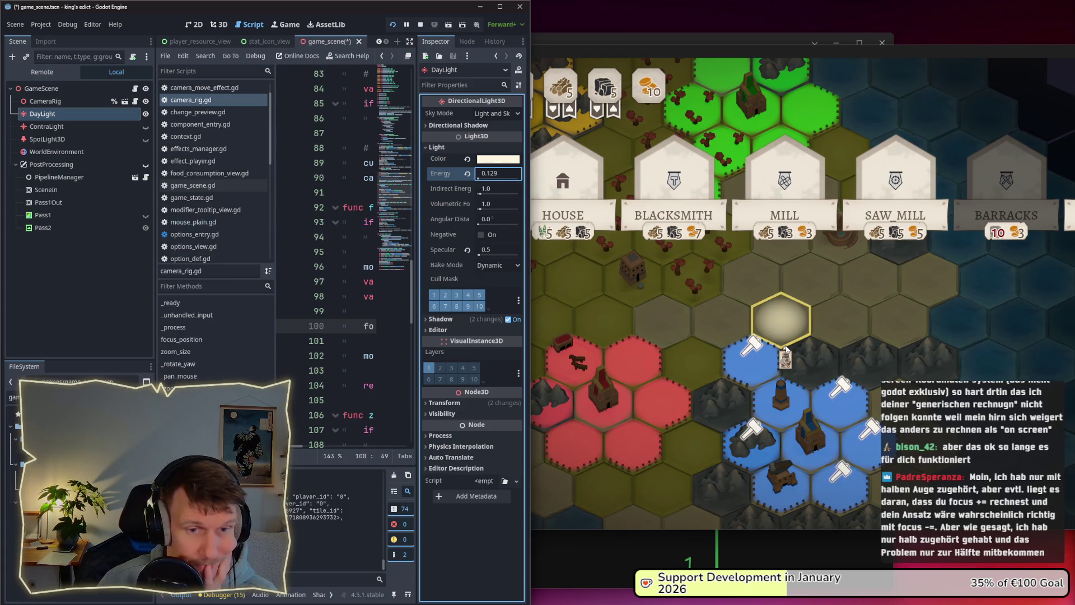
Open building choices on the lower blue hex and toggle SpotLight3D visibility to compare.
left_click(840, 431)
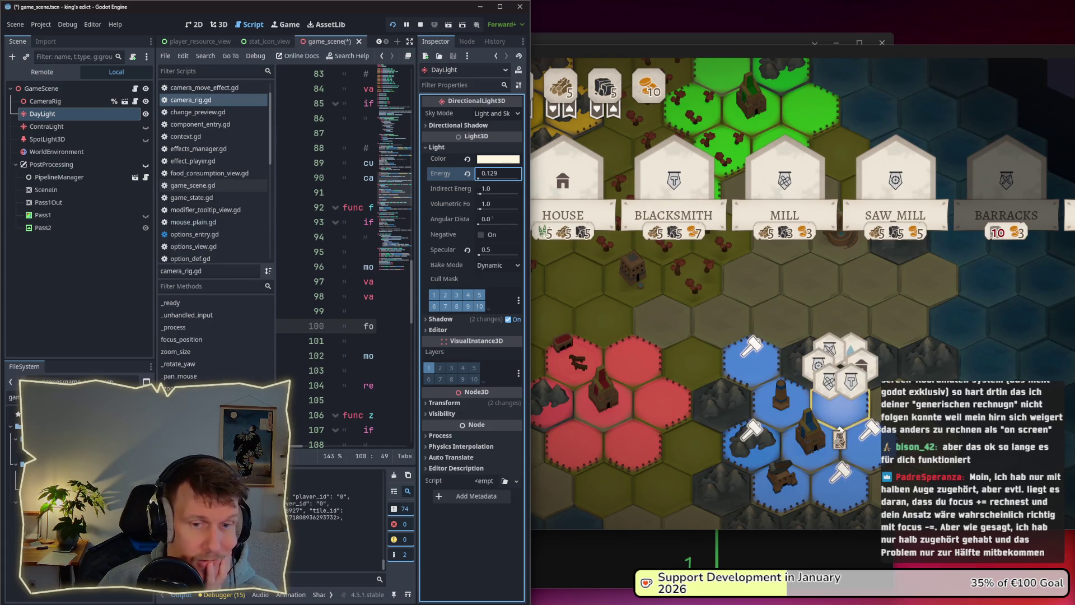
left_click(145, 140)
left_click(145, 142)
left_click(145, 141)
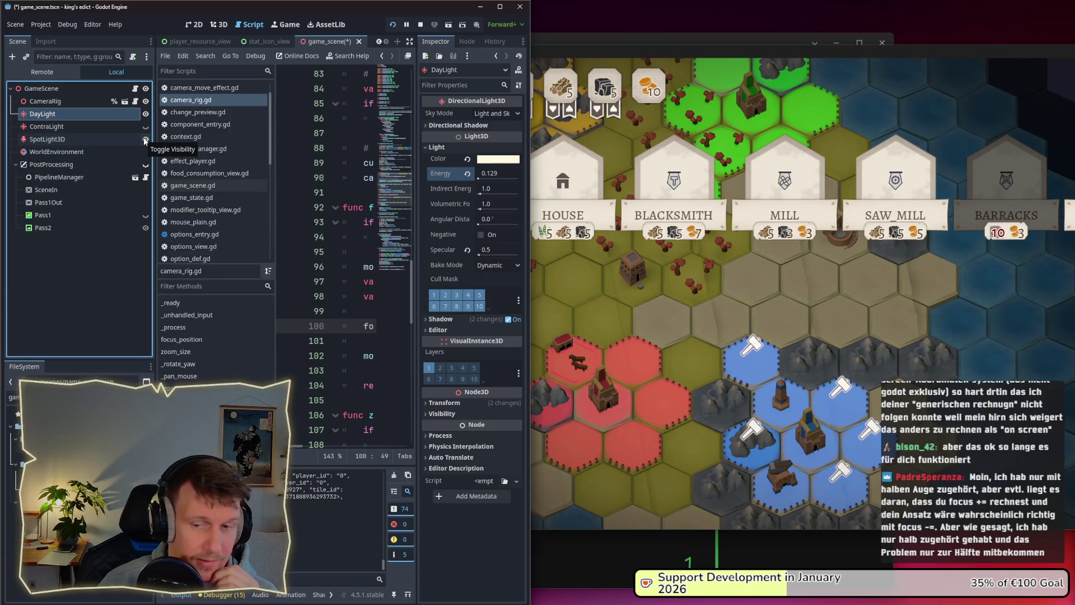
left_click(145, 140)
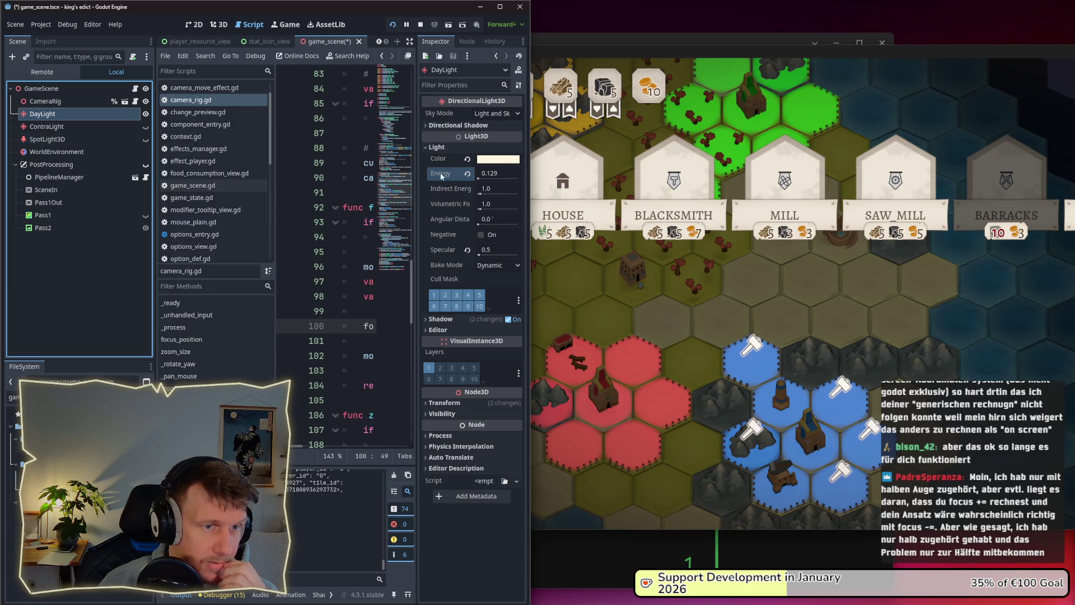
left_click(820, 364)
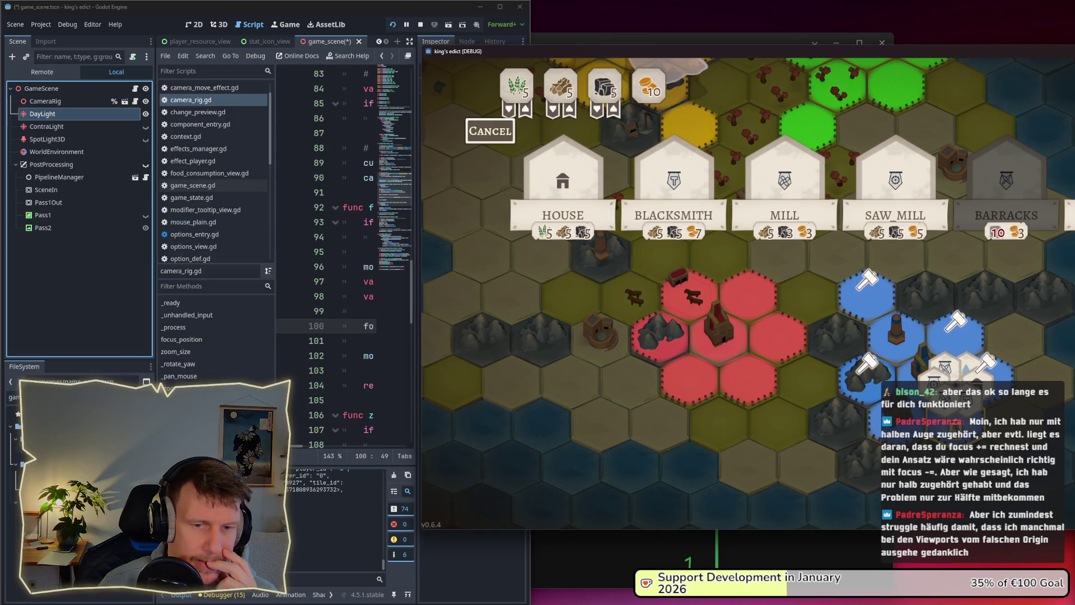
Undo DayLight energy back to 0.989, then lower it to 0.301.
left_click(49, 124)
left_click(49, 116)
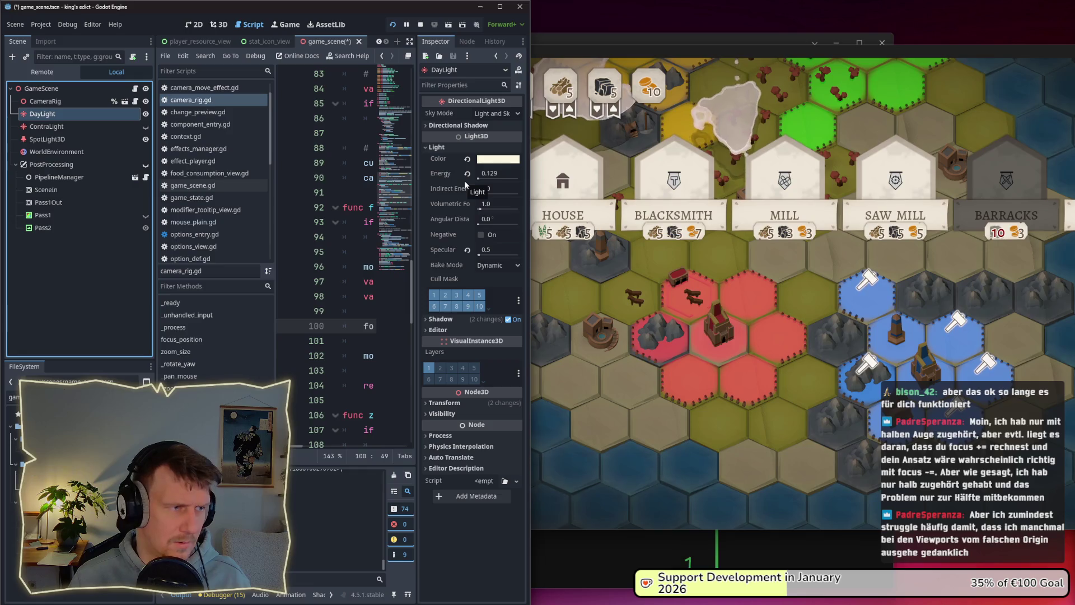
key("ctrl+z")
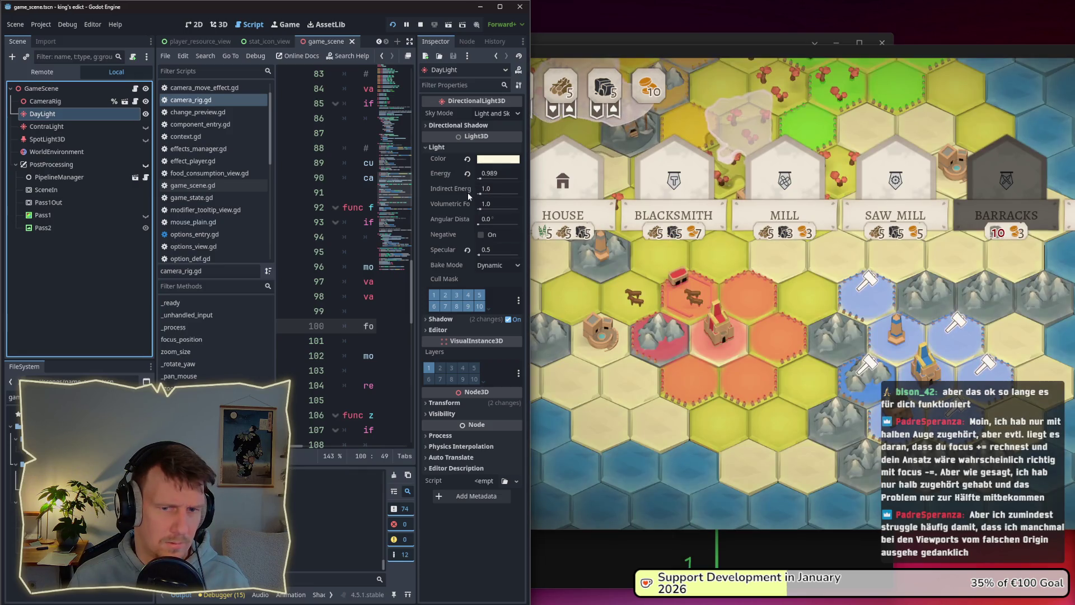
left_click(495, 174)
key("Escape")
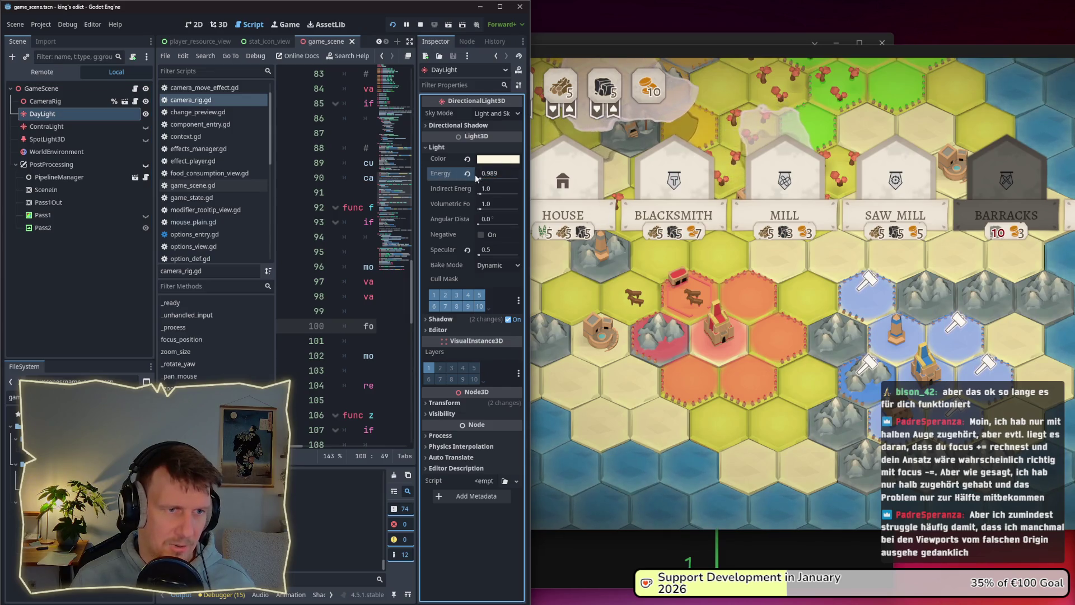
left_click(480, 178)
mouse_move(480, 179)
left_mouse_down()
mouse_move(468, 178)
mouse_move(479, 178)
left_mouse_up()
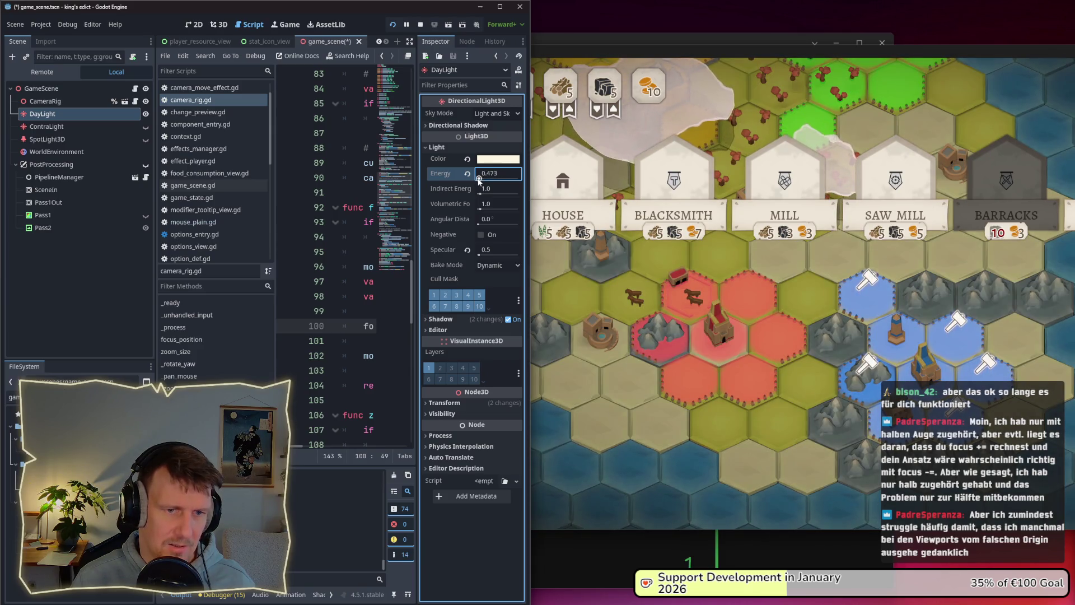
left_click_drag(479, 180, 479, 180)
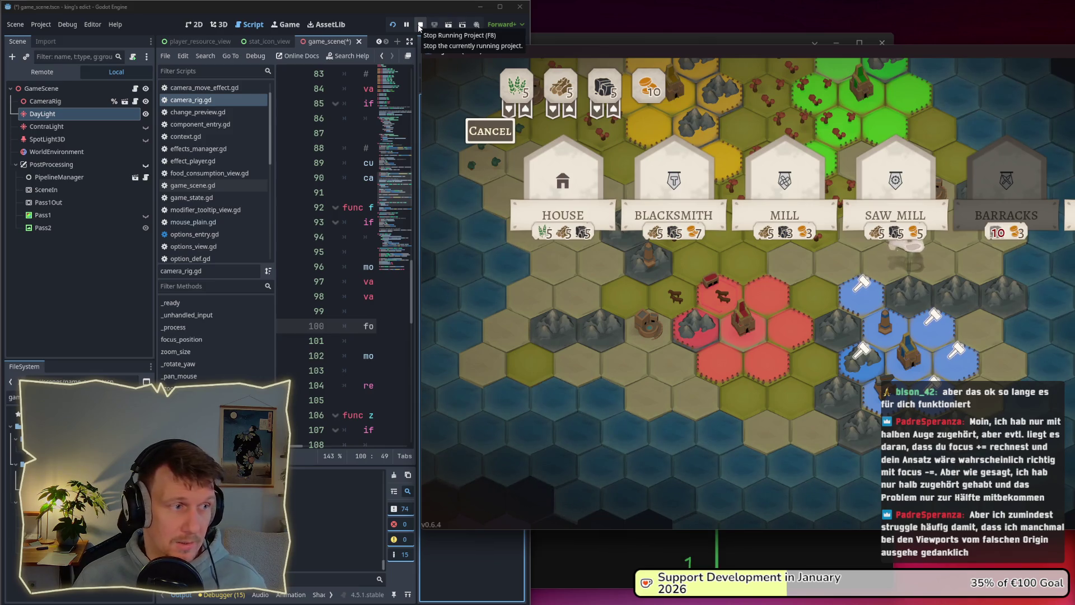
Turn off the SpotLight3D and widen the editor window.
left_click(130, 141)
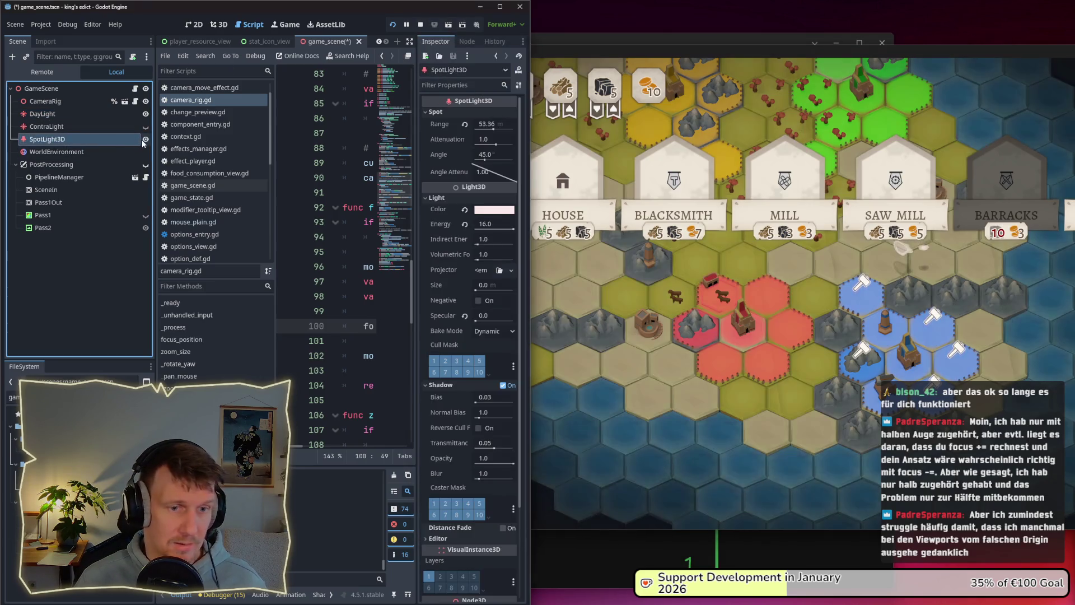
left_click(144, 142)
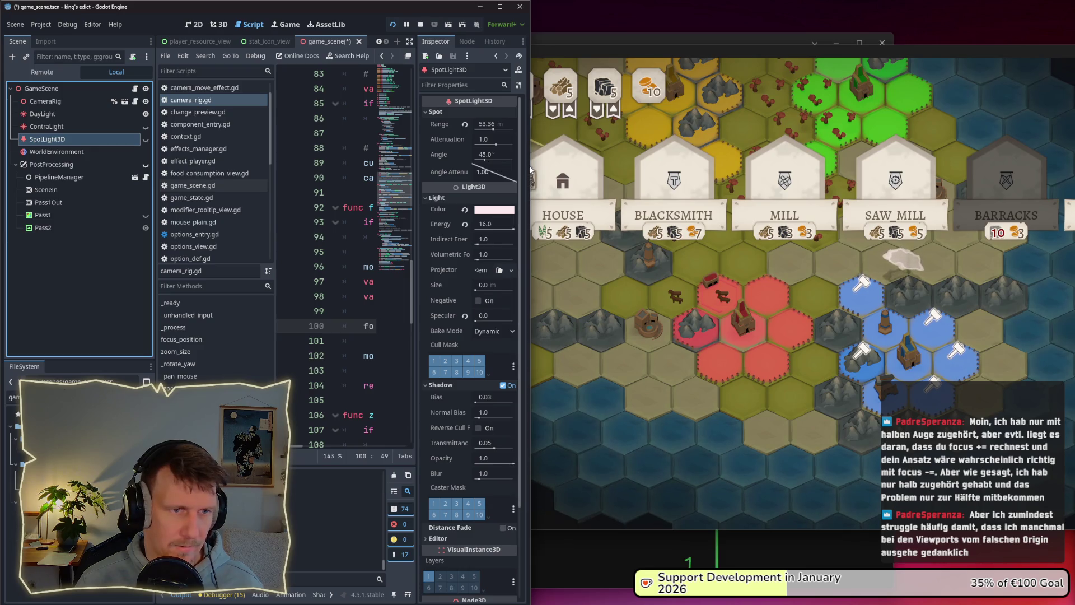
left_click_drag(527, 166, 677, 167)
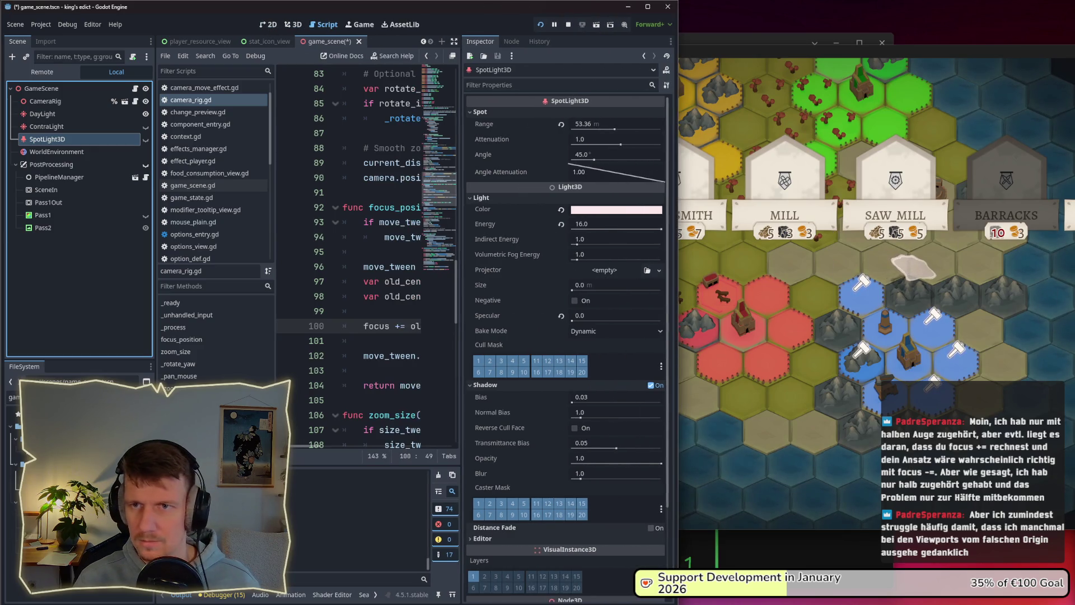
mouse_move(835, 185)
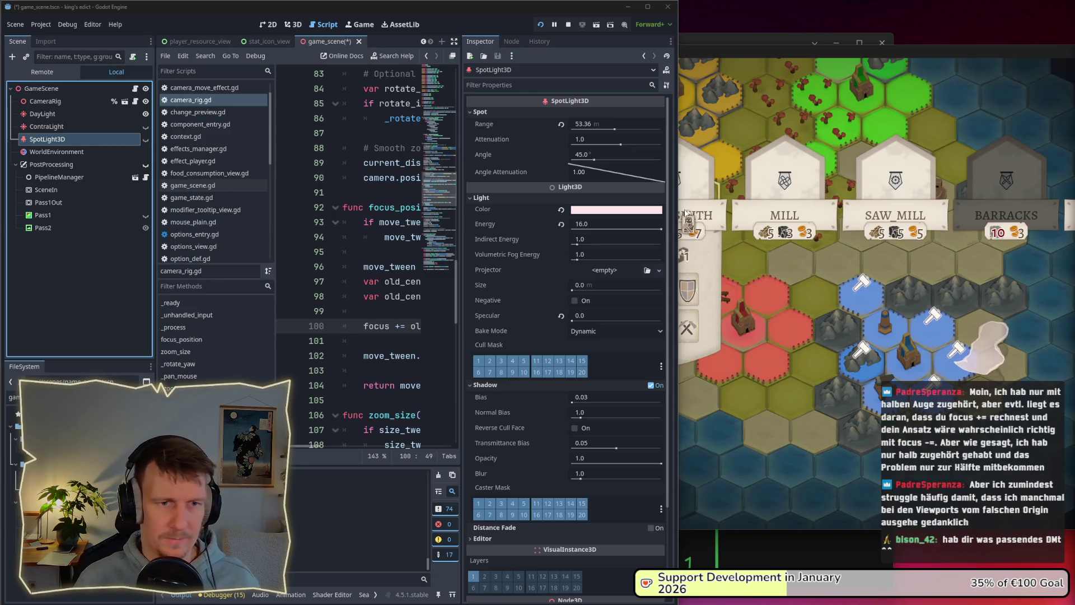
left_click_drag(678, 209, 688, 209)
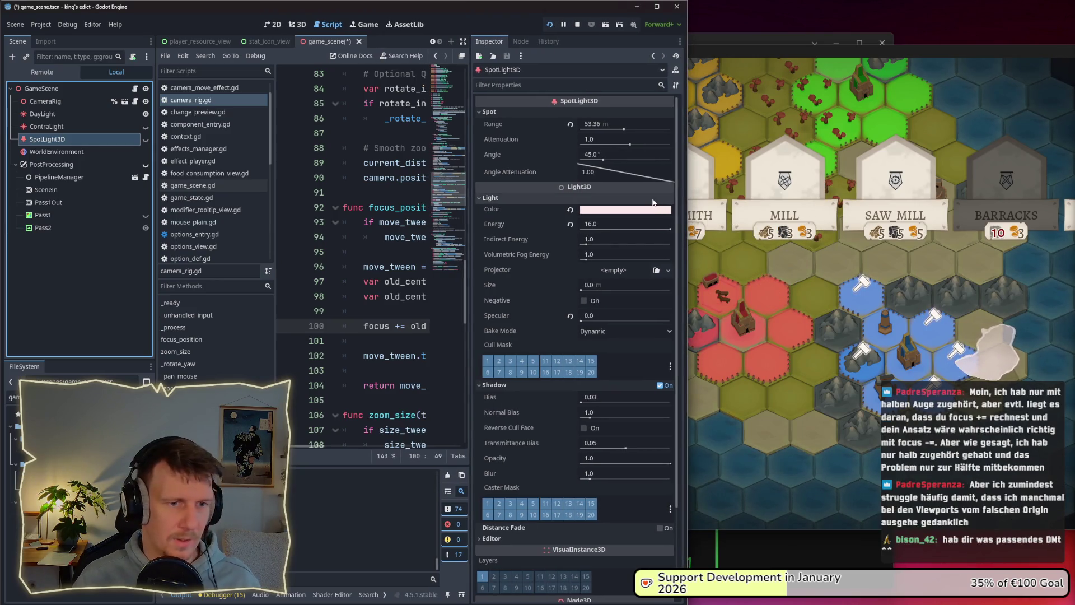
mouse_move(807, 308)
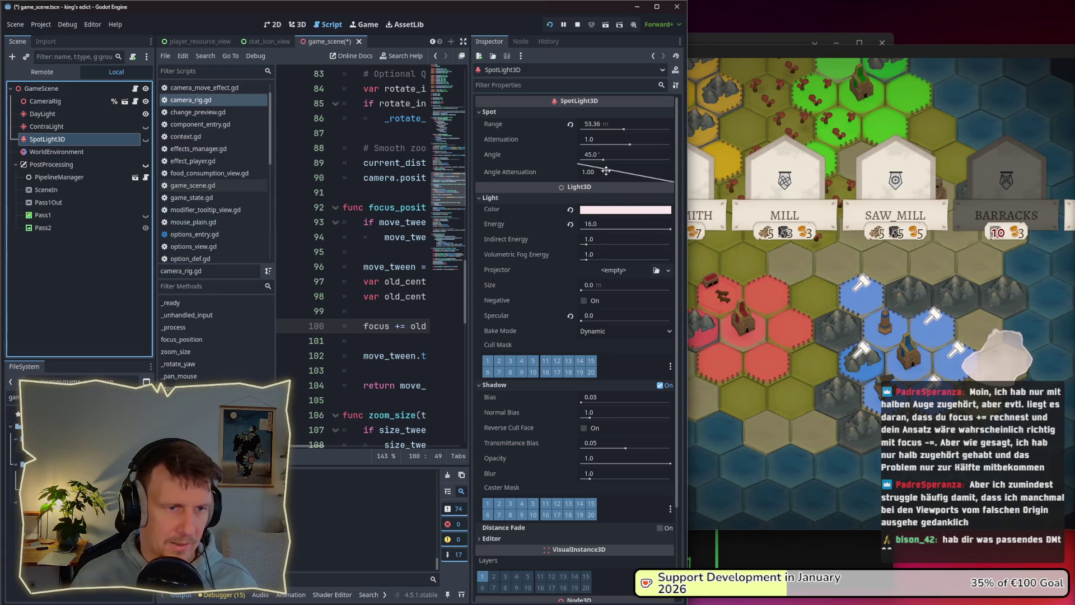
Restart the game with F5 and switch the editor to the 3D workspace.
key("F5")
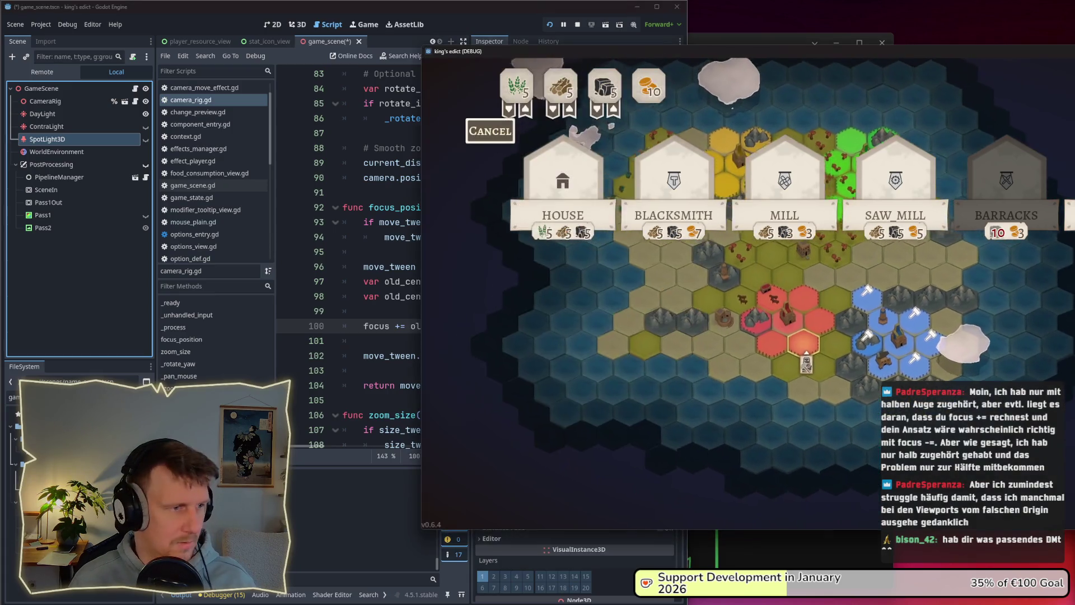
key("alt+Tab")
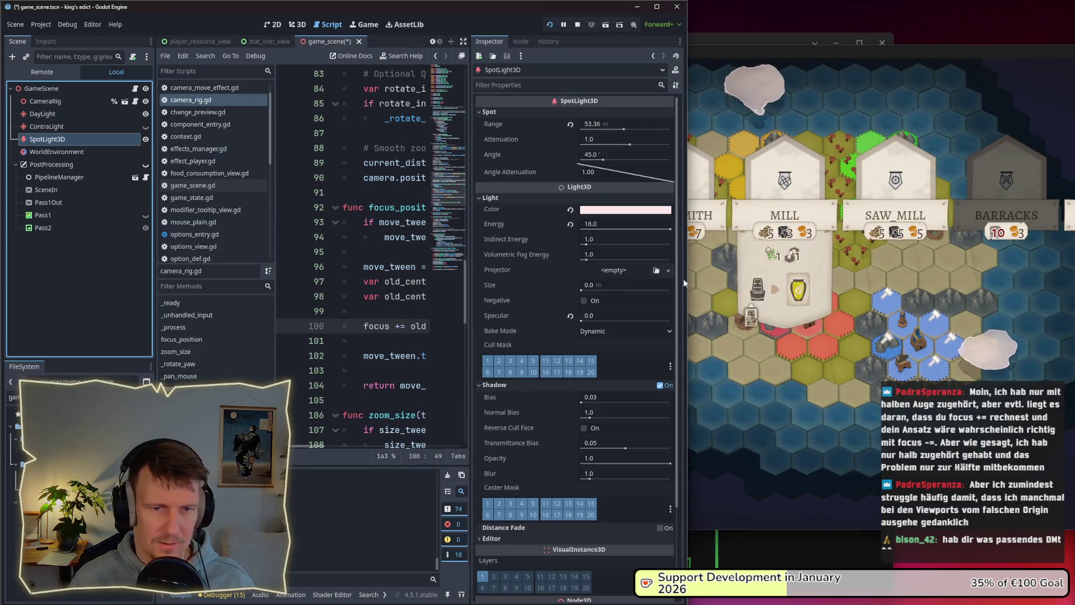
left_click(844, 327)
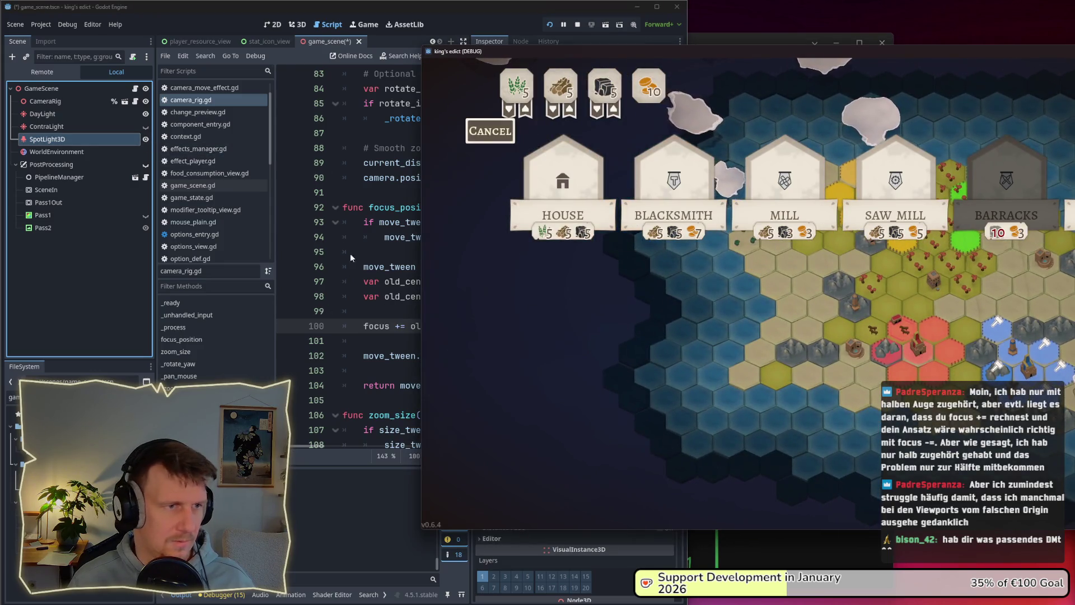
left_click(297, 26)
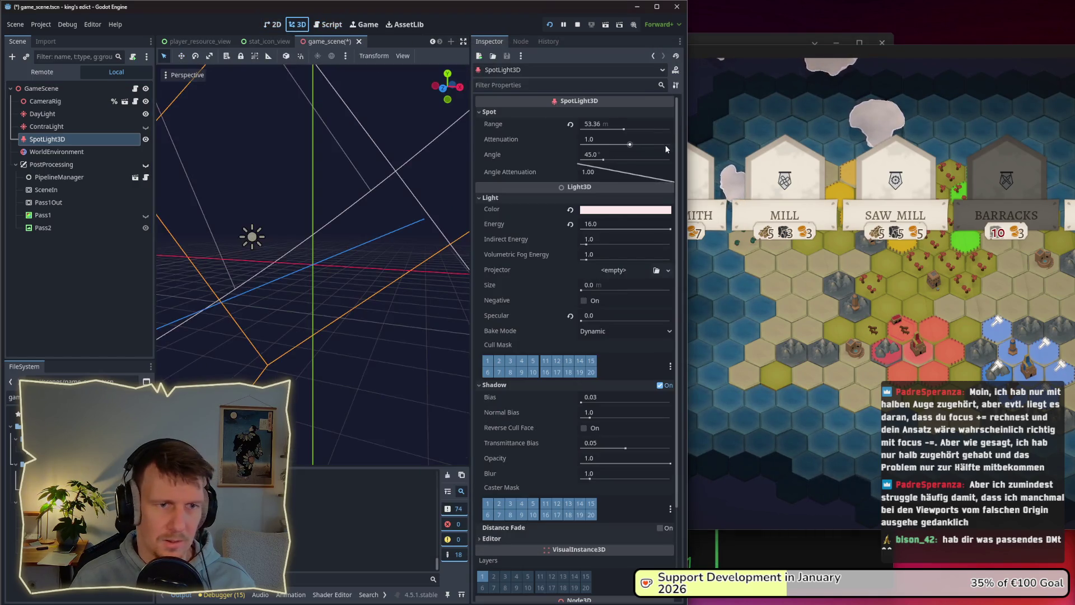
Cut the SpotLight3D range to 20.242 m and move it down and over the board.
left_click_drag(687, 144, 1074, 145)
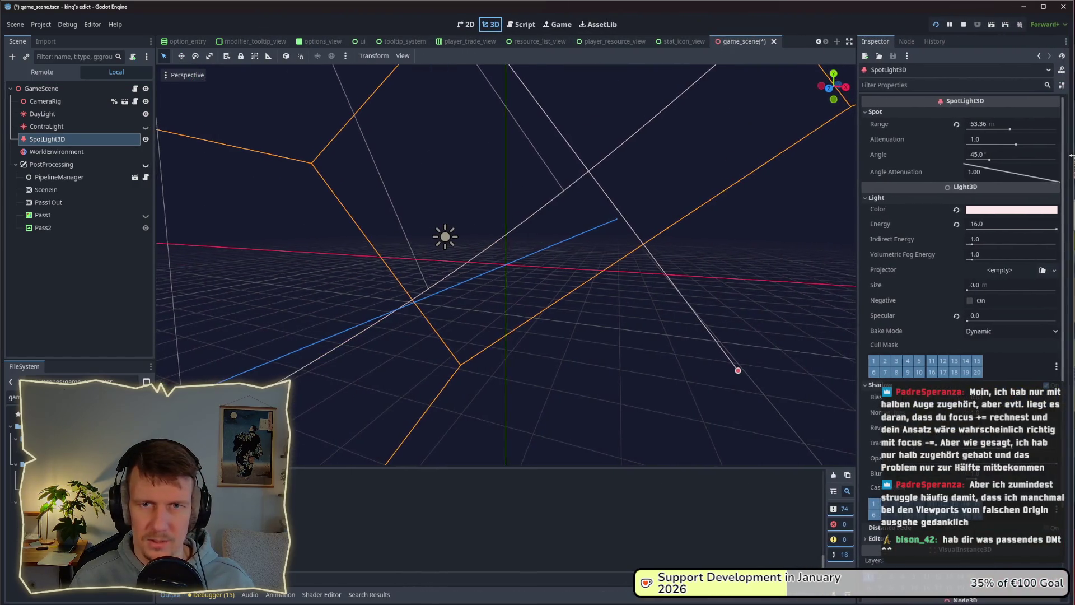
scroll(480, 255, "down", 5)
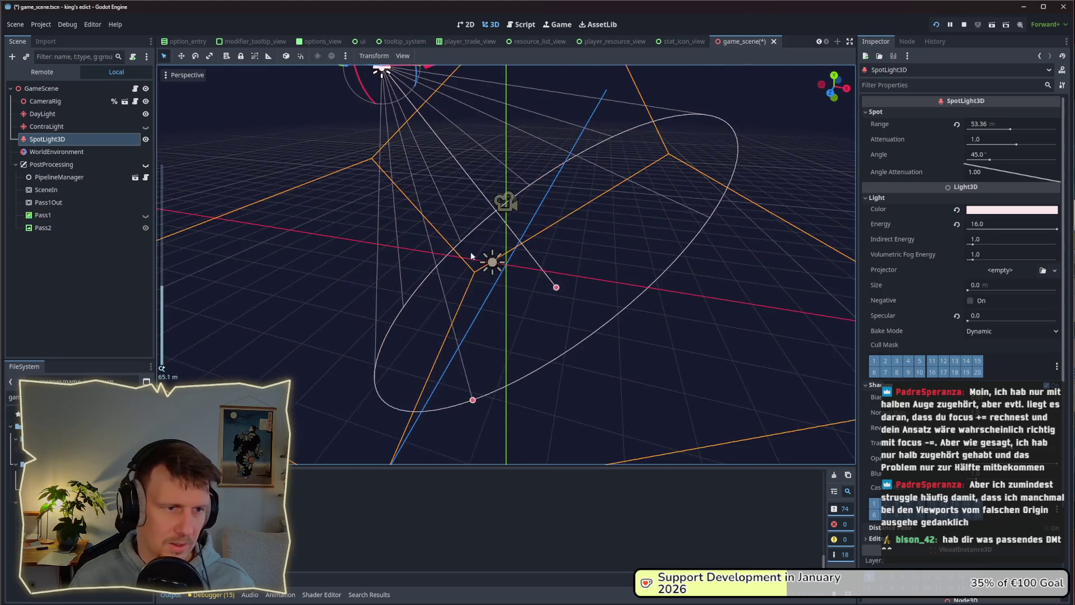
left_click_drag(554, 288, 430, 189)
scroll(482, 200, "down", 3)
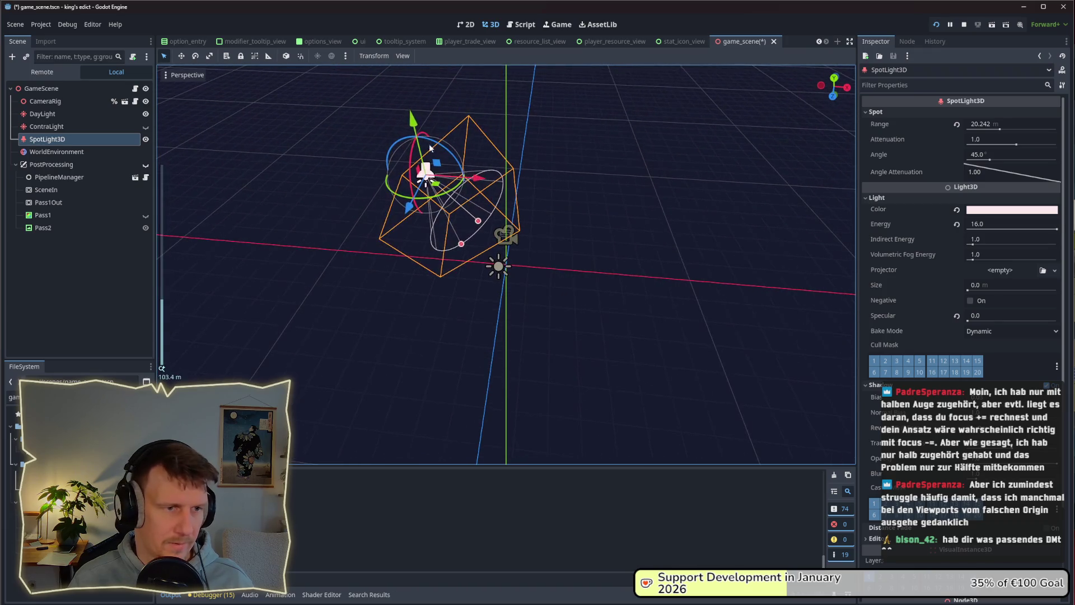
left_click_drag(451, 131, 469, 205)
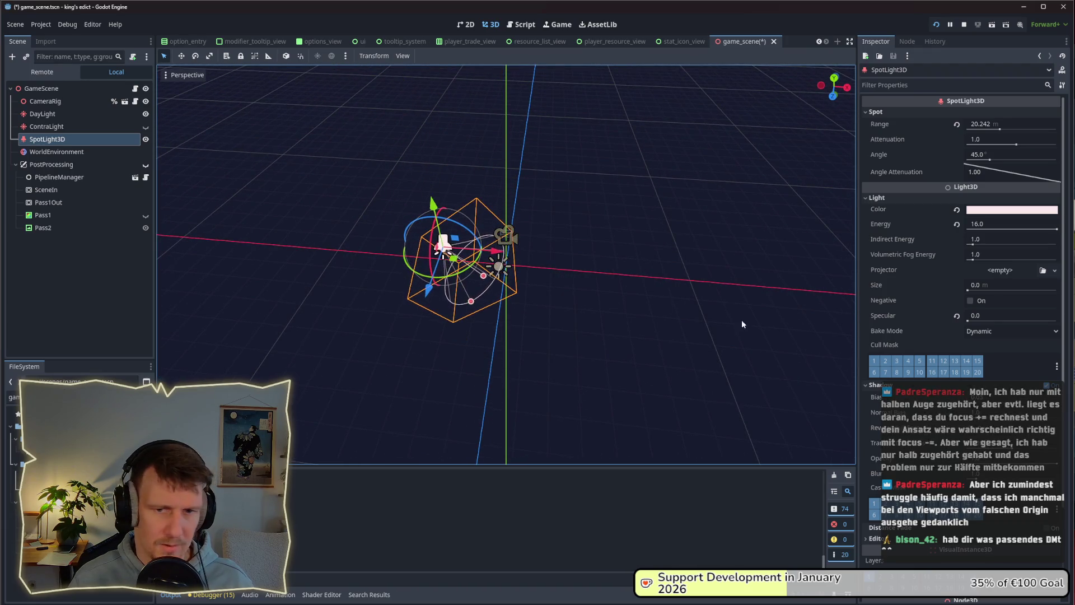
key("alt+Tab")
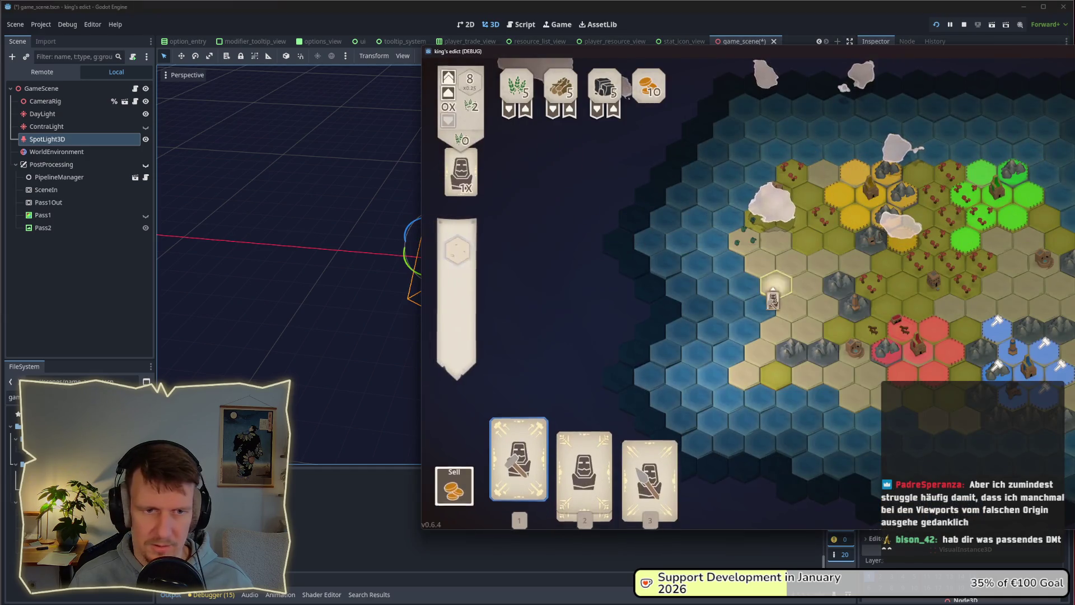
key("alt+Tab")
left_click_drag(453, 259, 529, 262)
key("alt+Tab")
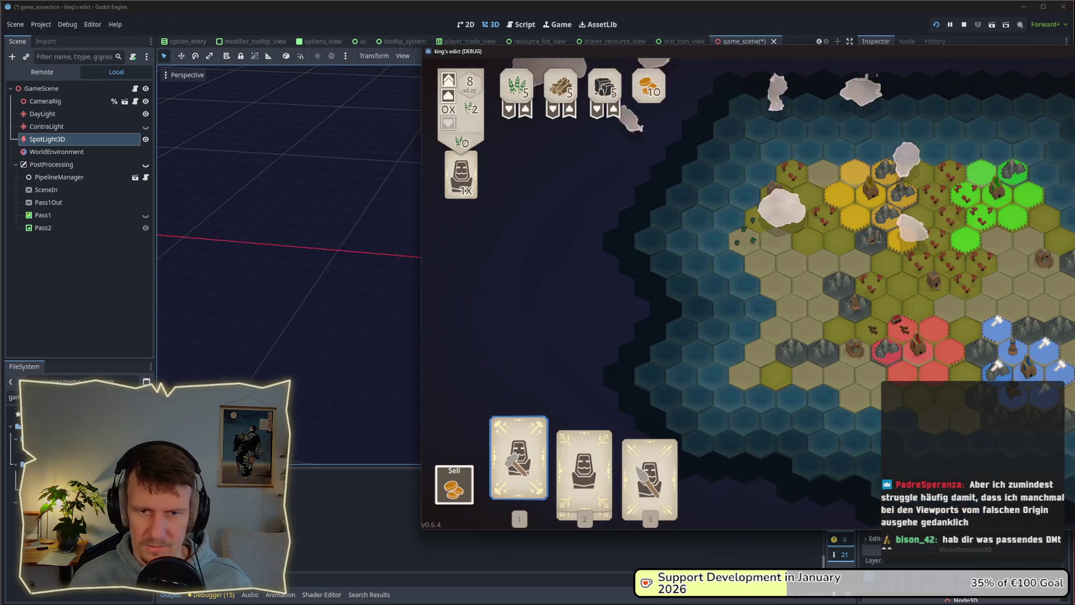
key("alt+Tab")
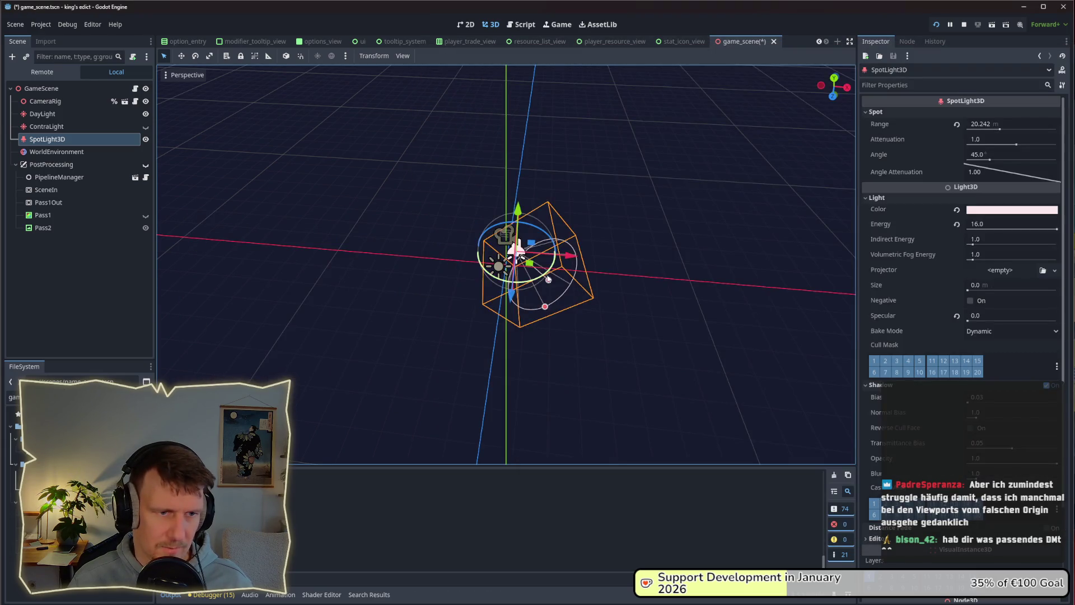
Narrow the SpotLight3D cone angle to 14.87° and point it straight down.
key("alt+Tab")
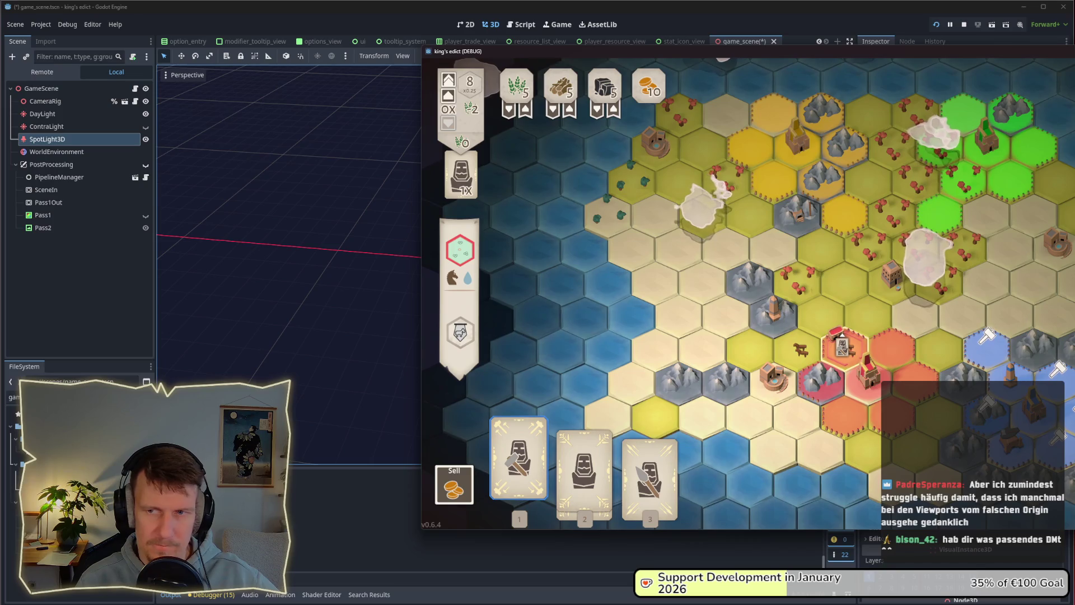
left_click_drag(787, 56, 667, 56)
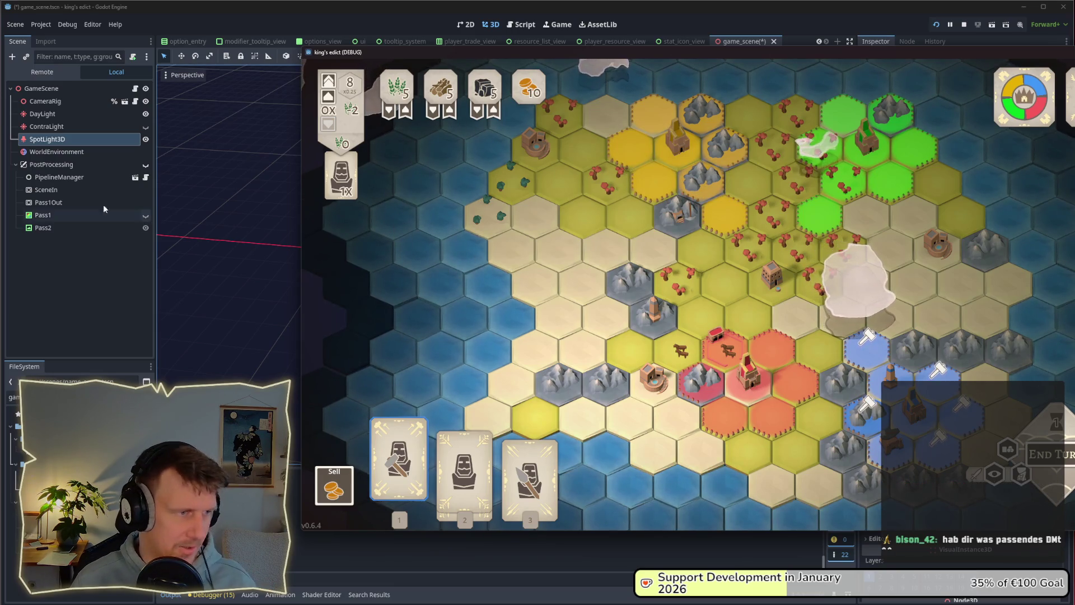
left_click(90, 271)
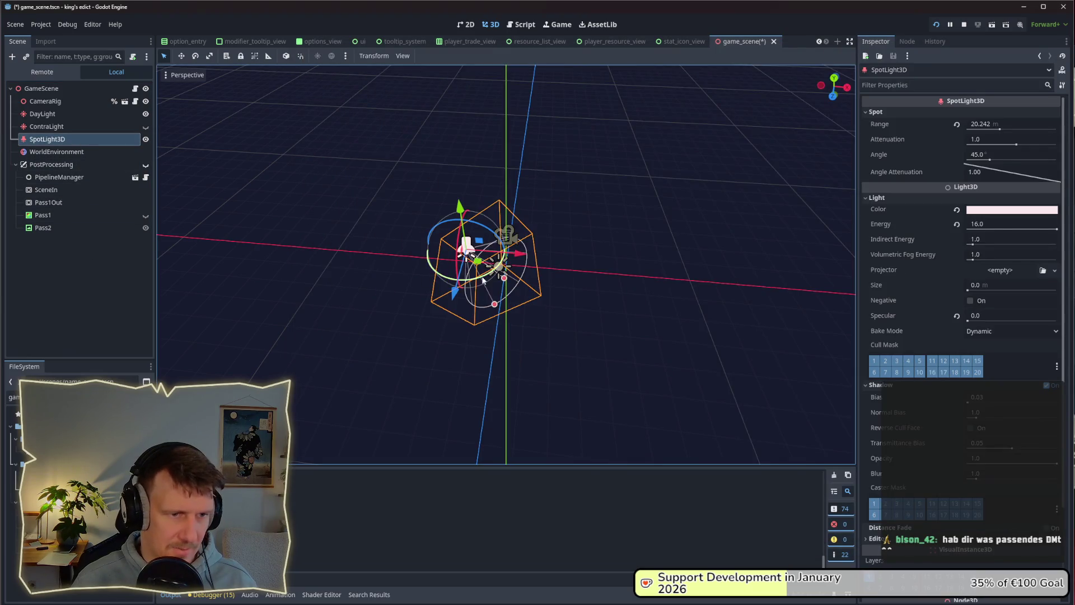
scroll(512, 301, "up", 2)
left_click_drag(487, 333, 492, 306)
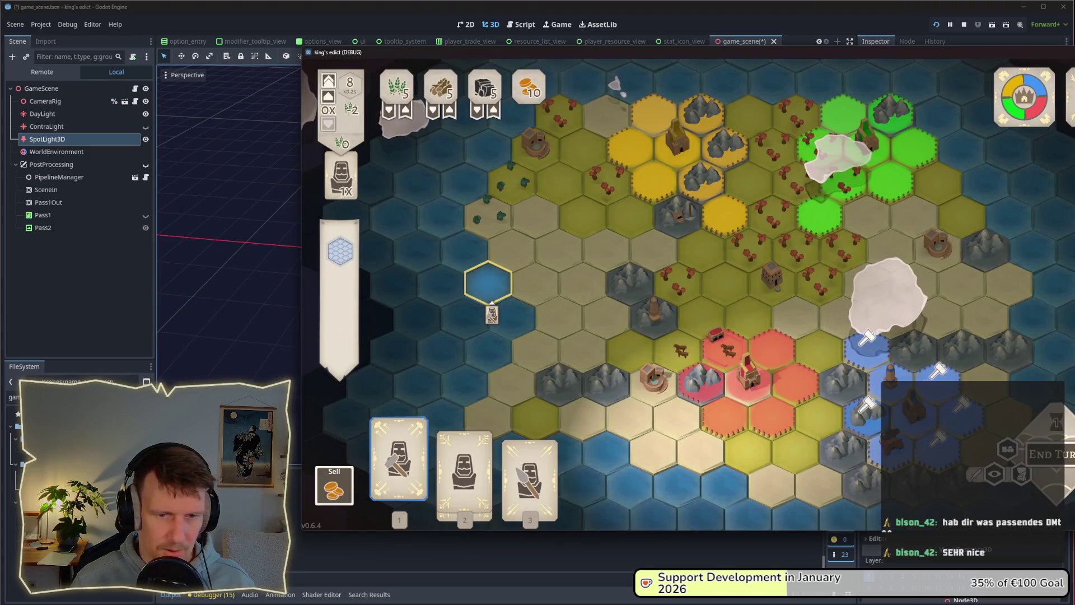
left_click(594, 364)
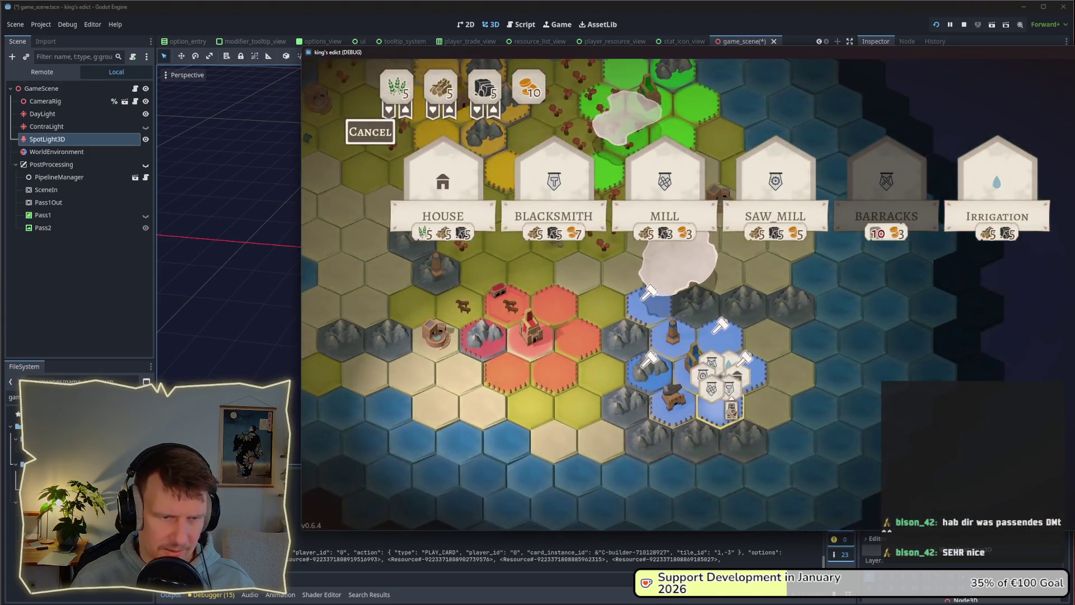
key("alt+Tab")
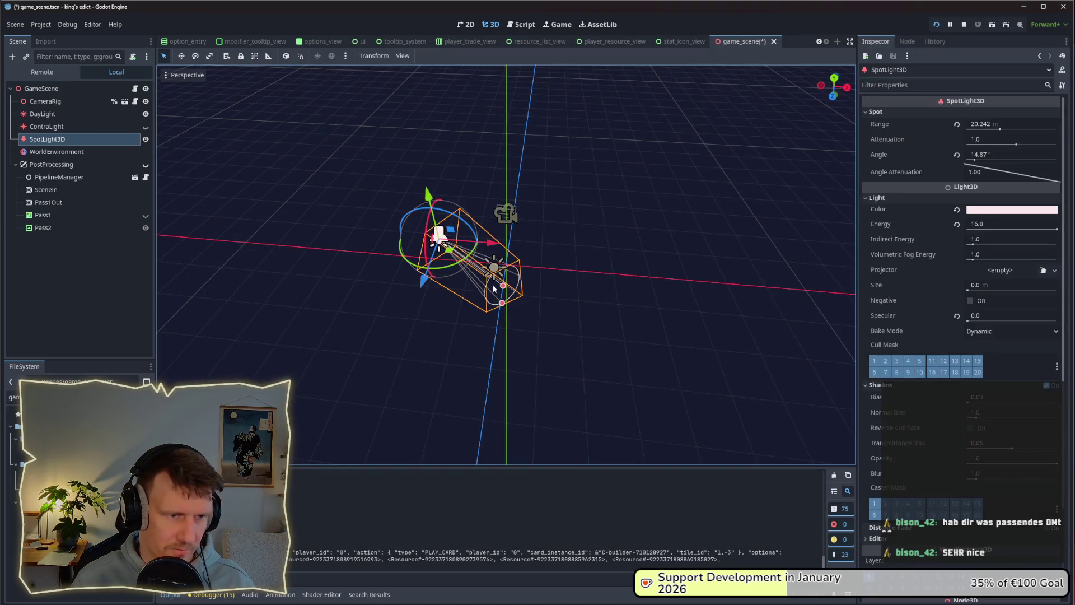
left_click_drag(445, 216, 472, 228)
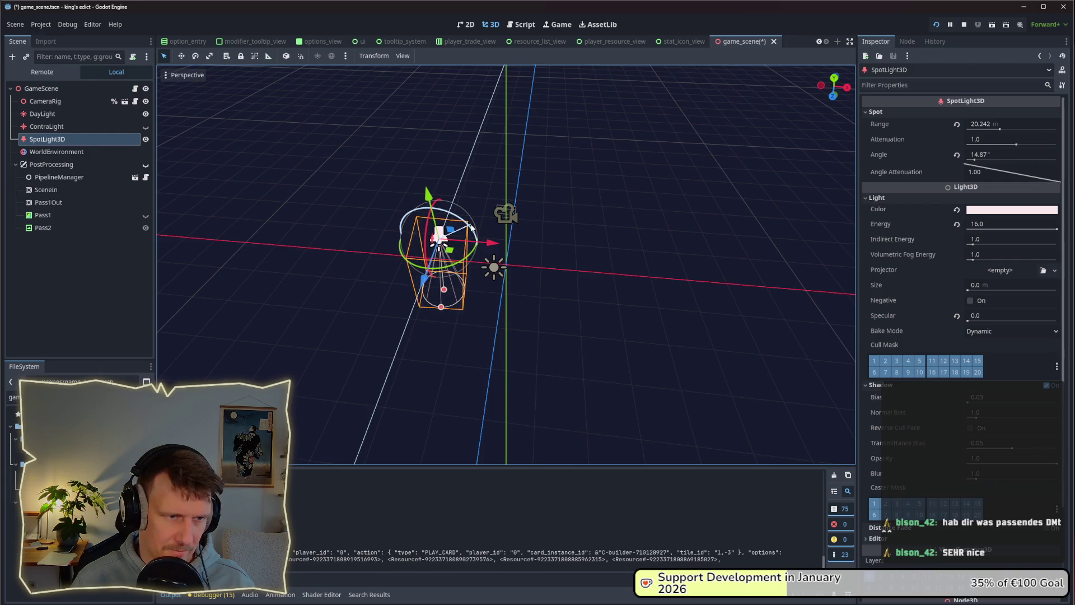
Pan the game map and shift the SpotLight3D toward the scene centre, checking it in the running game.
key("alt+Tab")
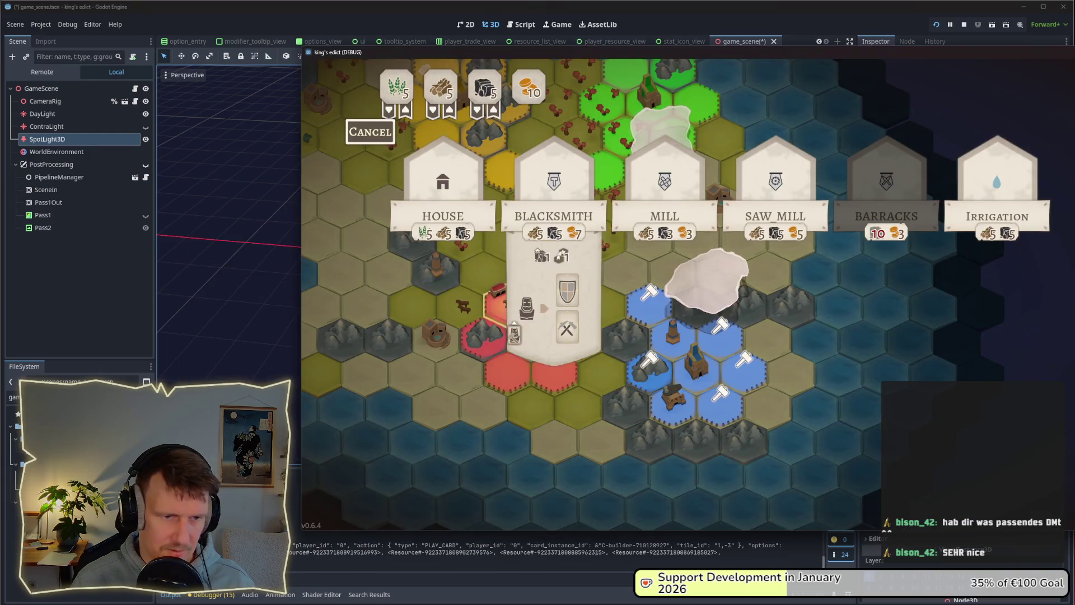
key("a")
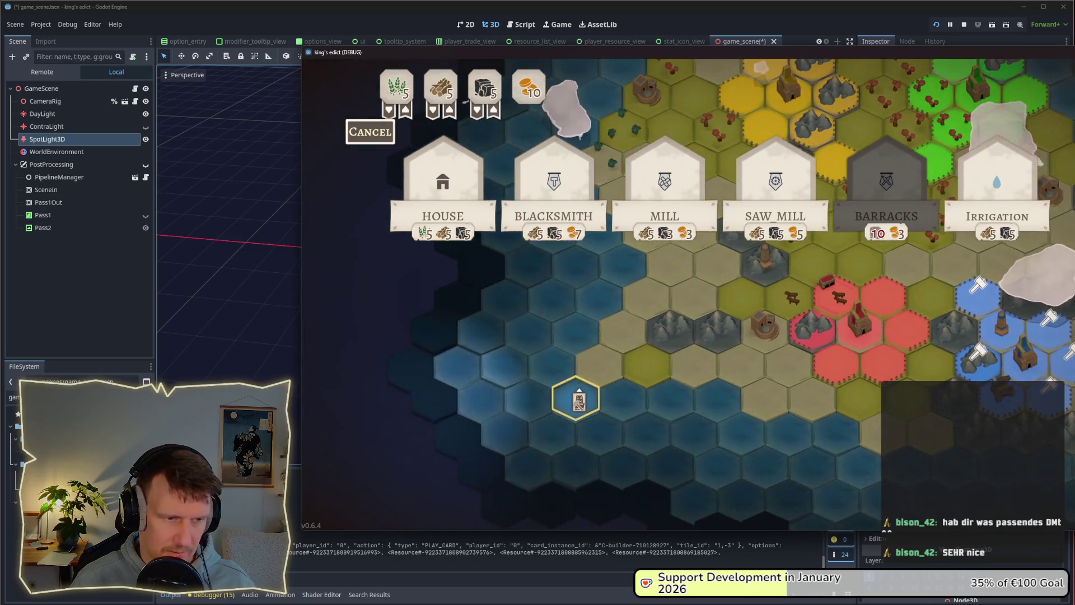
key("alt+Tab")
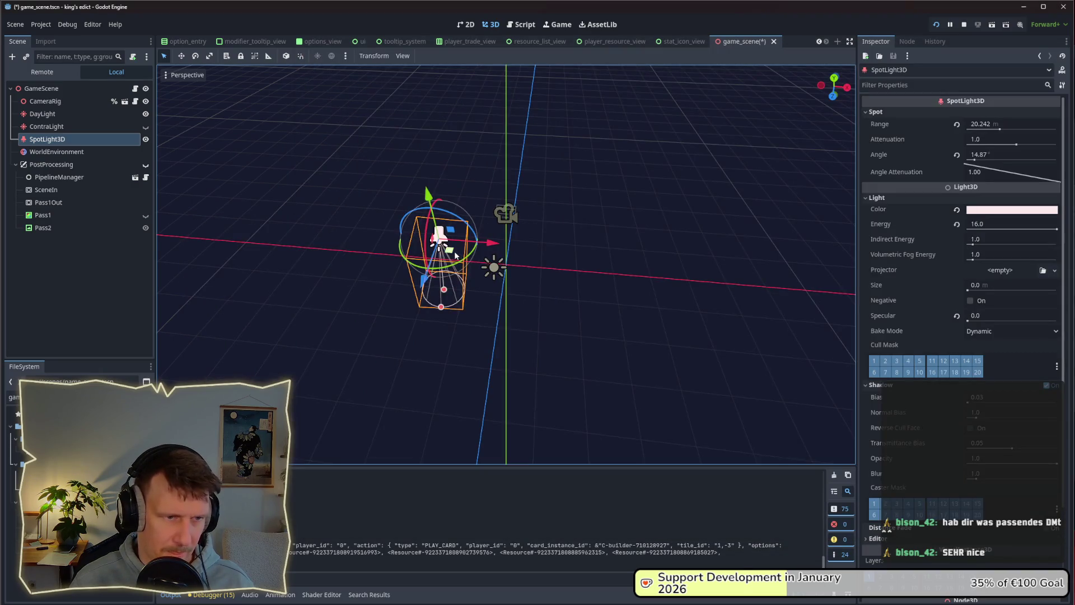
key("alt+Tab")
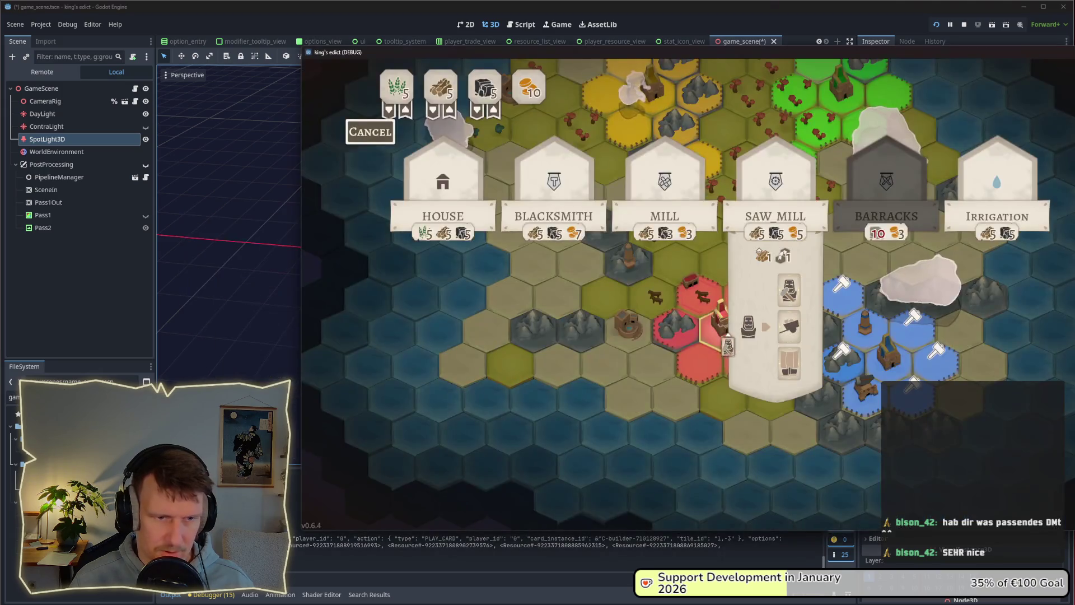
scroll(618, 368, "down", 5)
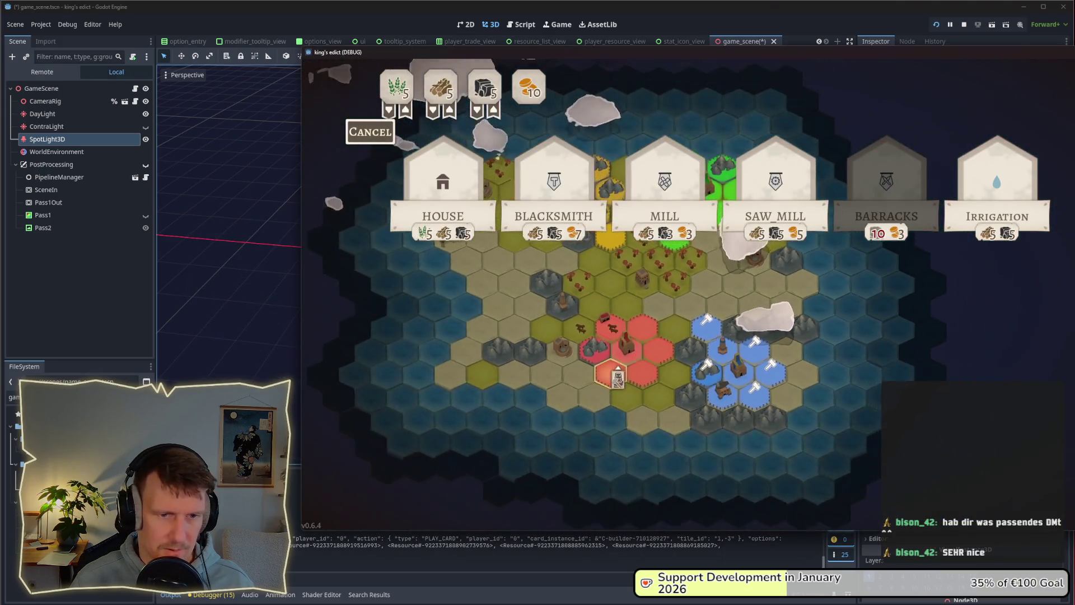
key("alt+Tab")
left_click_drag(677, 278, 549, 277)
key("alt+Tab")
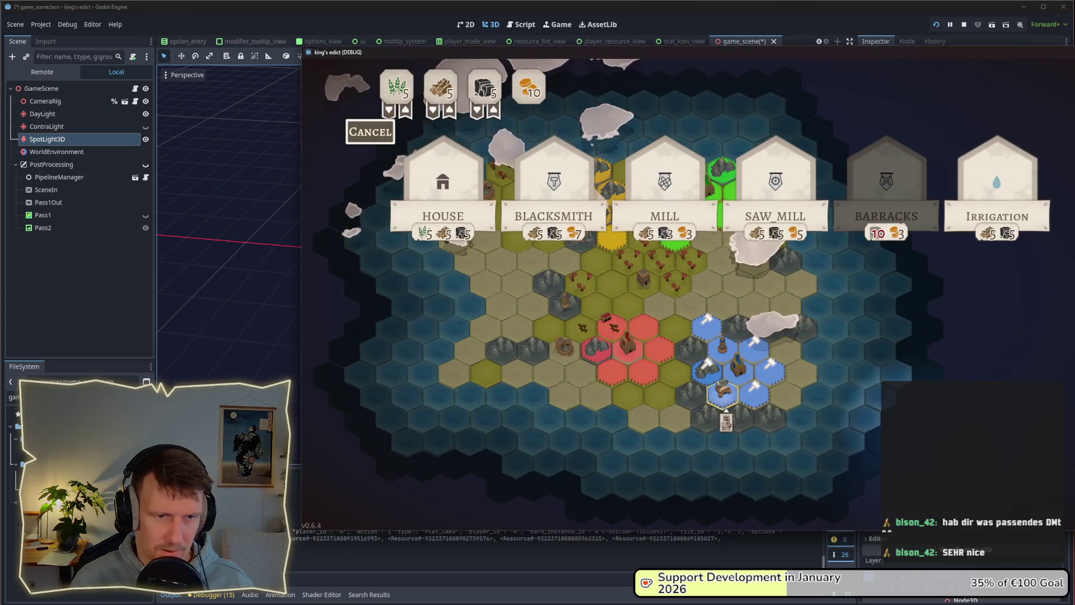
key("alt+Tab")
Narrow the spotlight's Spot Angle from 14.87° to 9.87° and further, comparing in the running game.
left_click_drag(557, 277, 521, 274)
key("alt+Tab")
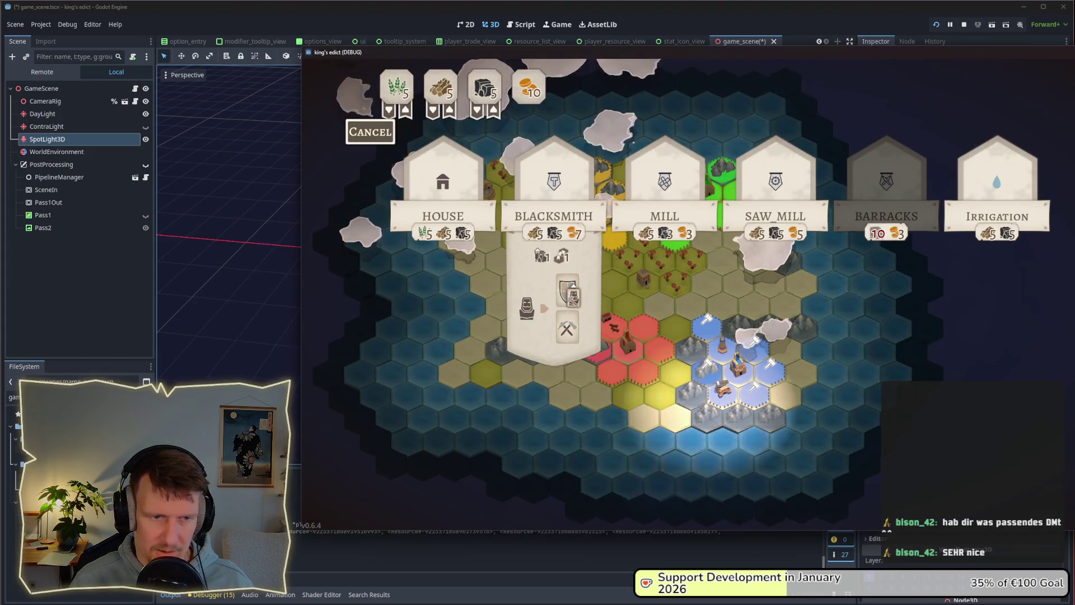
key("alt+Tab")
scroll(503, 281, "up", 5)
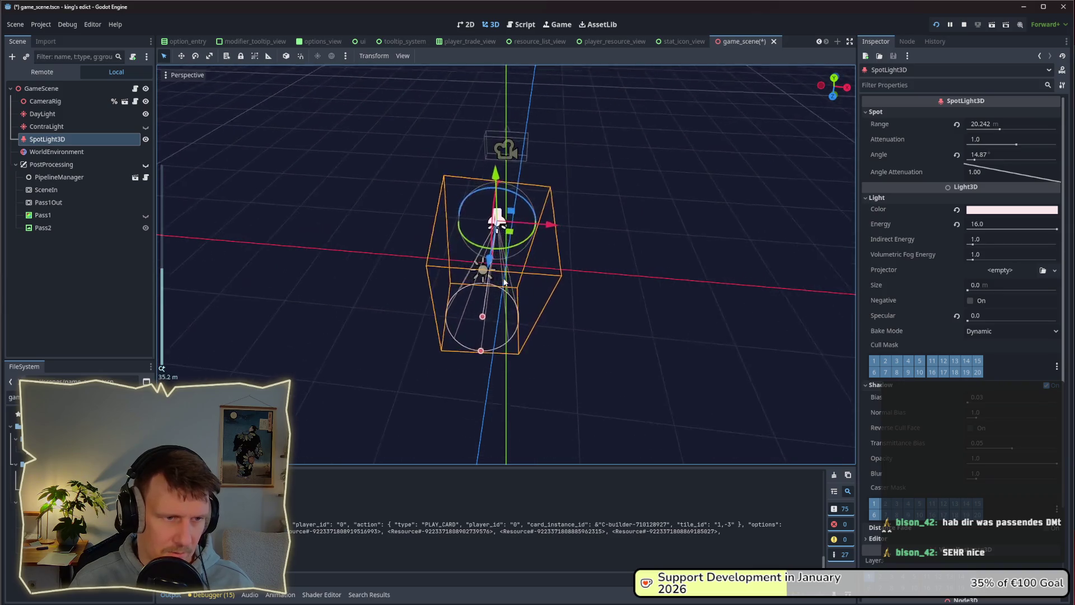
left_click_drag(468, 395, 471, 364)
key("alt+Tab")
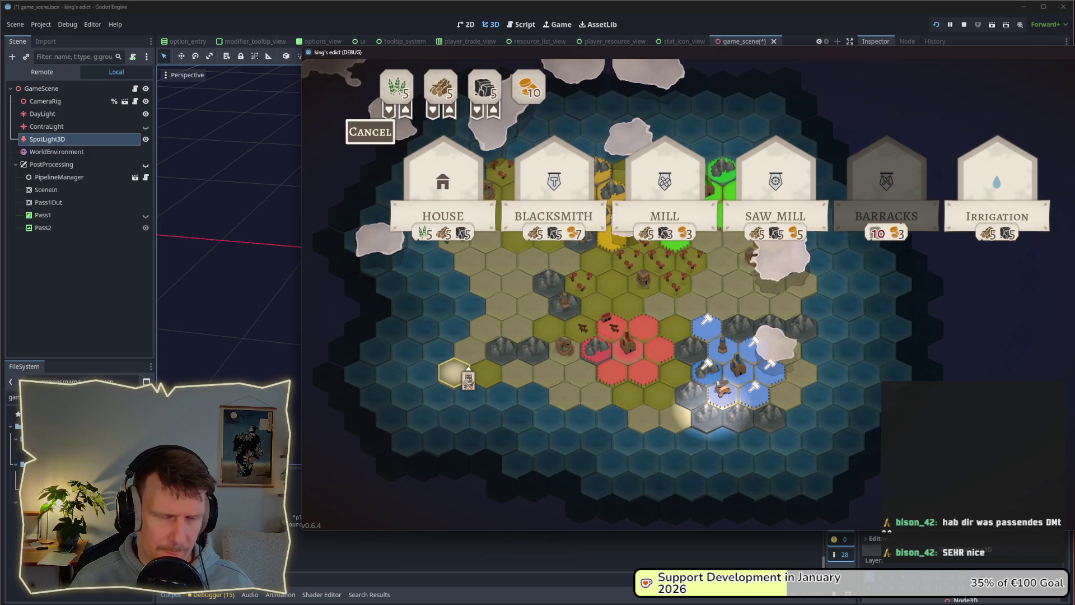
key("alt+Tab")
left_click_drag(476, 373, 473, 359)
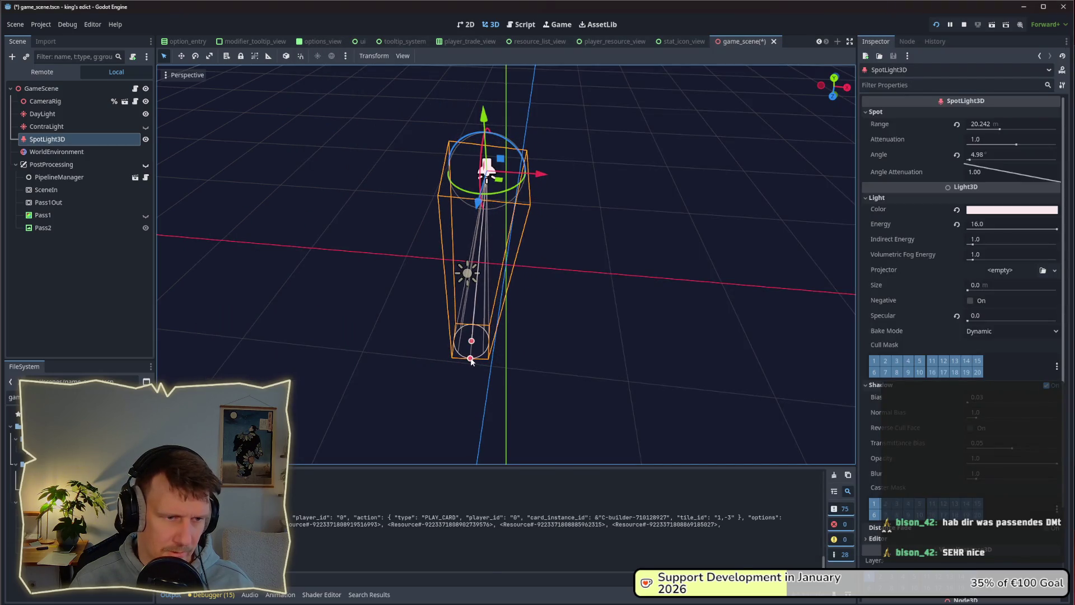
key("alt+Tab")
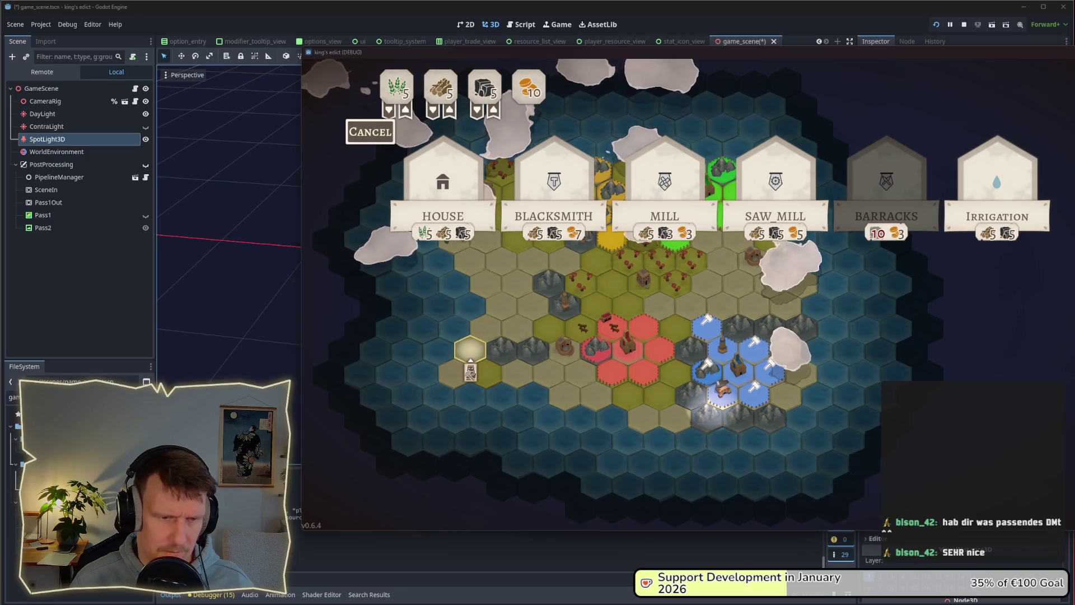
key("alt+Tab")
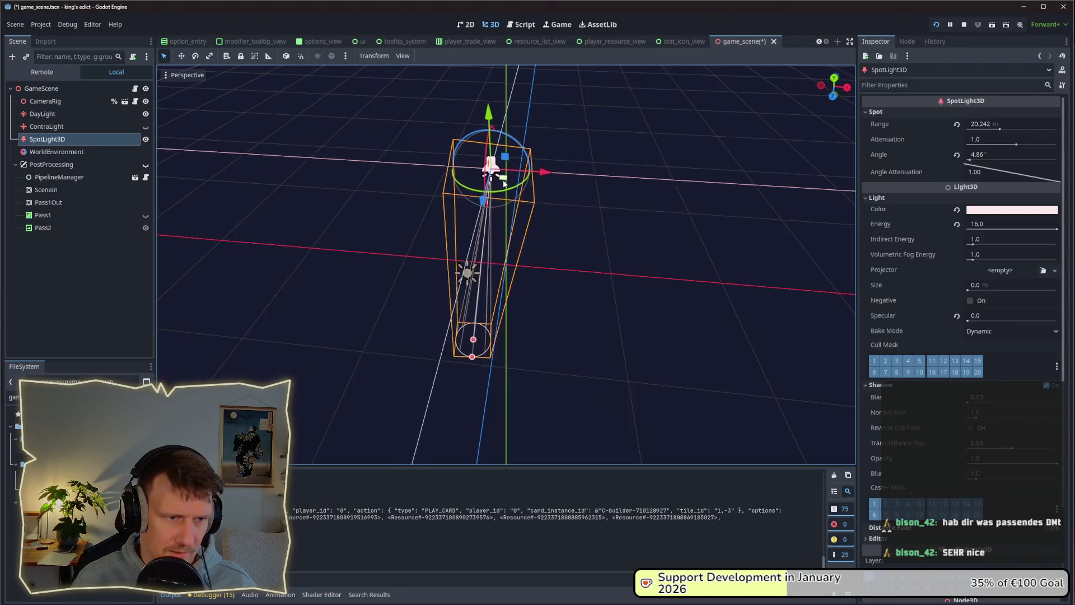
Fine-tune the Spot Angle to about 4.86° and move the game window up and left.
key("alt+Tab")
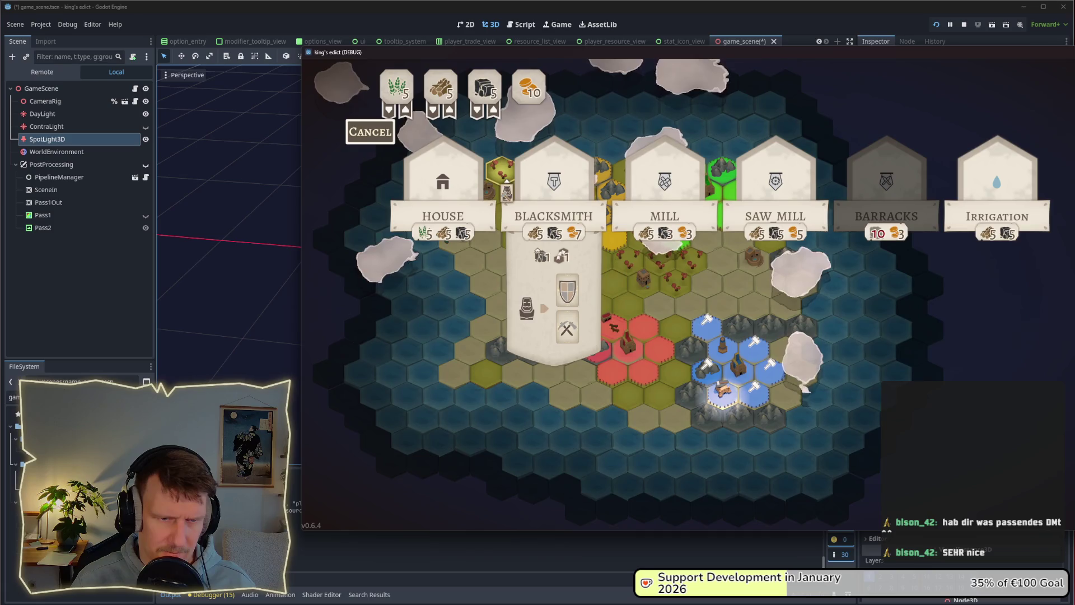
key("alt+Tab")
left_click_drag(508, 182, 495, 189)
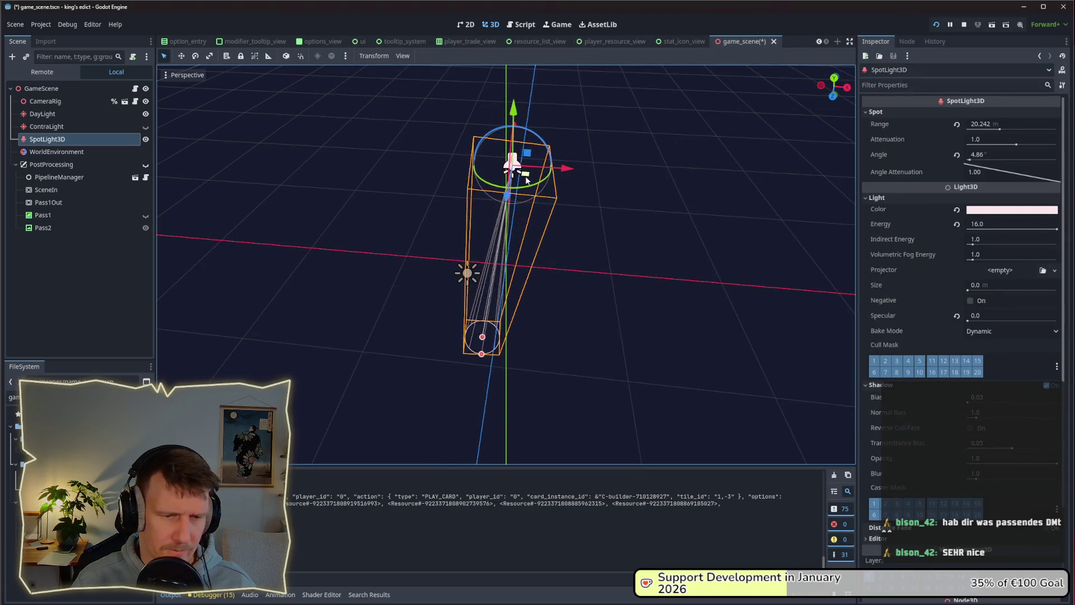
key("alt+Tab")
key("alt+Tab")
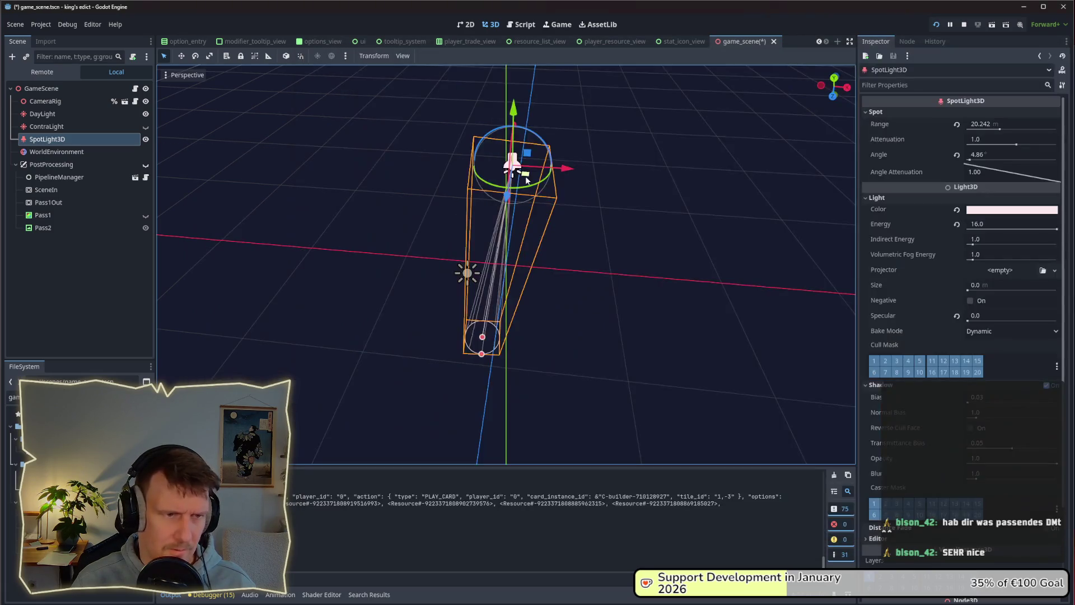
left_click_drag(529, 178, 533, 179)
key("alt+Tab")
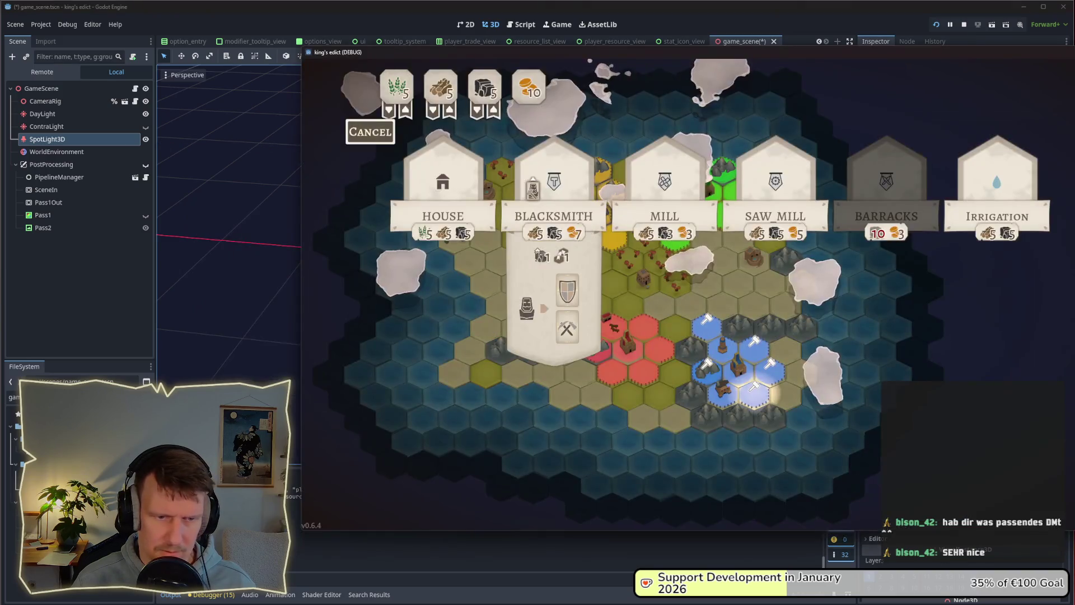
key("alt+Tab")
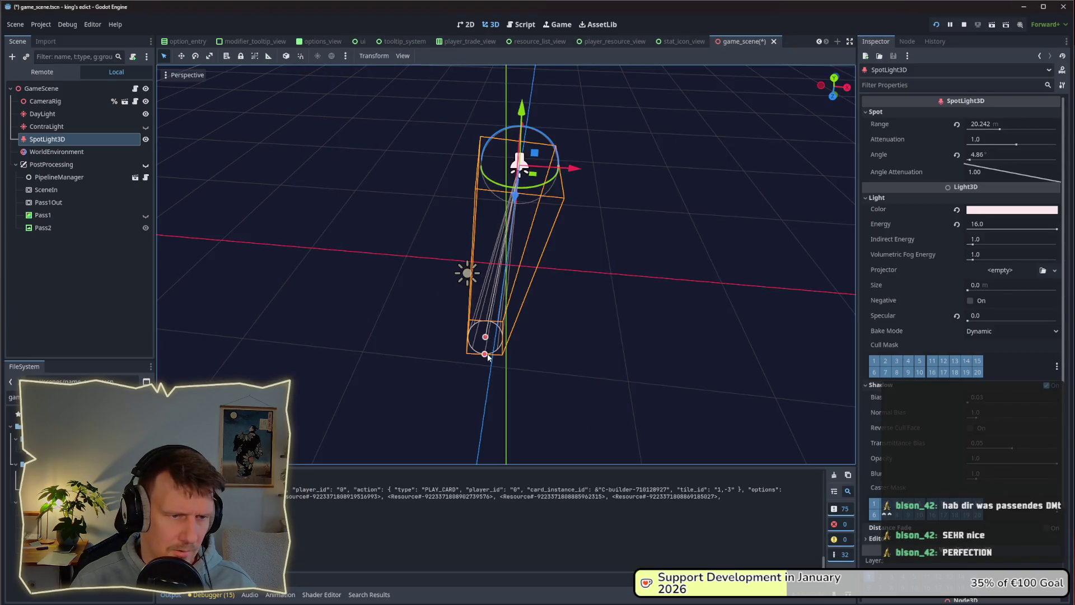
key("alt+Tab")
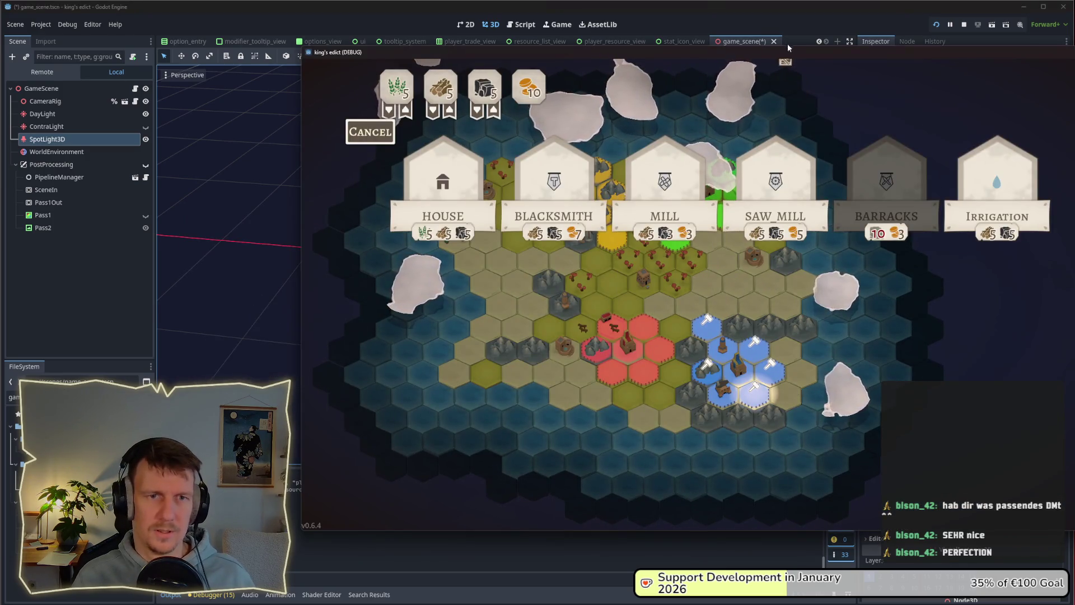
left_click_drag(788, 50, 624, 31)
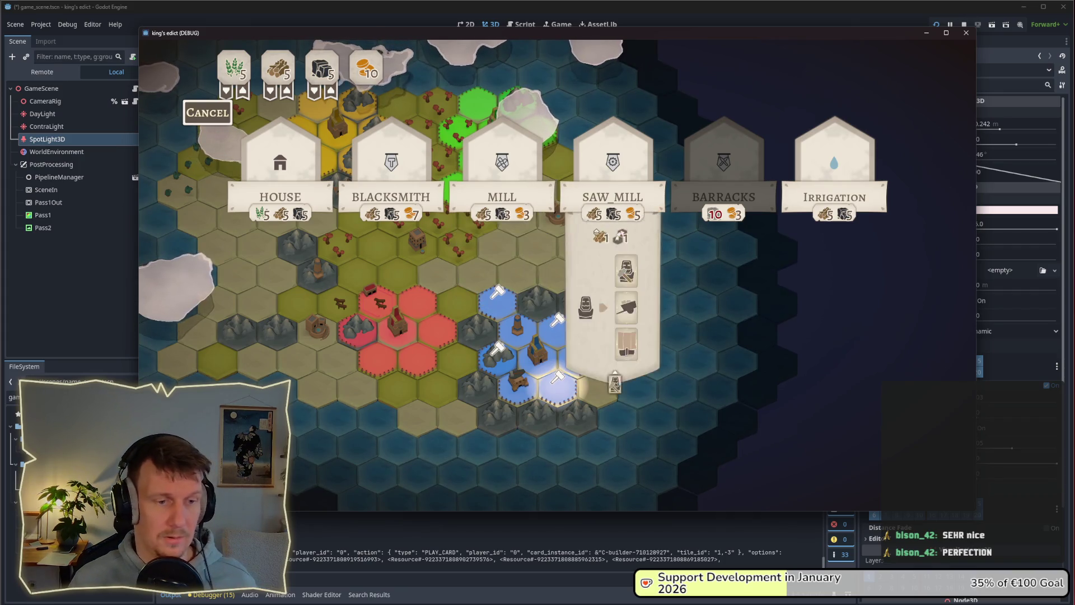
Zoom in, build a MILL on a spotlit tile with the builder card, then undo it.
scroll(614, 384, "up", 5)
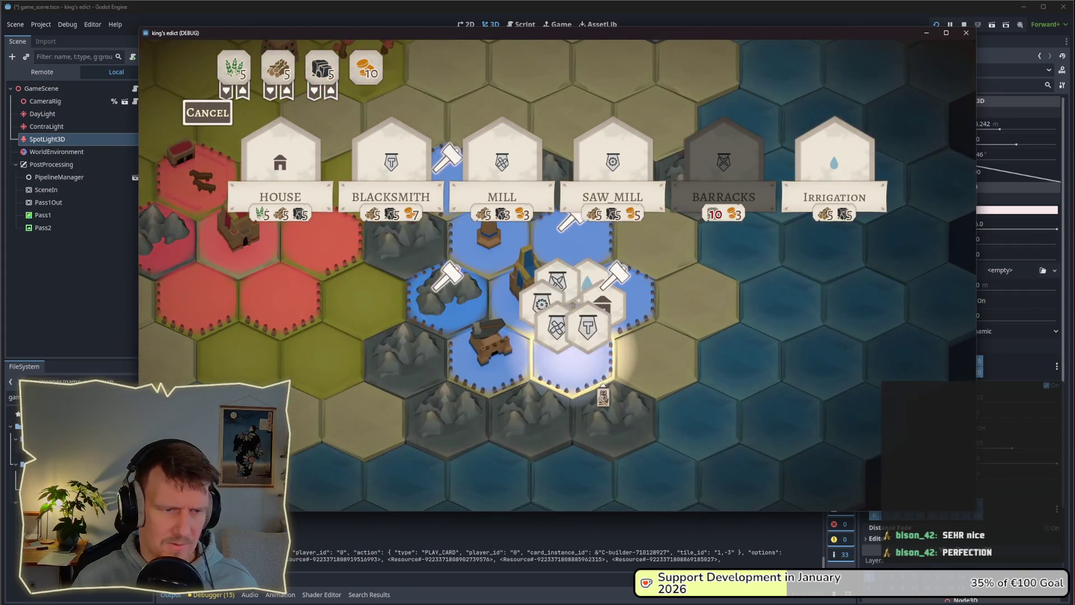
left_click(456, 178)
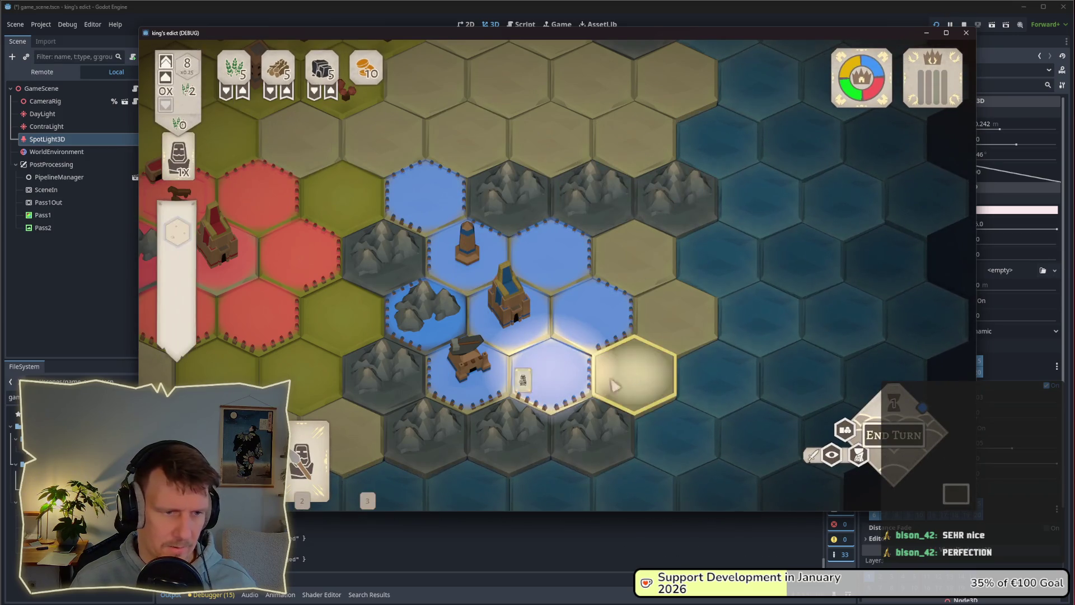
left_click(366, 487)
left_click(551, 255)
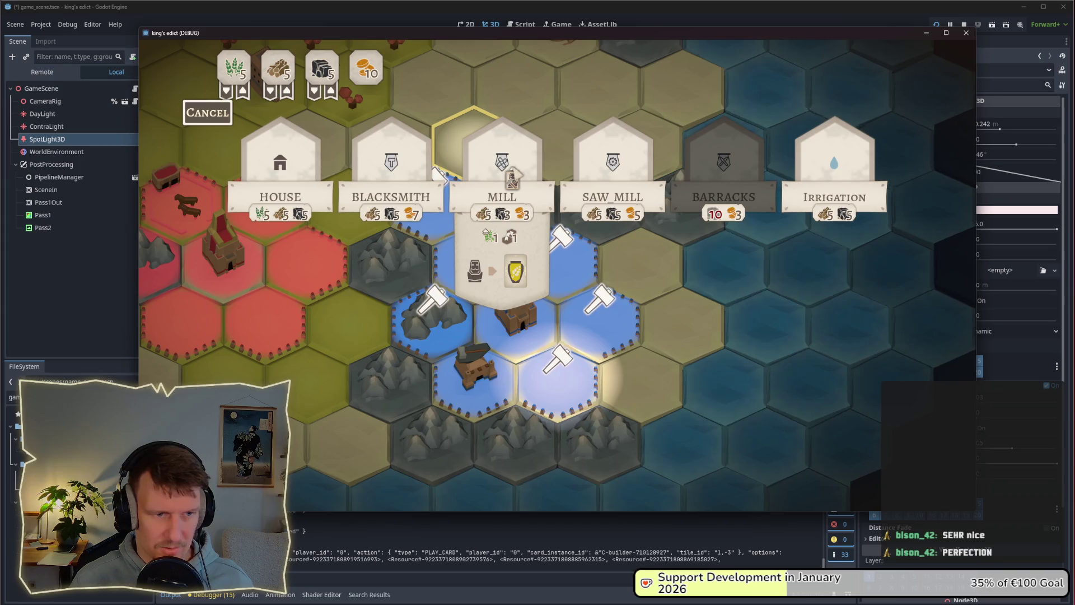
left_click(512, 178)
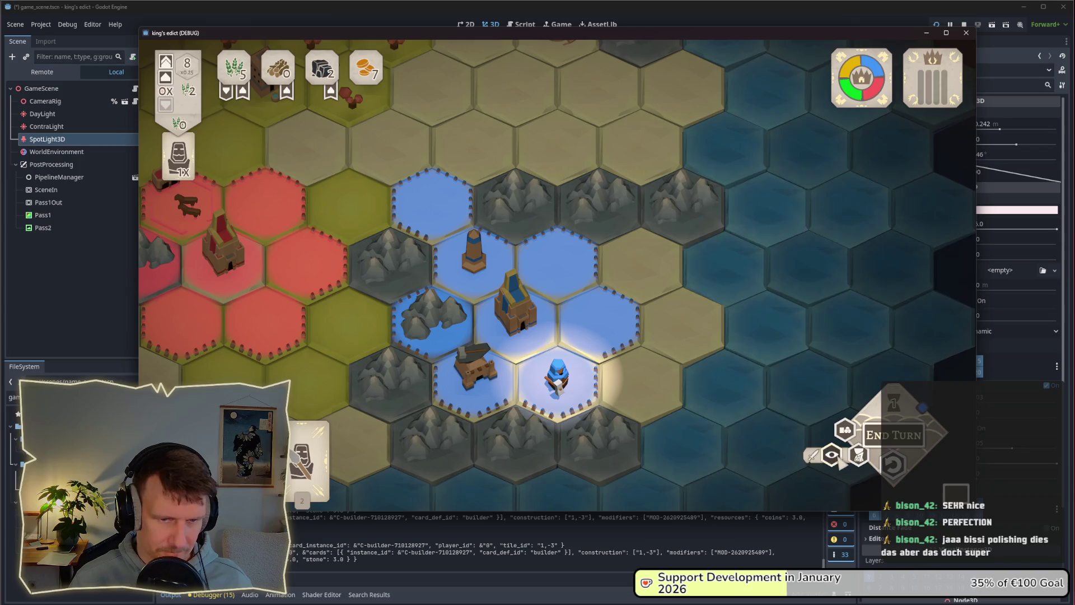
left_click(893, 464)
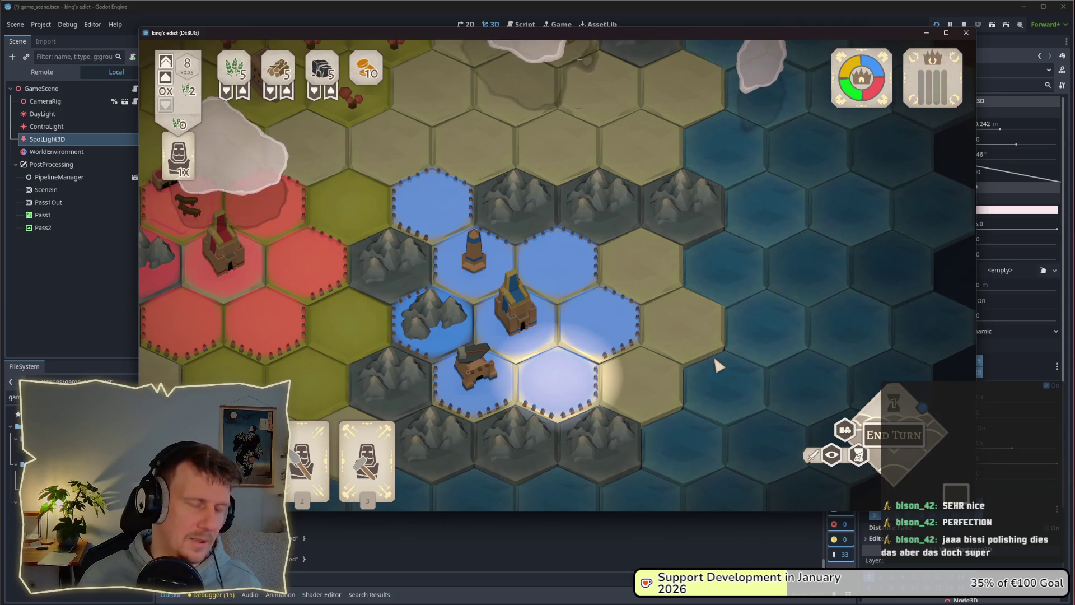
key("alt+Tab")
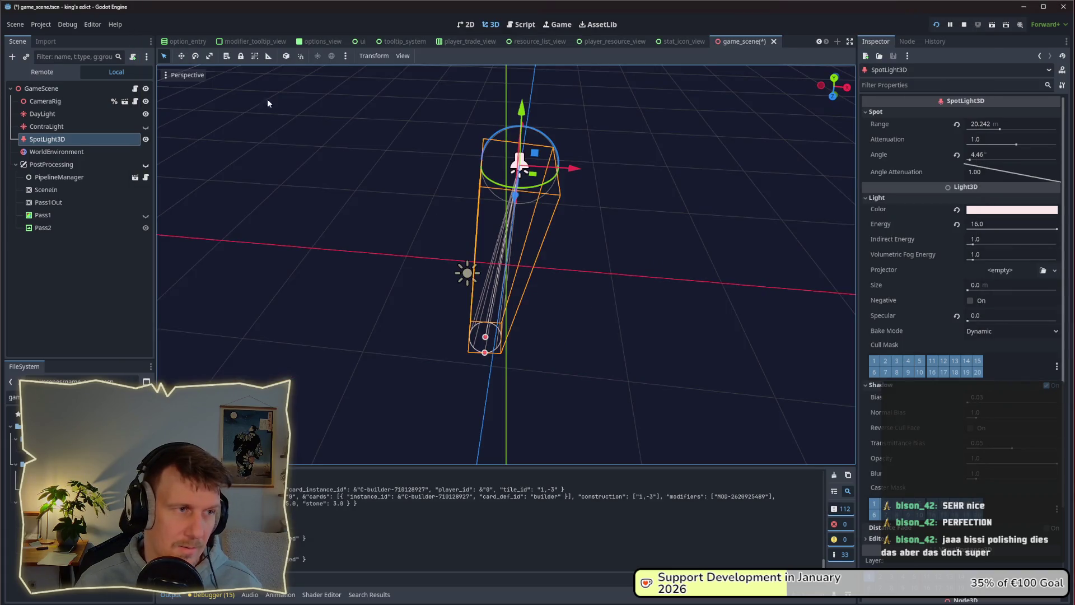
Rewrite camera_rig.gd line 100 as 'focus -= old_center_with_ration - old_center' and save.
left_click(525, 25)
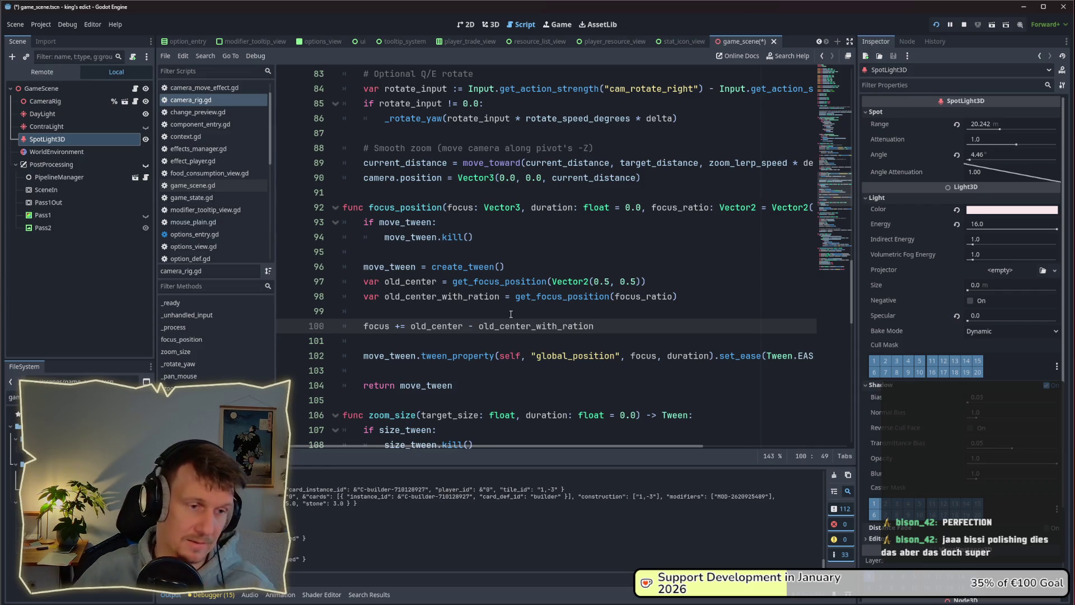
left_click_drag(598, 327, 477, 323)
key("ctrl+c")
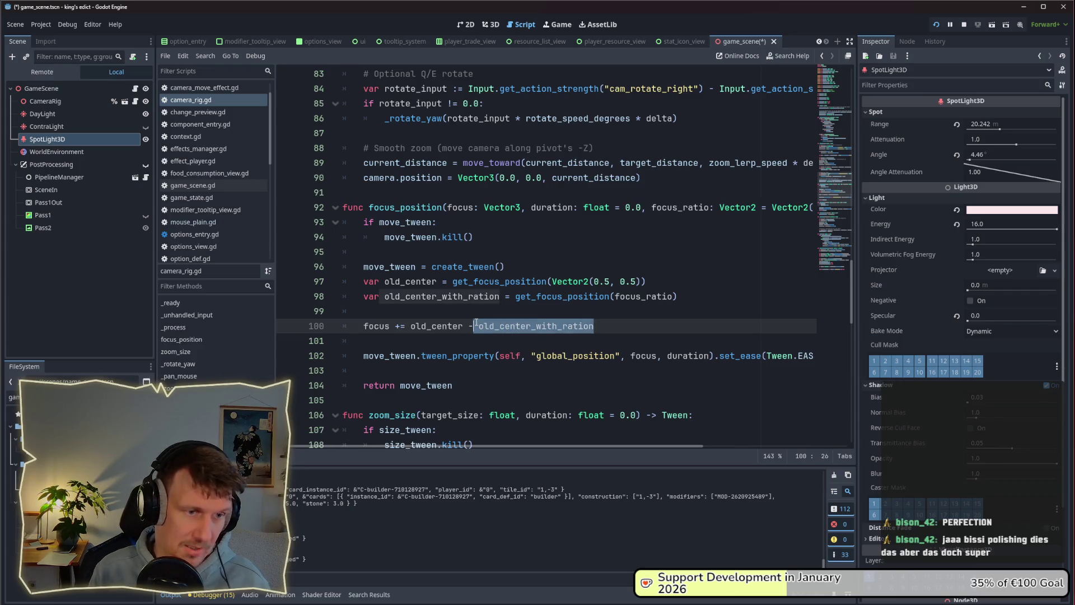
key("BackSpace")
key("BackSpace")
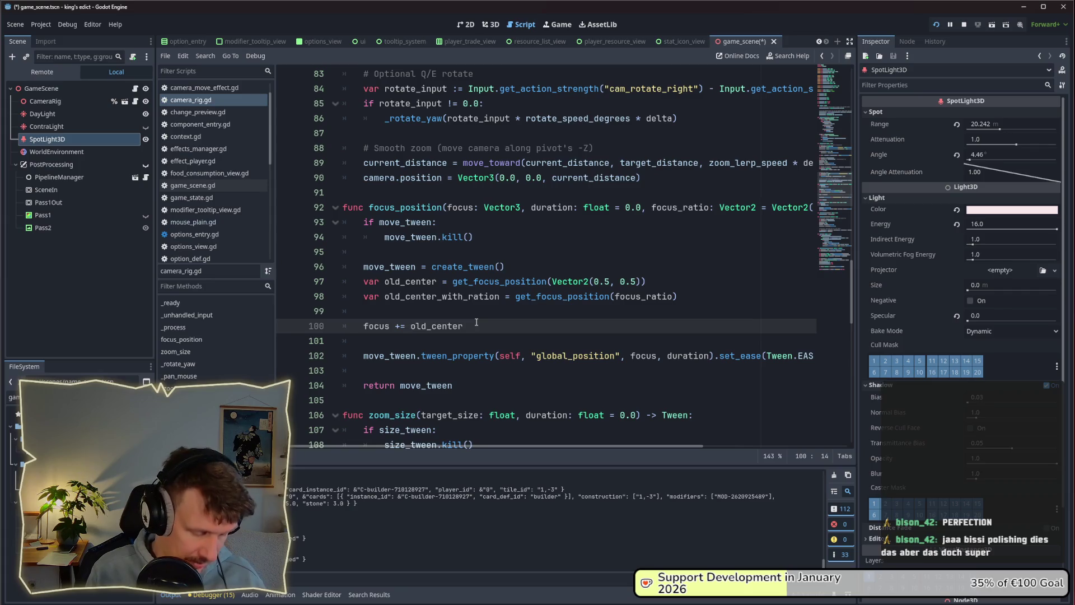
key("ctrl+v")
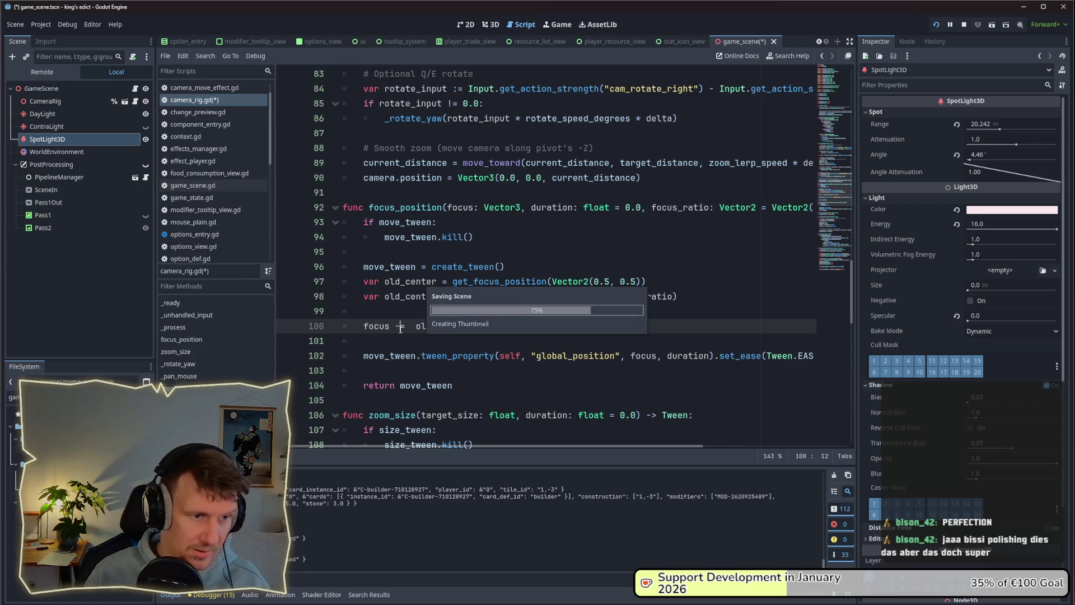
key("ctrl+s")
left_click(399, 307)
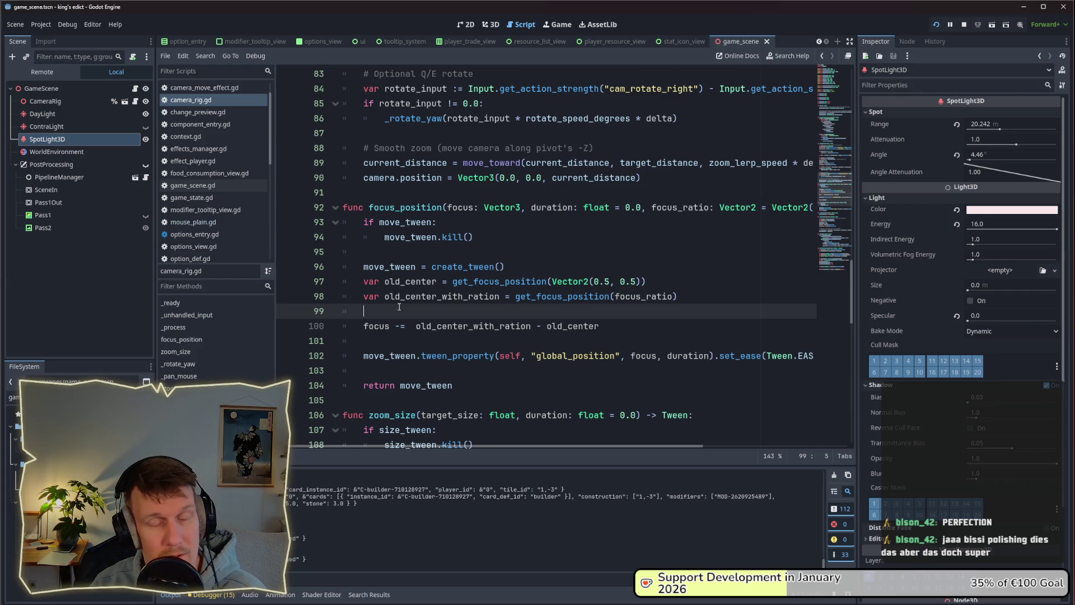
left_click(414, 328)
key("BackSpace")
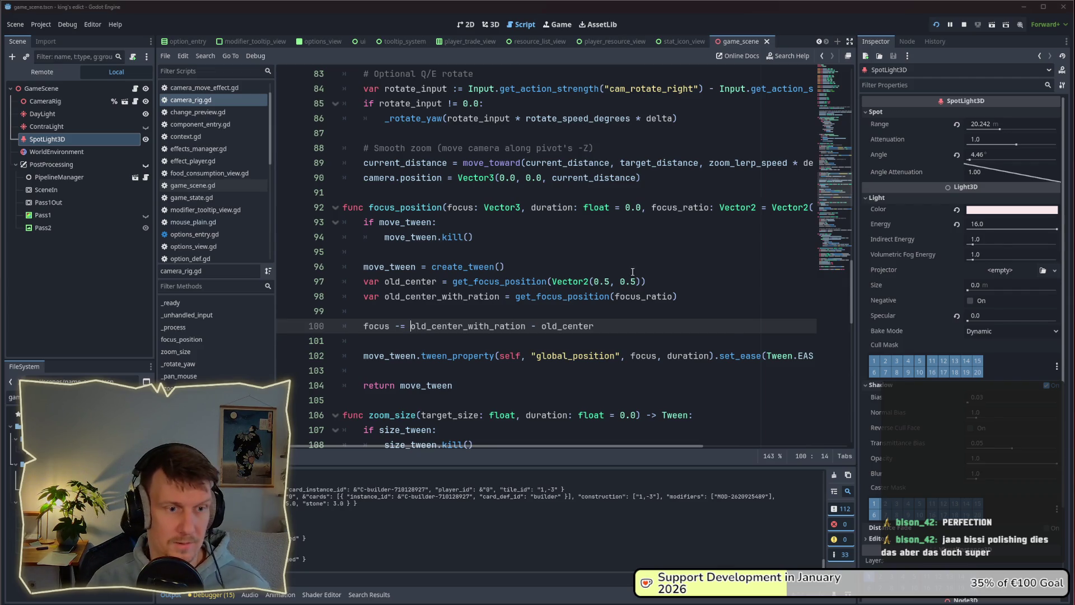
Review the offset sketch in Excalidraw, then return to Godot's 3D scene view.
key("alt+Tab")
scroll(654, 294, "down", 3)
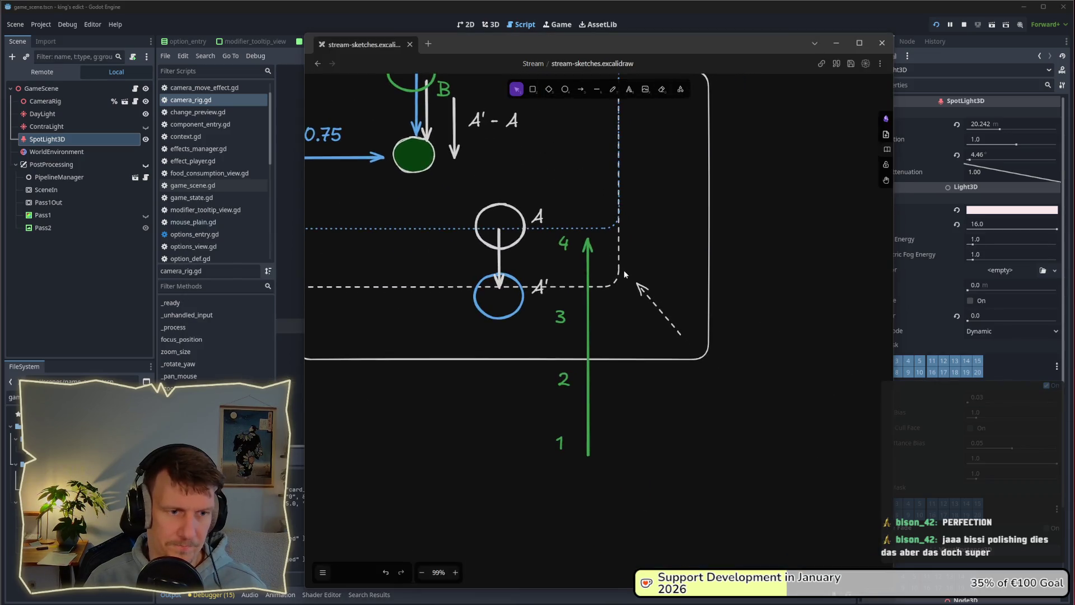
scroll(626, 274, "down", 2)
left_click_drag(706, 302, 518, 259)
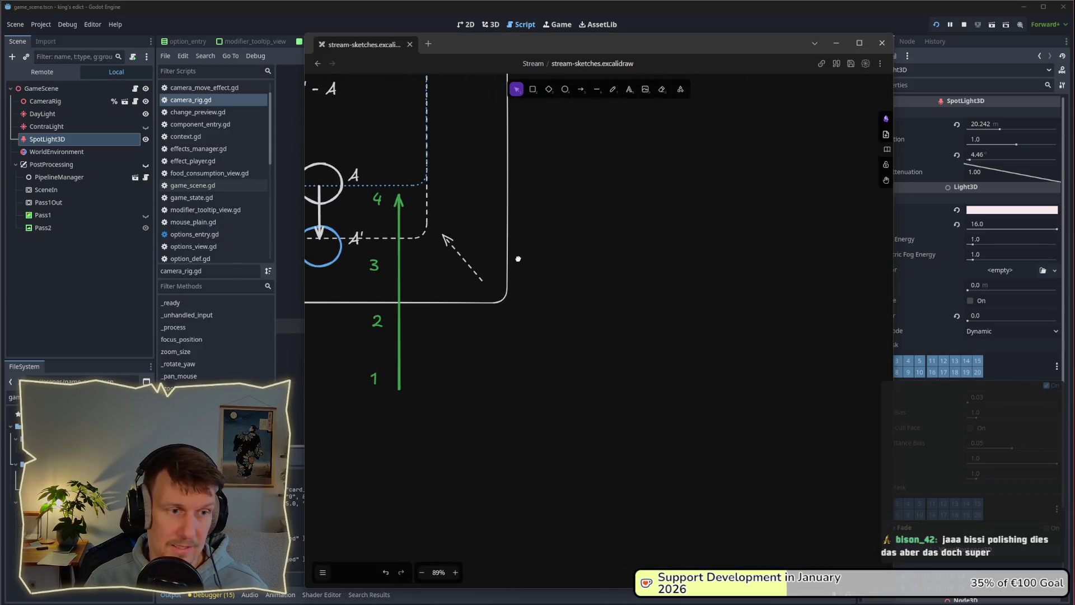
key("alt+Tab")
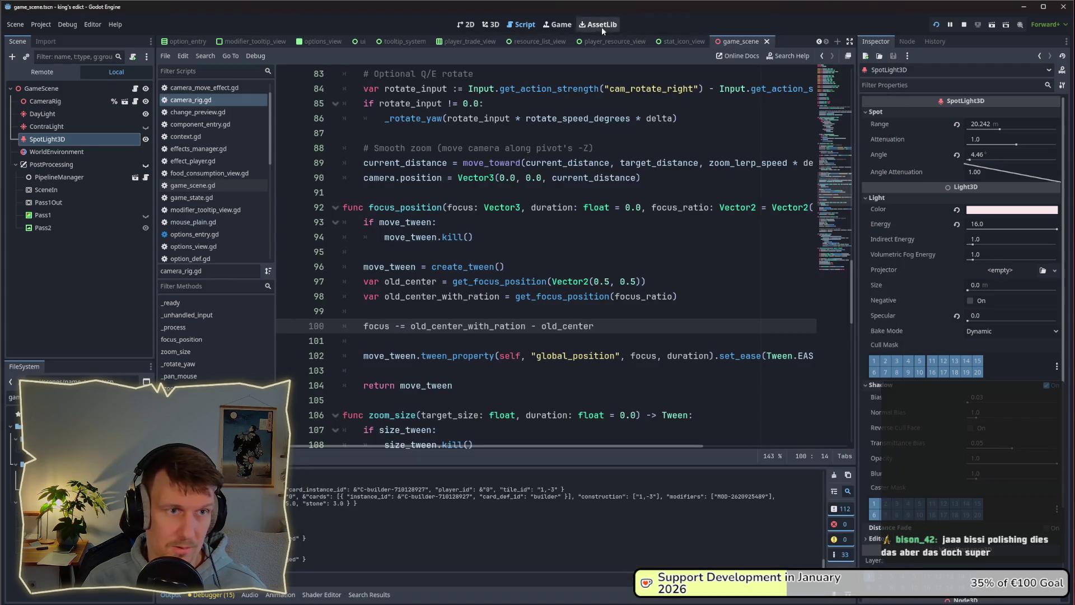
left_click(499, 25)
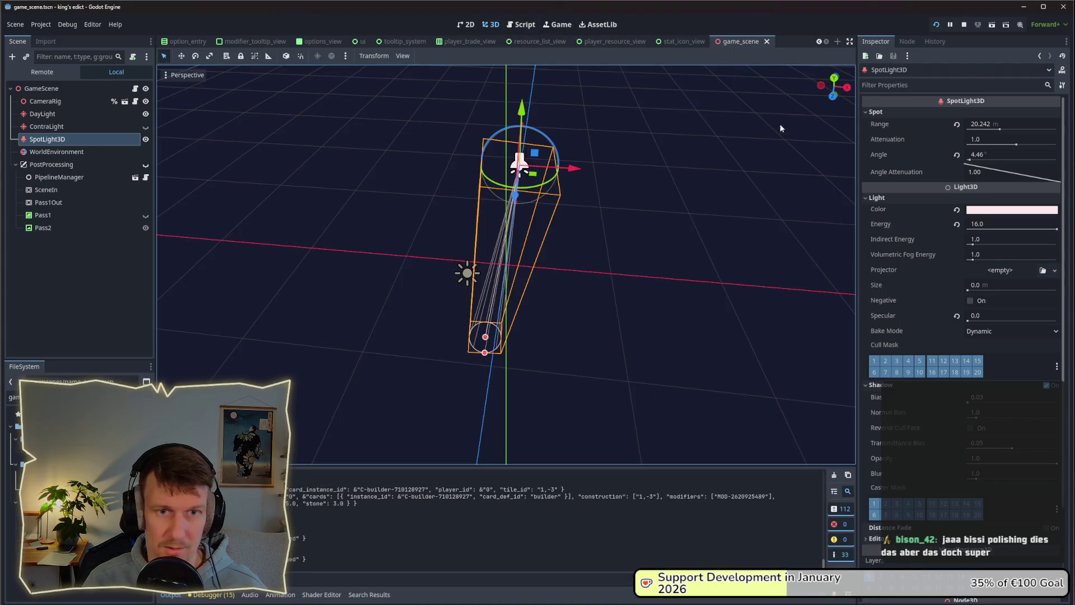
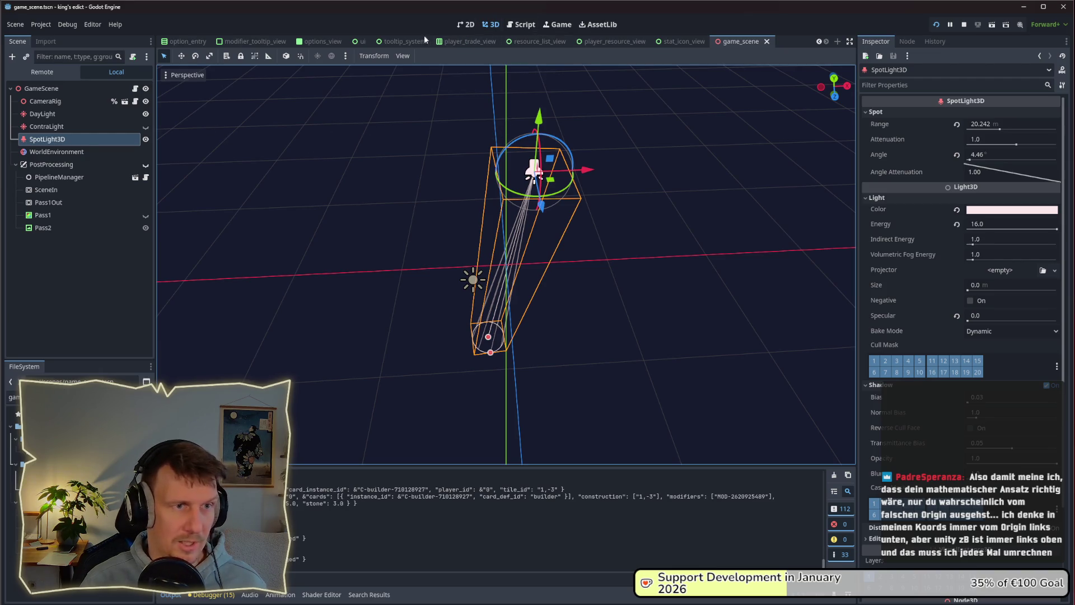
Select the DayLight node in the Scene tree.
left_click(53, 115)
key("alt+Tab")
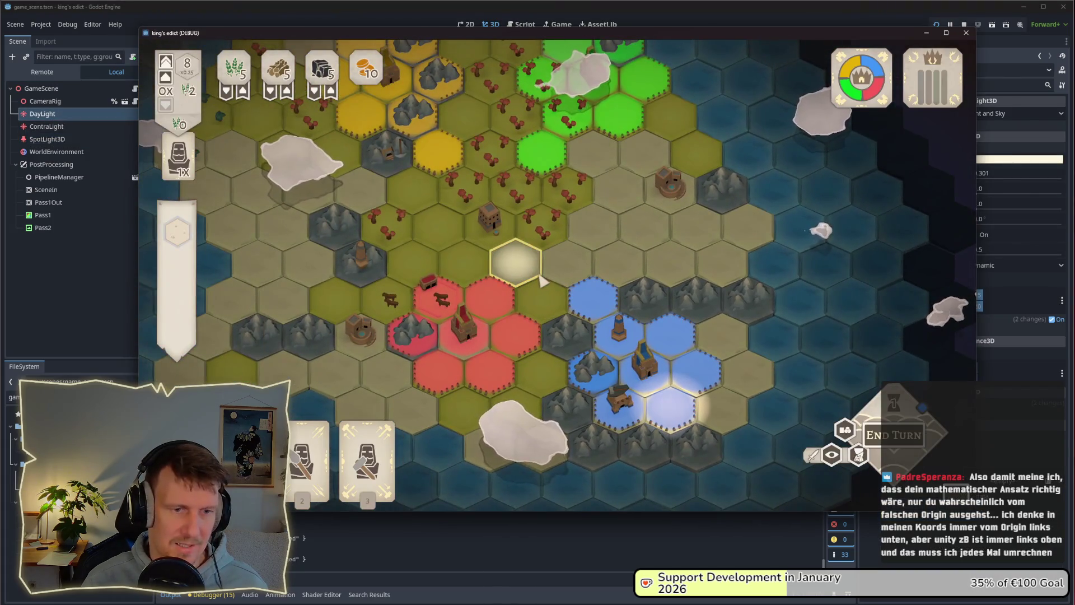
left_click(56, 118)
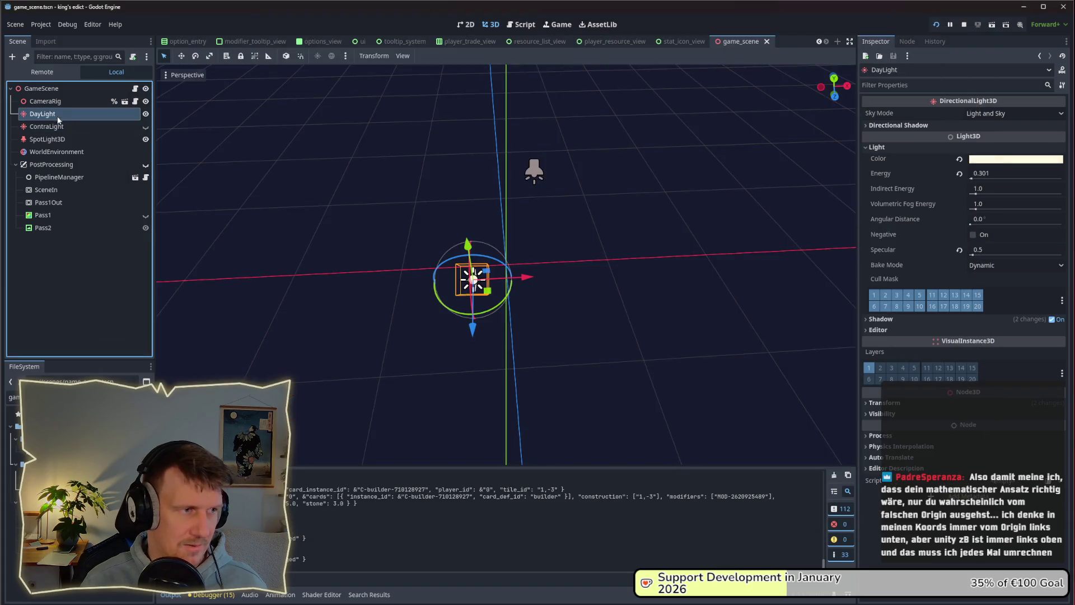
Play the builder card onto a hex in the running game and return to the editor.
key("alt+Tab")
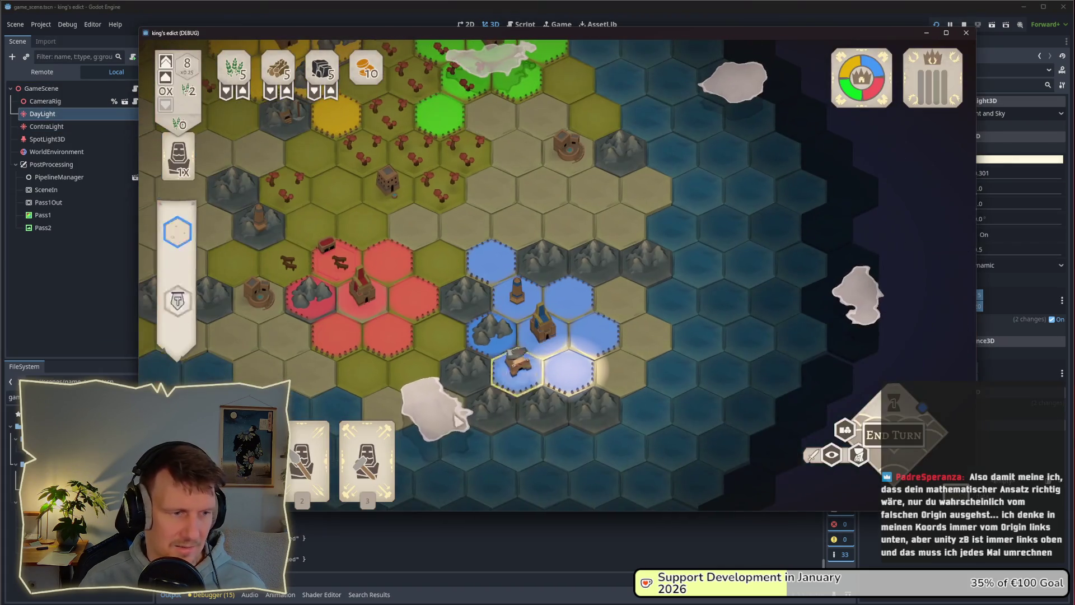
left_click(565, 352)
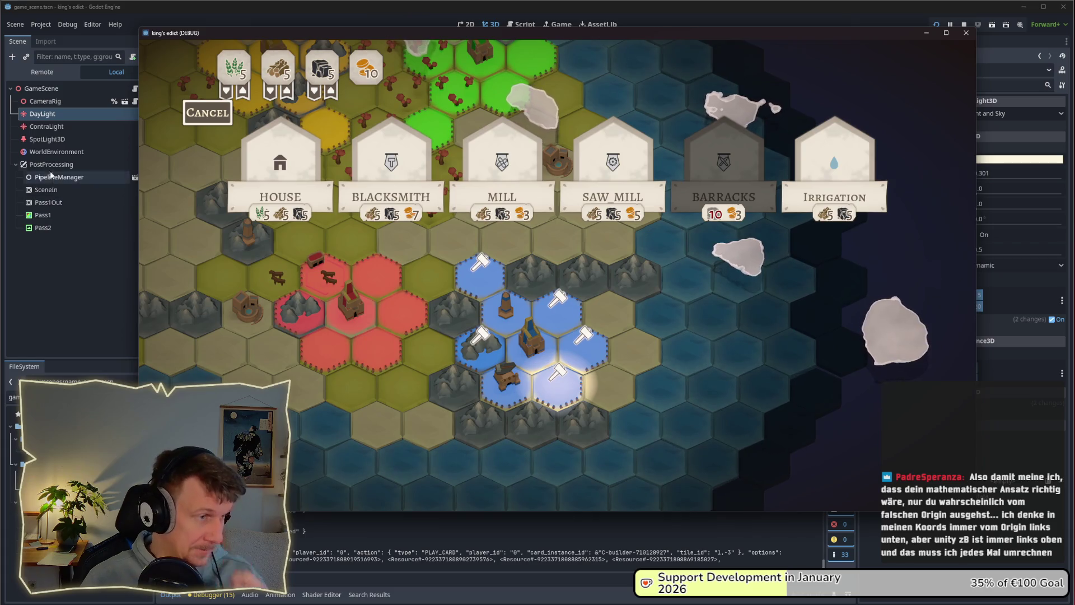
left_click(80, 120)
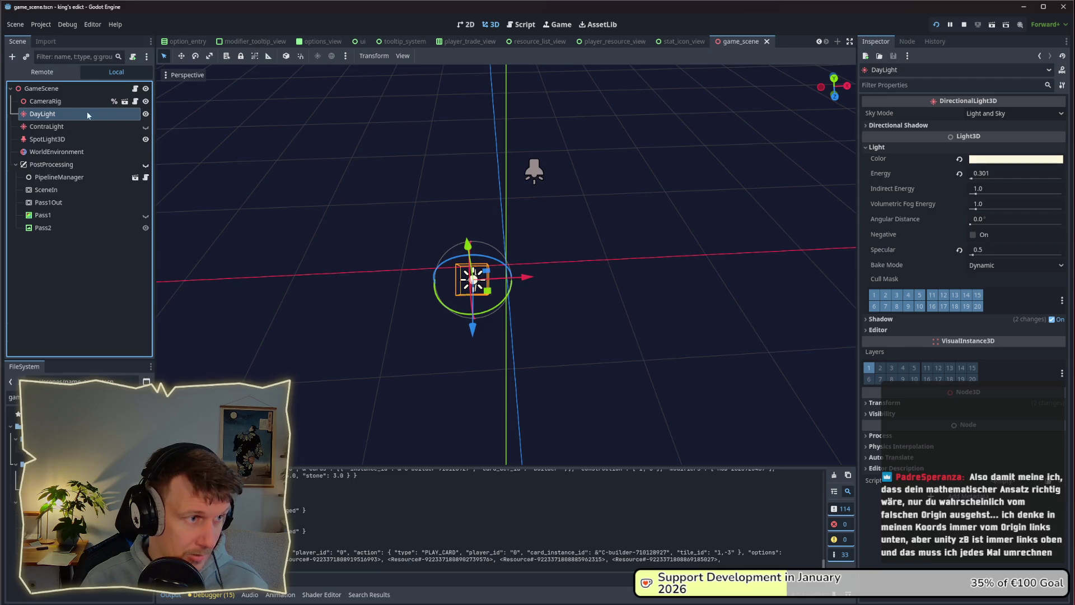
Set the DayLight energy to 0.93 in the Inspector.
left_click(977, 179)
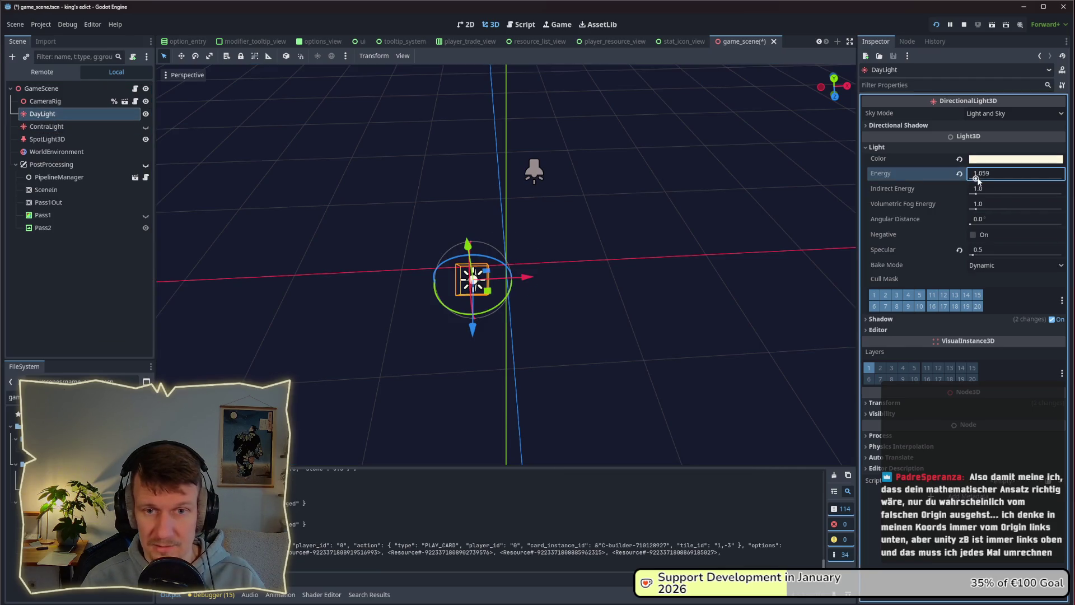
left_click(977, 179)
type("90")
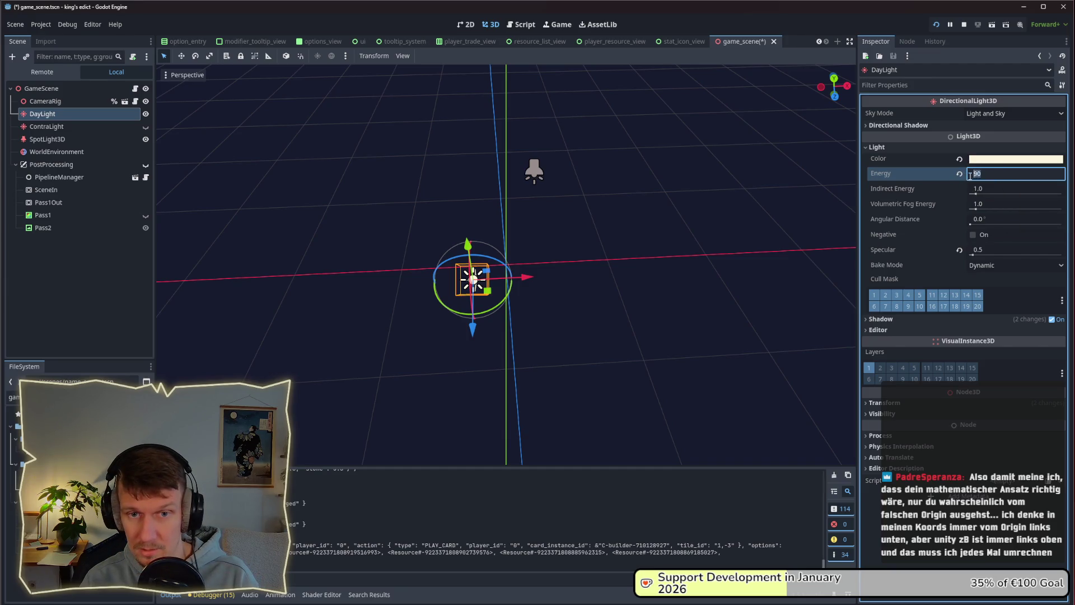
type("3")
key("Return")
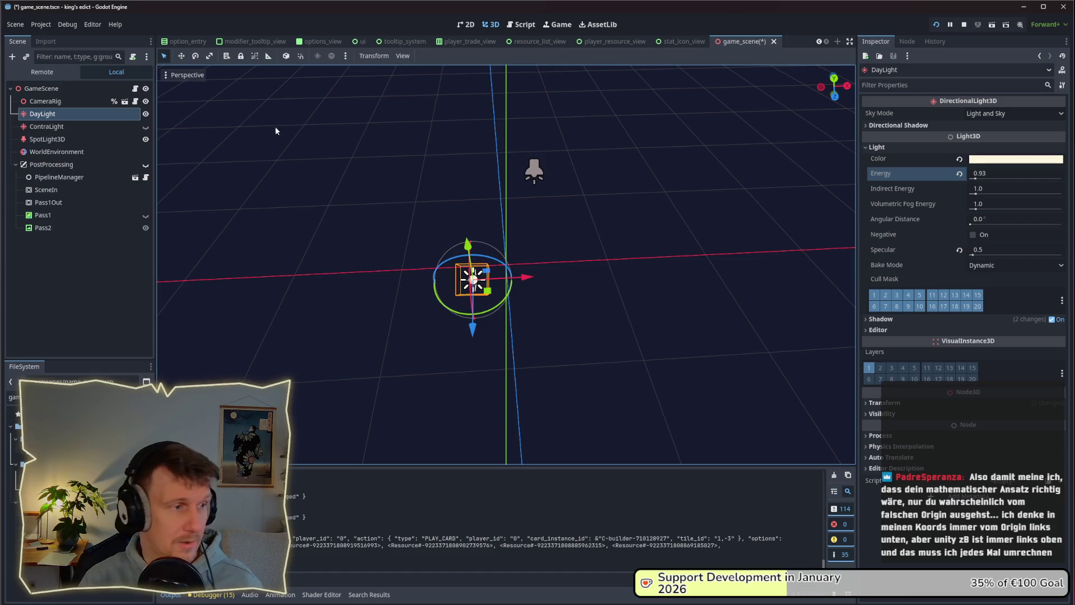
Place a builder on blue tile 1,-3 in the game, then stop it and select WorldEnvironment.
key("alt+Tab")
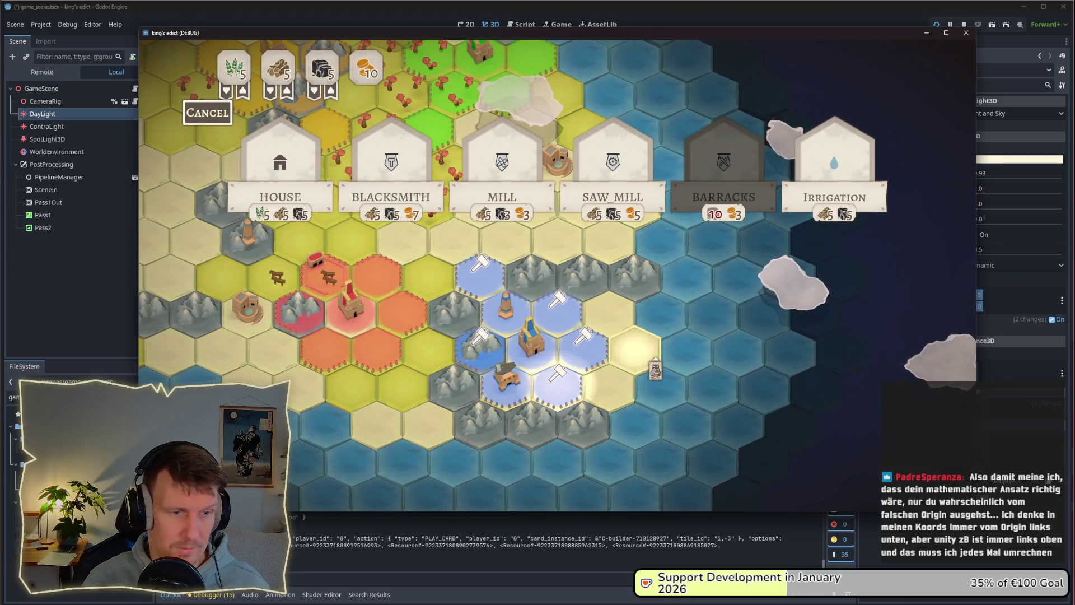
key("a")
scroll(718, 394, "up", 3)
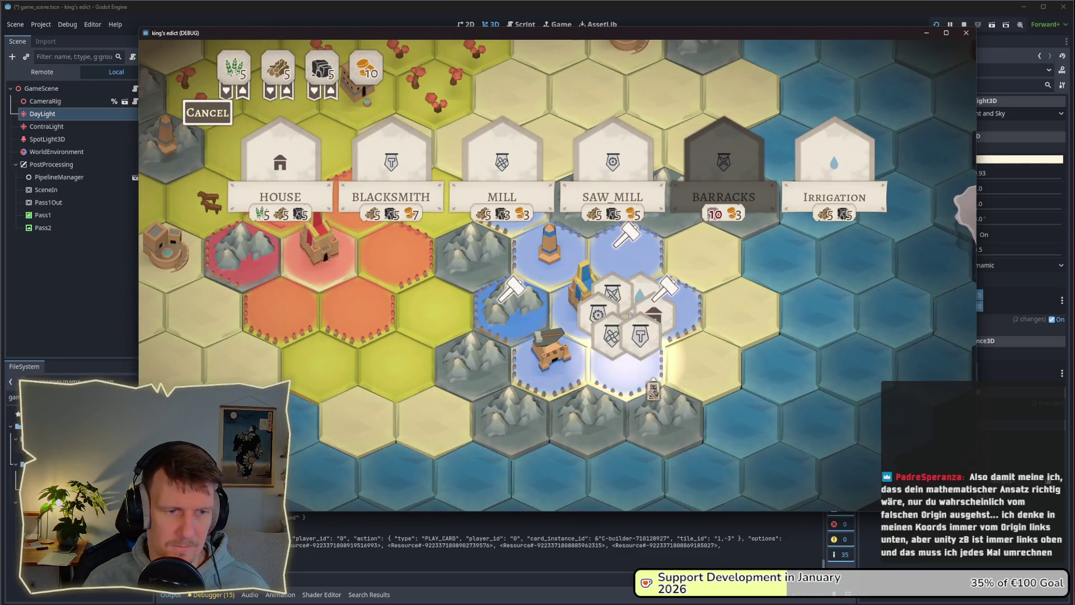
key("d")
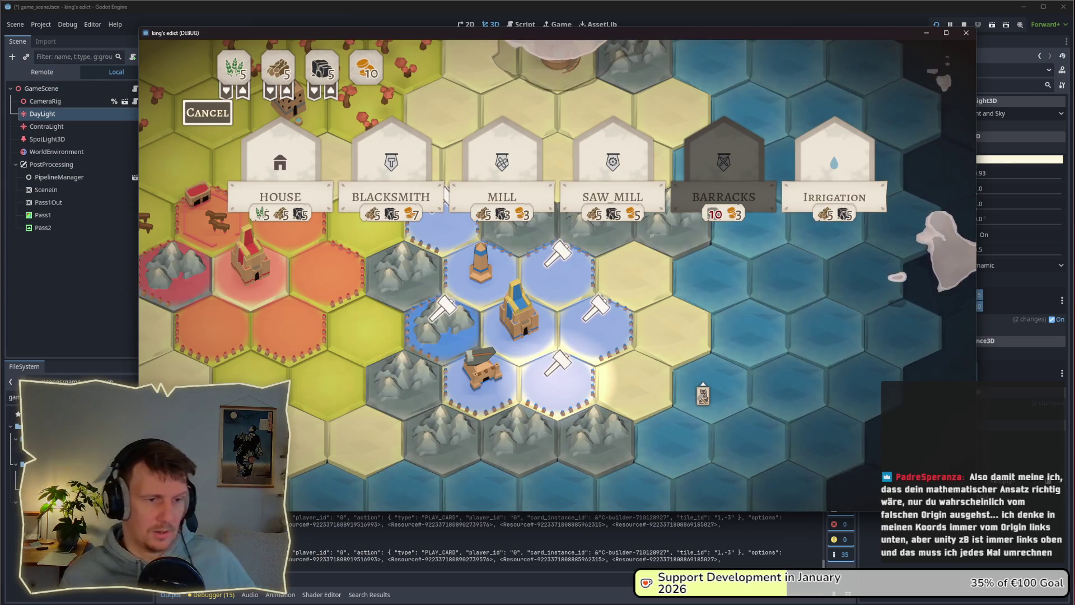
left_click(585, 339)
left_click(582, 351)
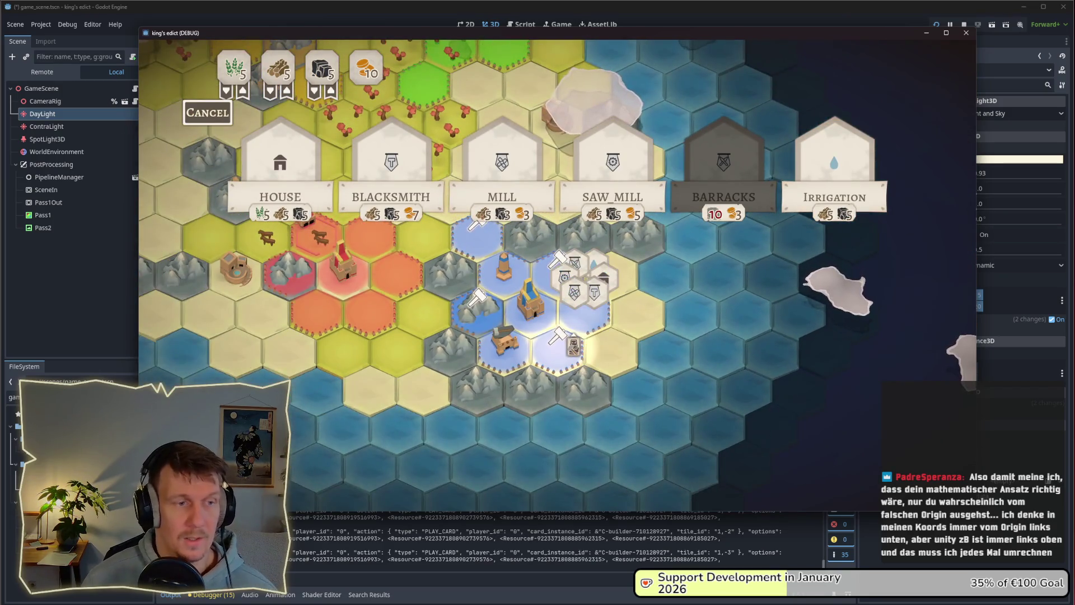
mouse_move(501, 168)
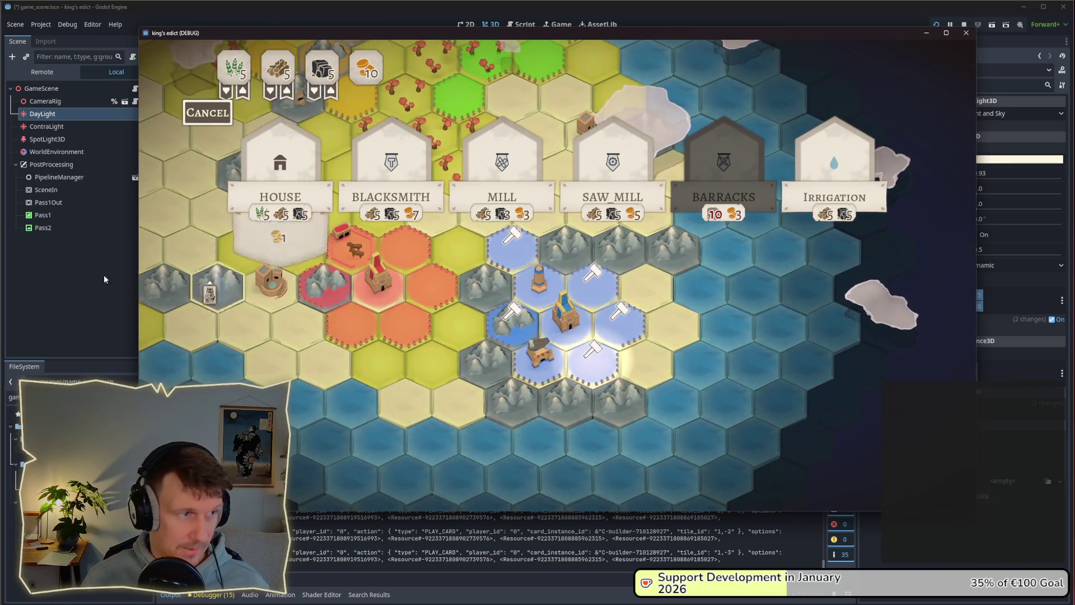
key("F8")
left_click(77, 153)
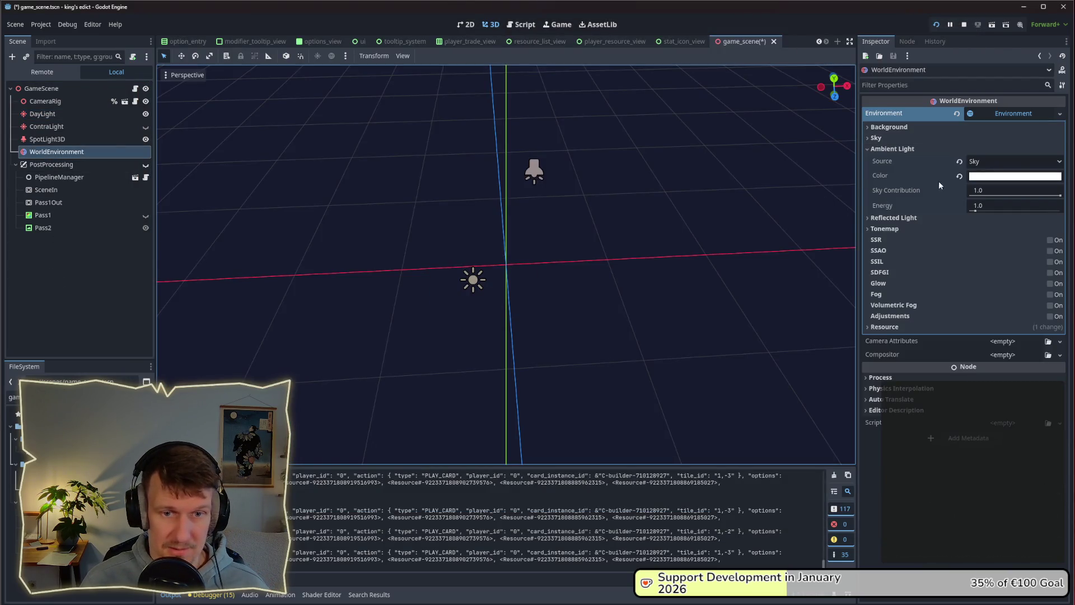
Collapse Ambient Light, then try builders on a mountain hex and beside the blue territory.
left_click(888, 149)
key("alt+Tab")
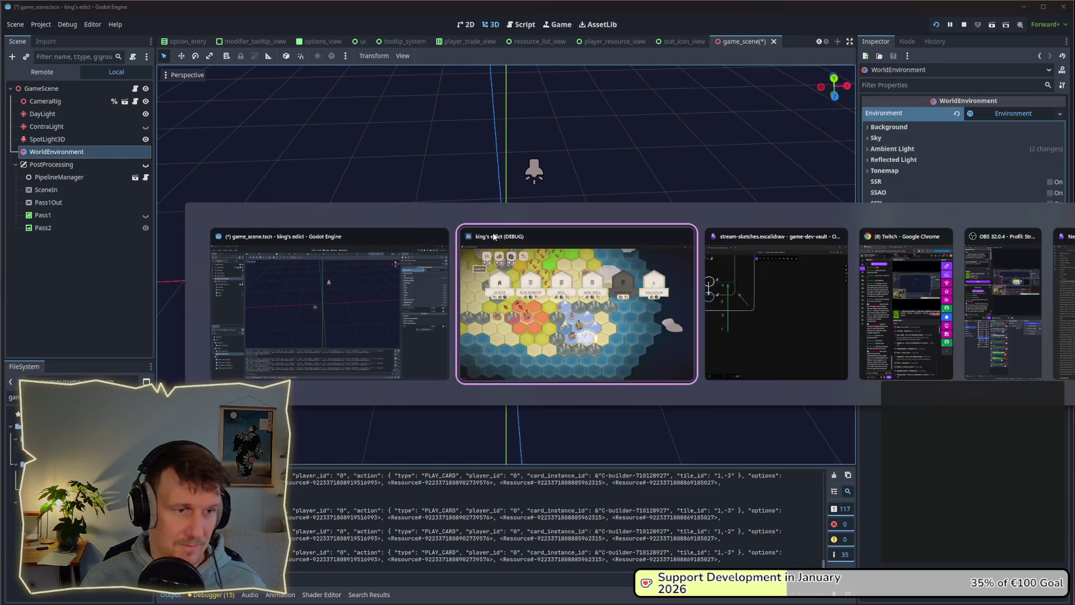
left_click(493, 233)
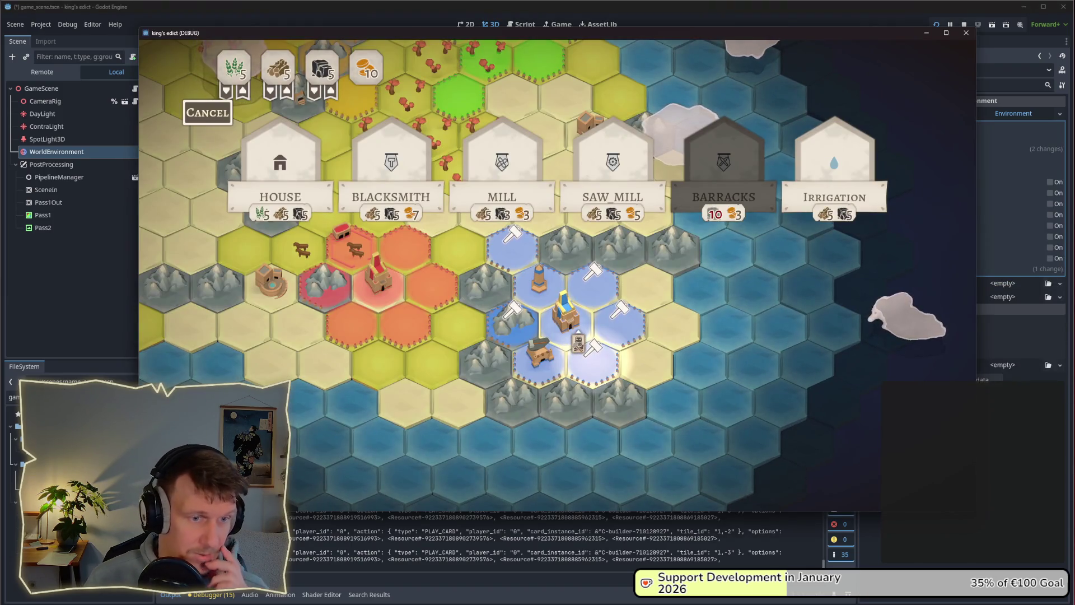
left_click(593, 247)
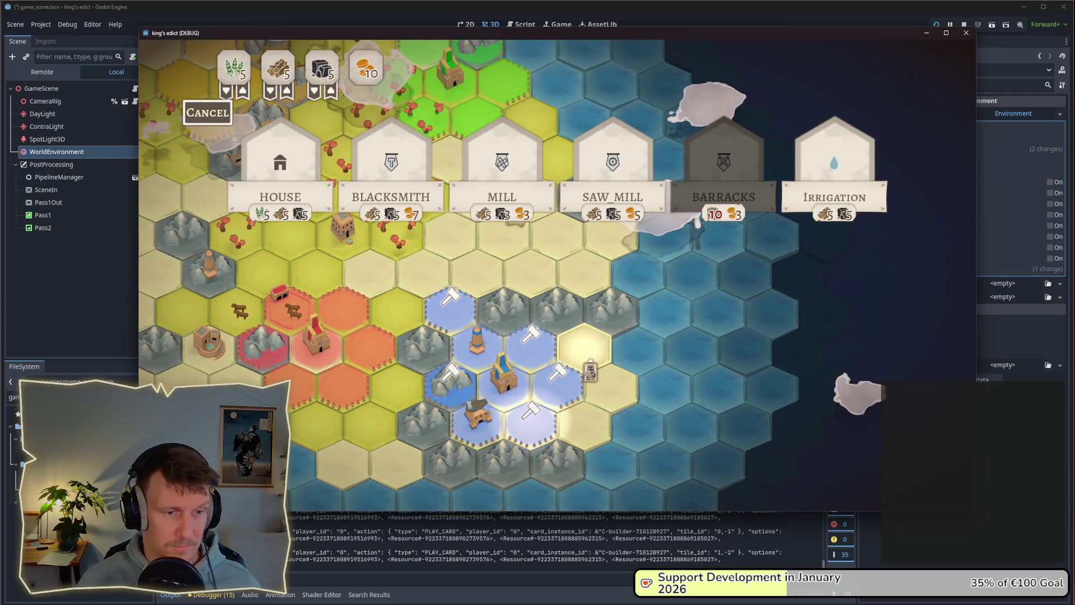
left_click(584, 343)
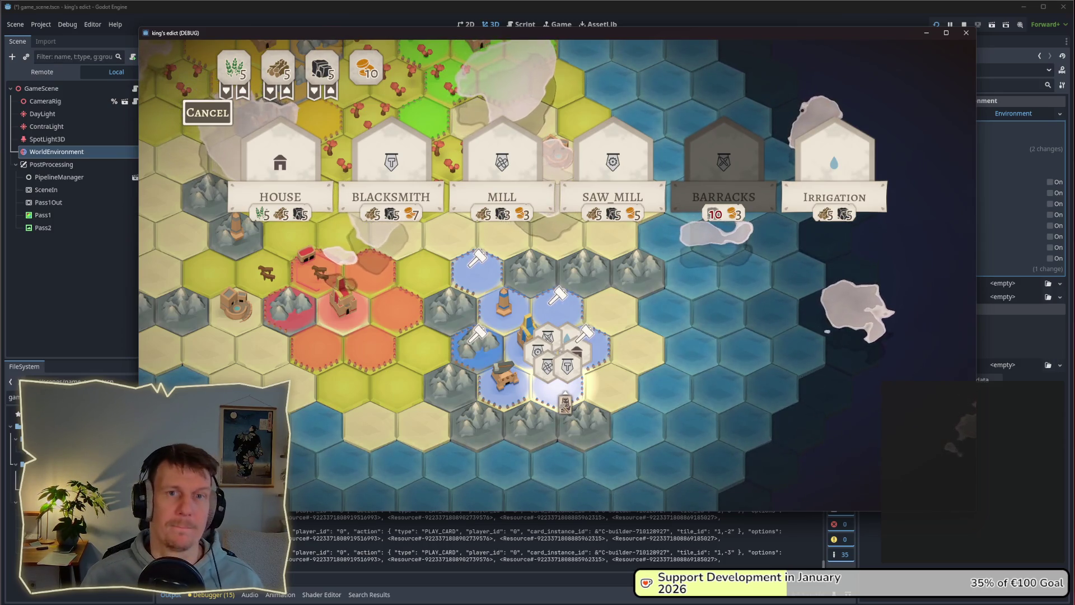
Pan around the game map and bring the Excalidraw coordinate sketch forward.
key("w")
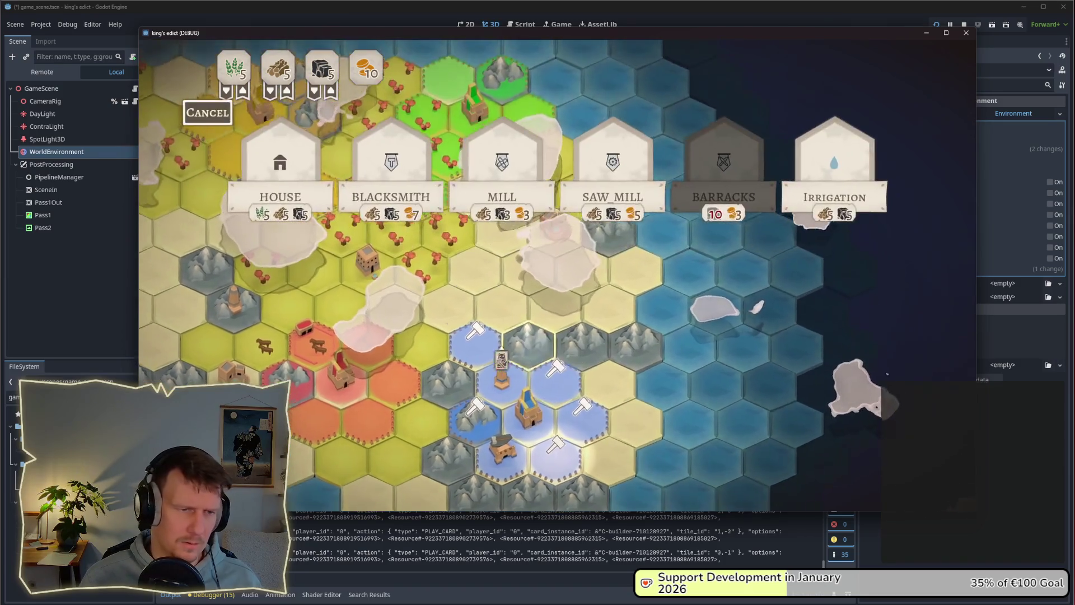
key("d")
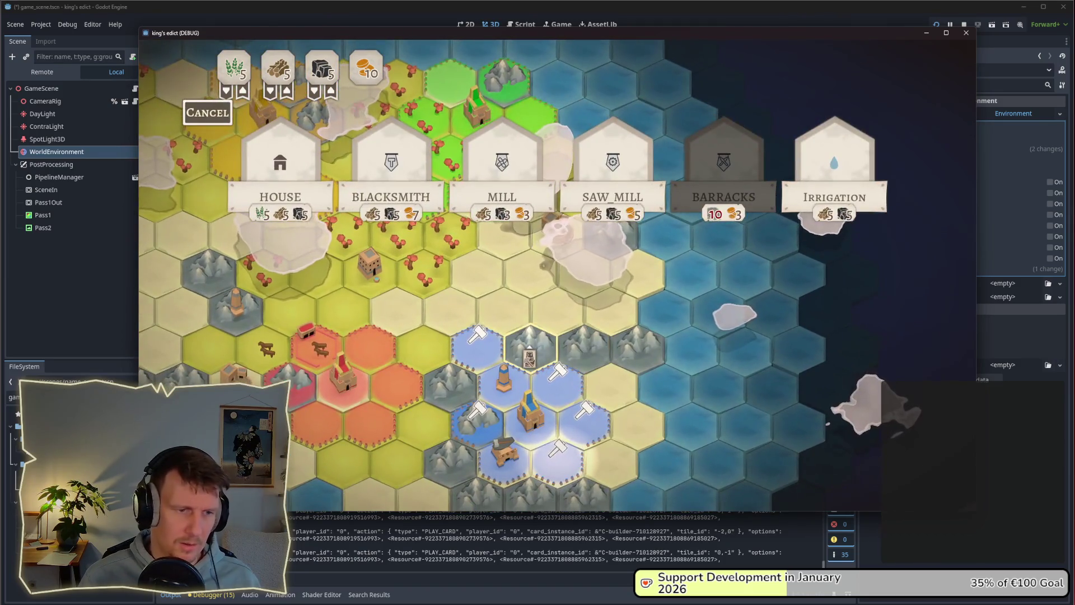
key("s")
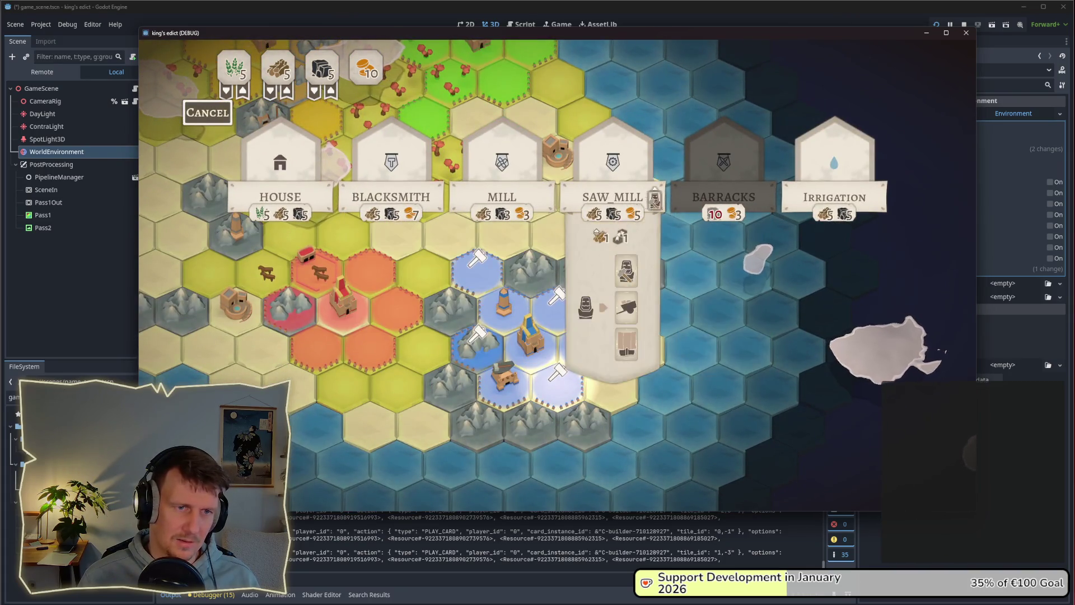
mouse_move(368, 200)
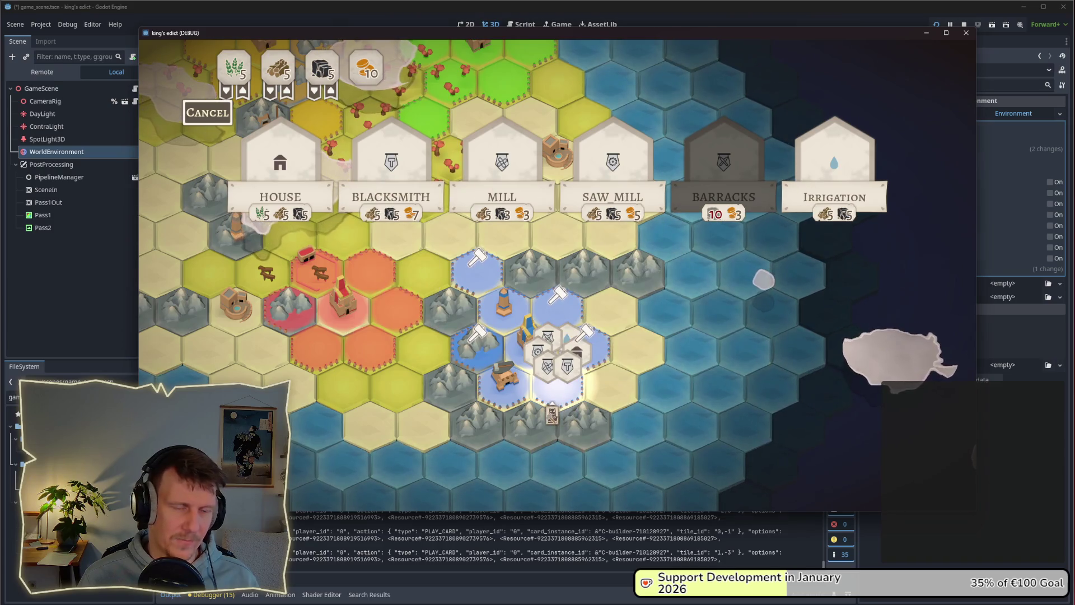
key("alt+Tab")
key("alt+Tab")
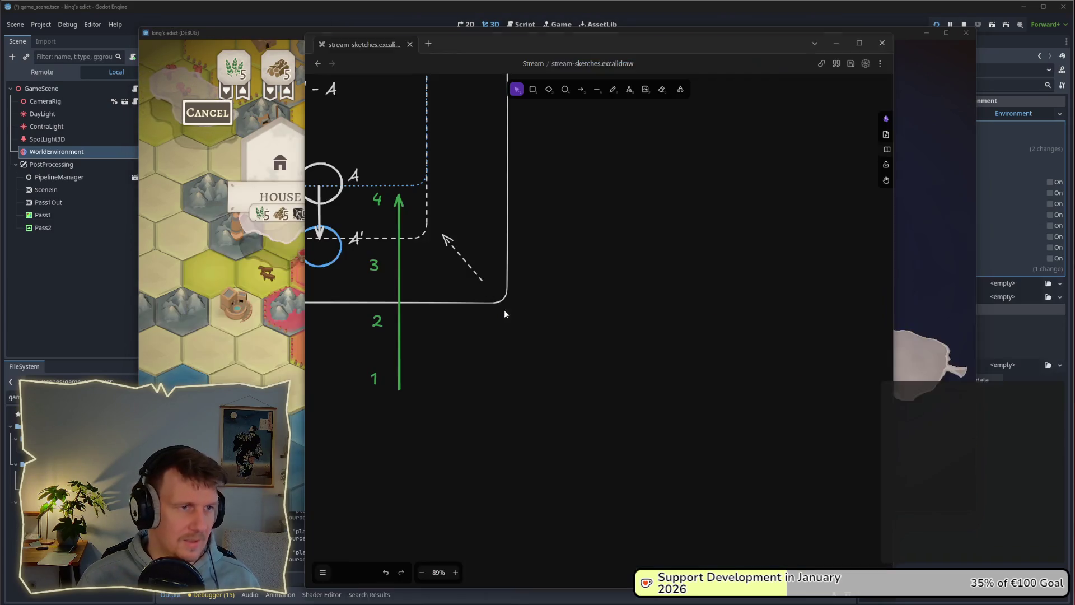
key("alt+Tab")
Drag OptionsView about 165 px lower in the ui scene, check it in-game, and save.
left_click(470, 24)
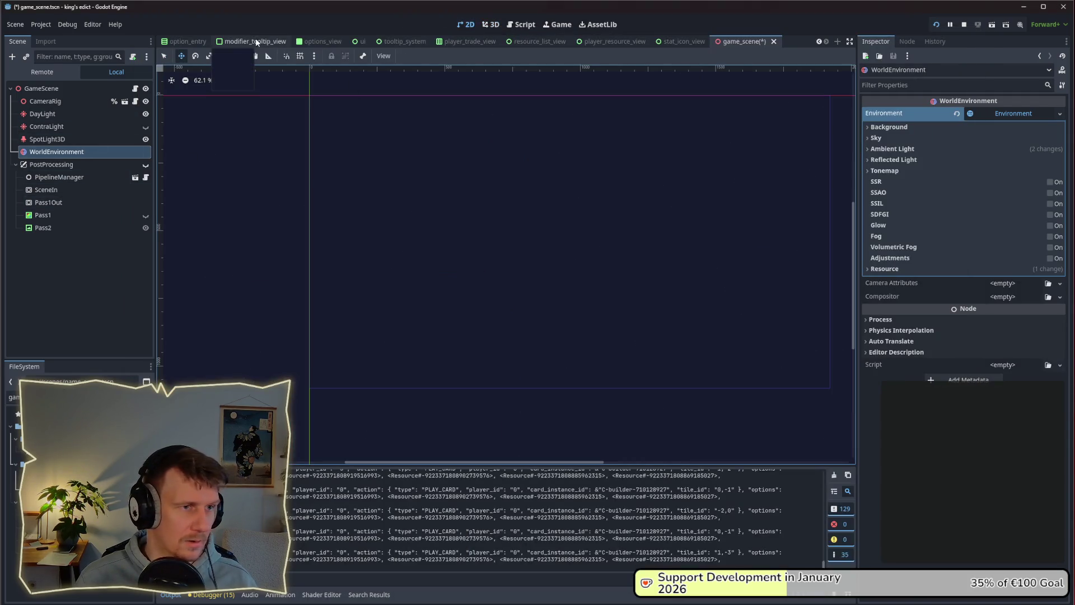
left_click(363, 42)
left_click_drag(482, 162, 504, 255)
key("alt+Tab")
key("Tab")
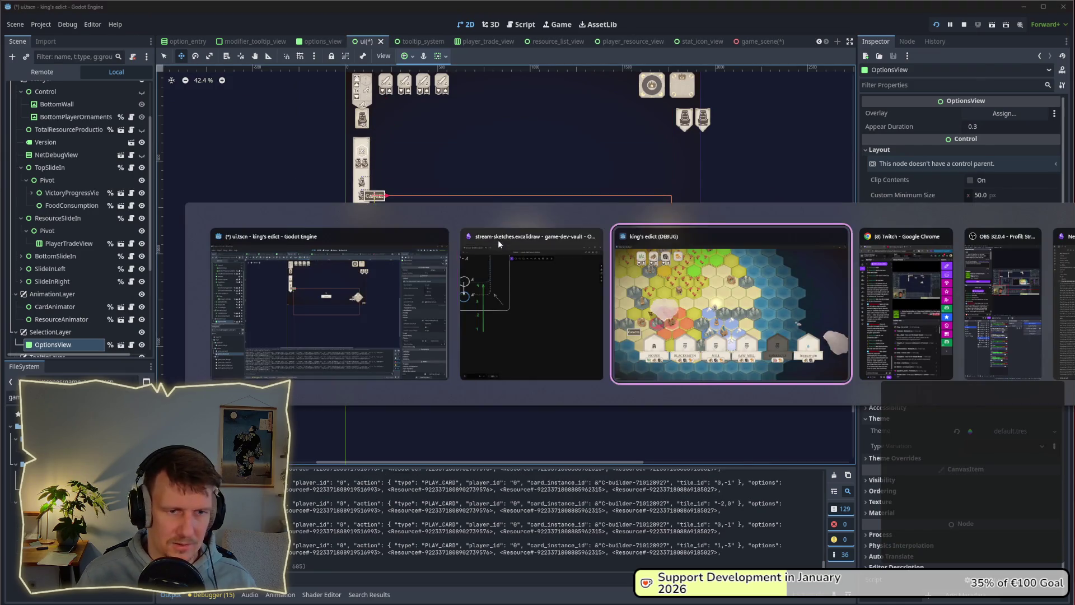
key("alt+Tab")
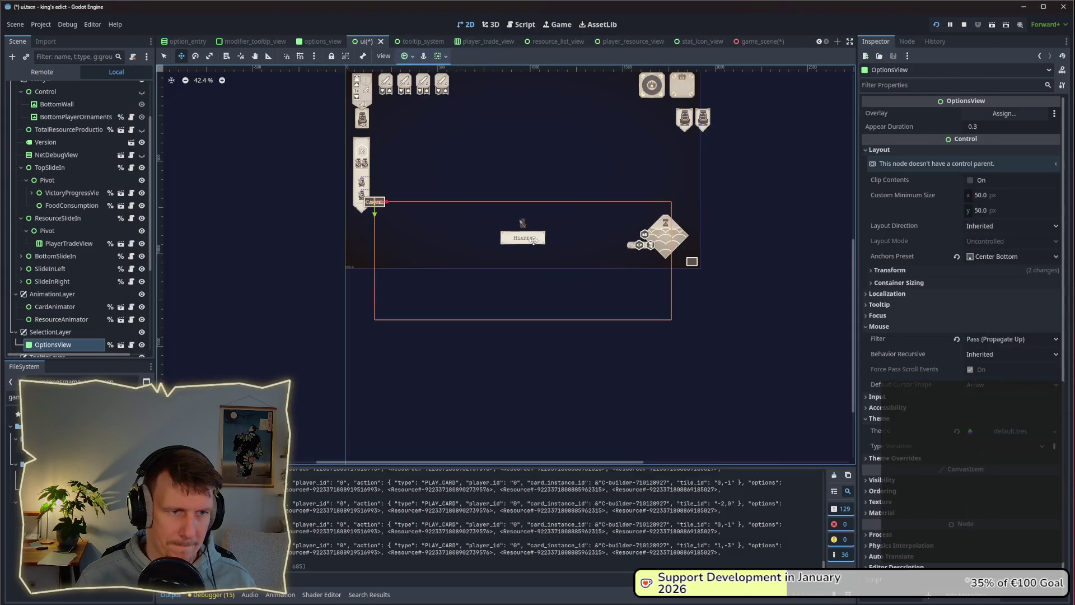
key("alt+Tab")
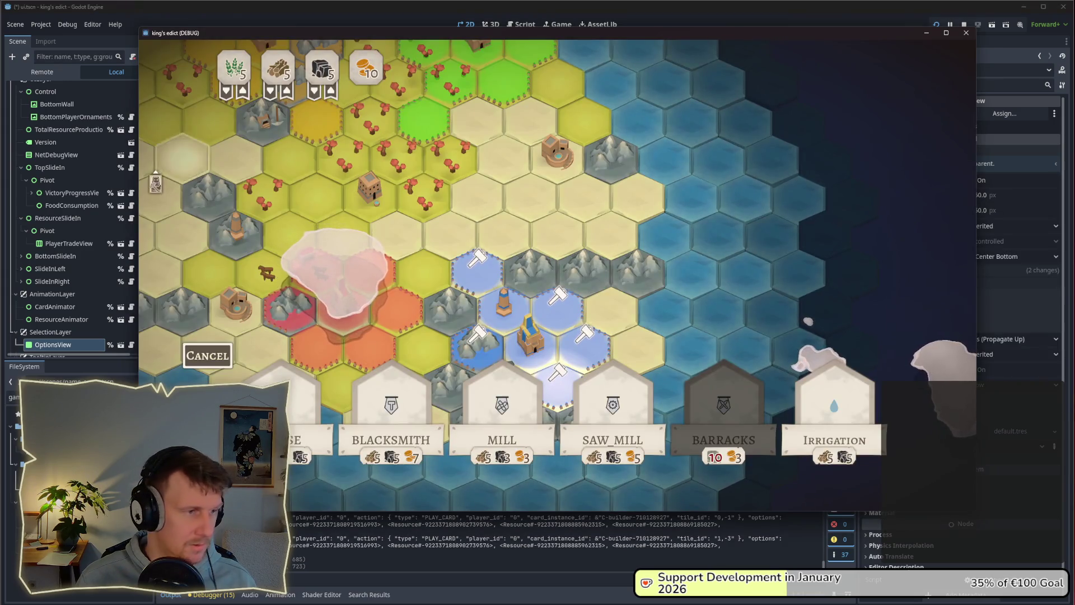
key("alt+Tab")
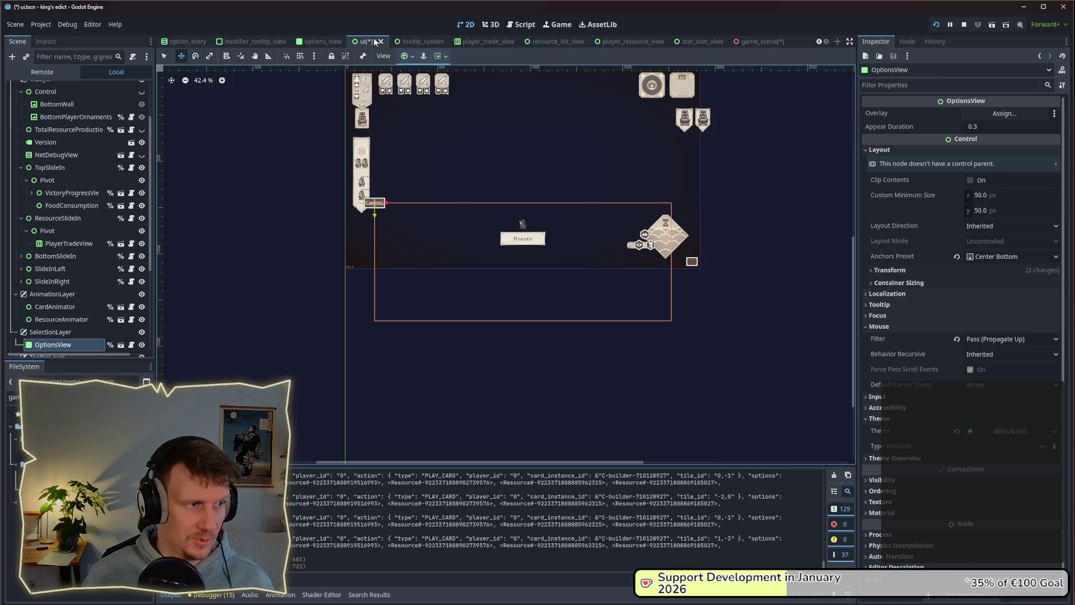
key("ctrl+s")
Change Vector2(0.5, 0.75) to Vector2(0.5, 0.33) on line 57 of options_view.gd, then view the game.
left_click(516, 26)
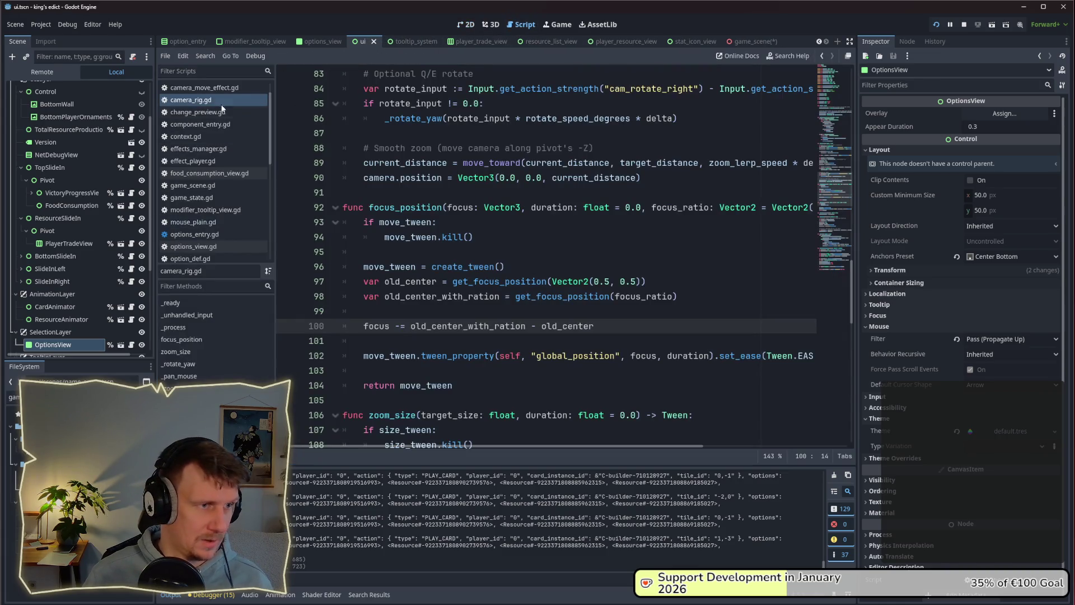
left_click(214, 245)
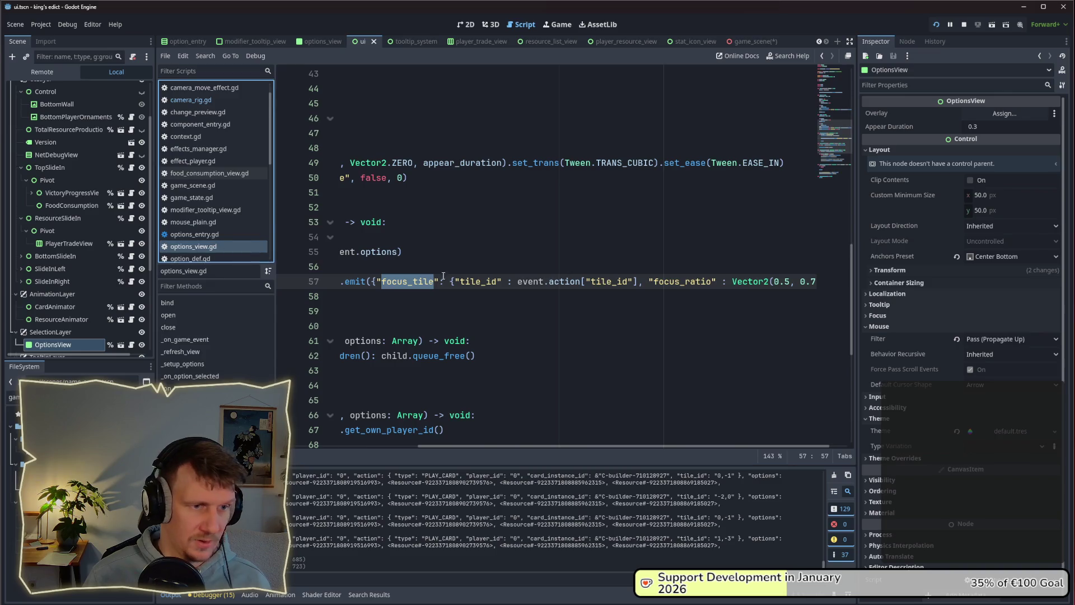
left_click_drag(809, 282, 815, 285)
left_click(788, 282)
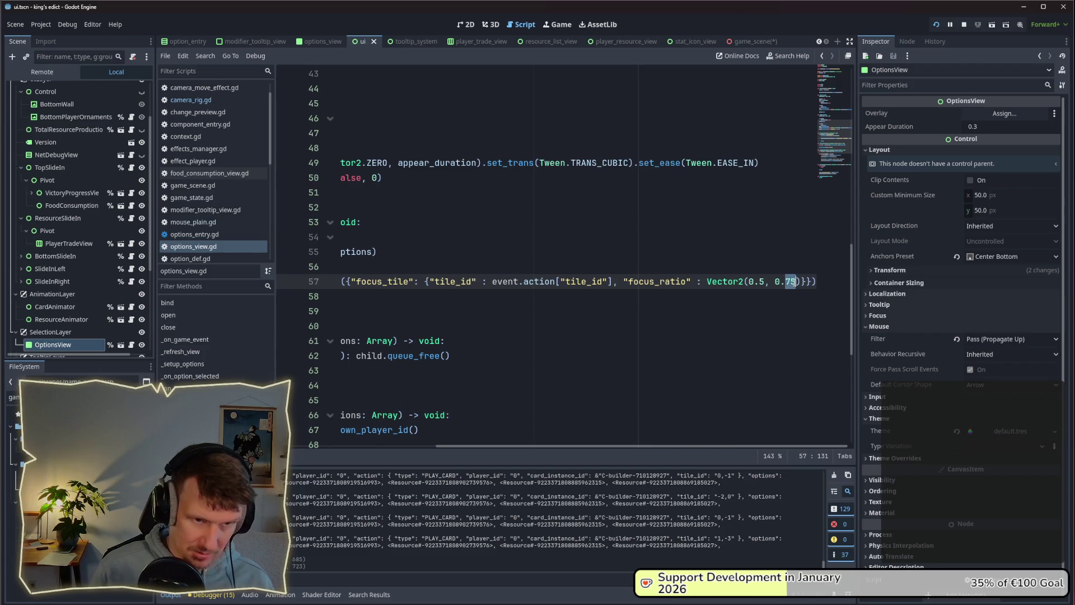
type("33")
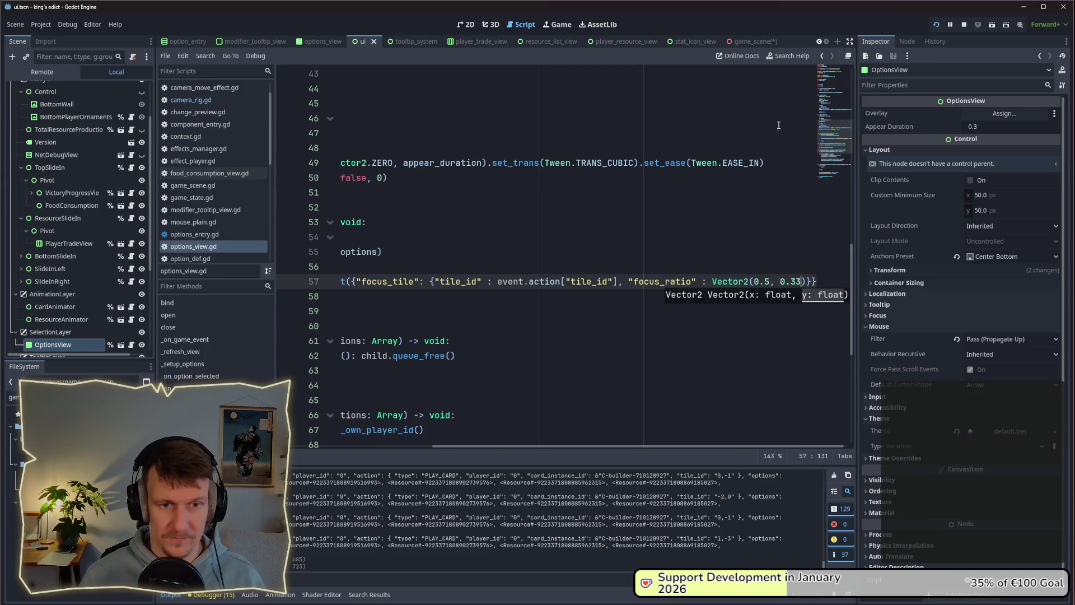
key("alt+Tab")
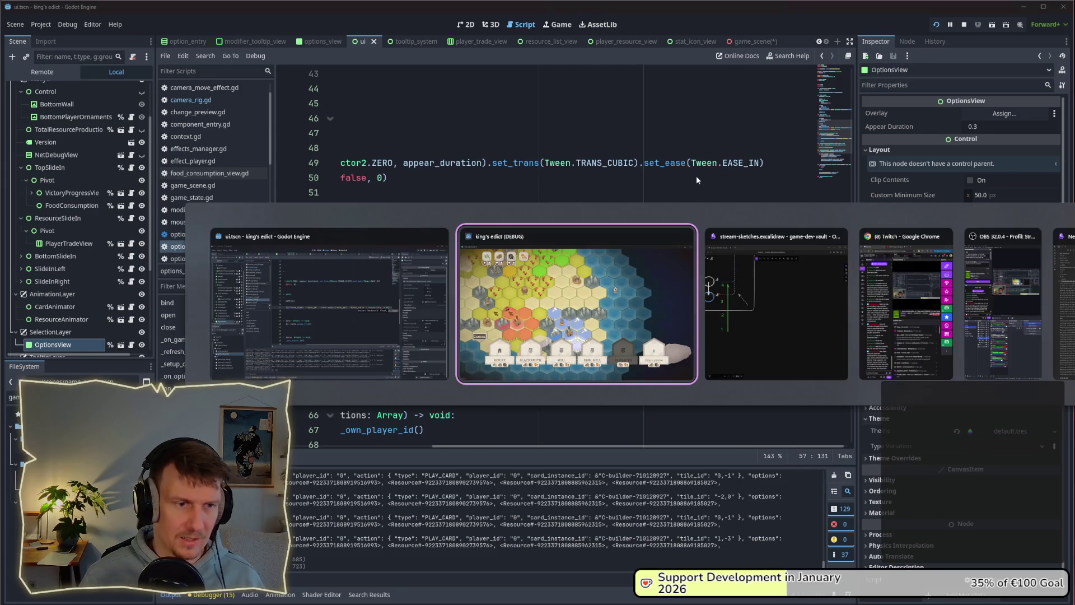
key("alt+Tab")
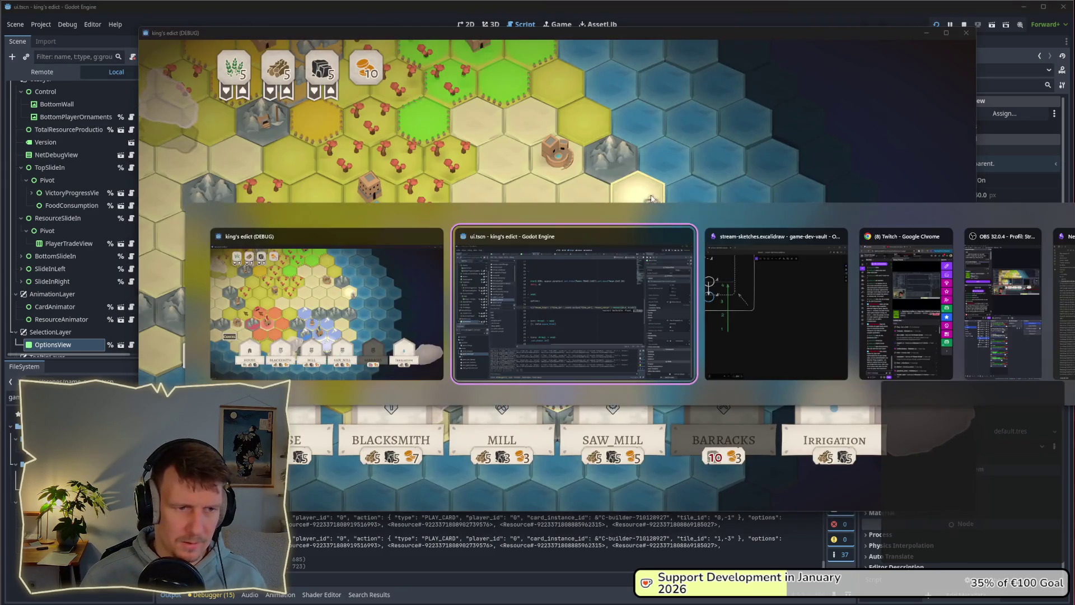
left_click(414, 304)
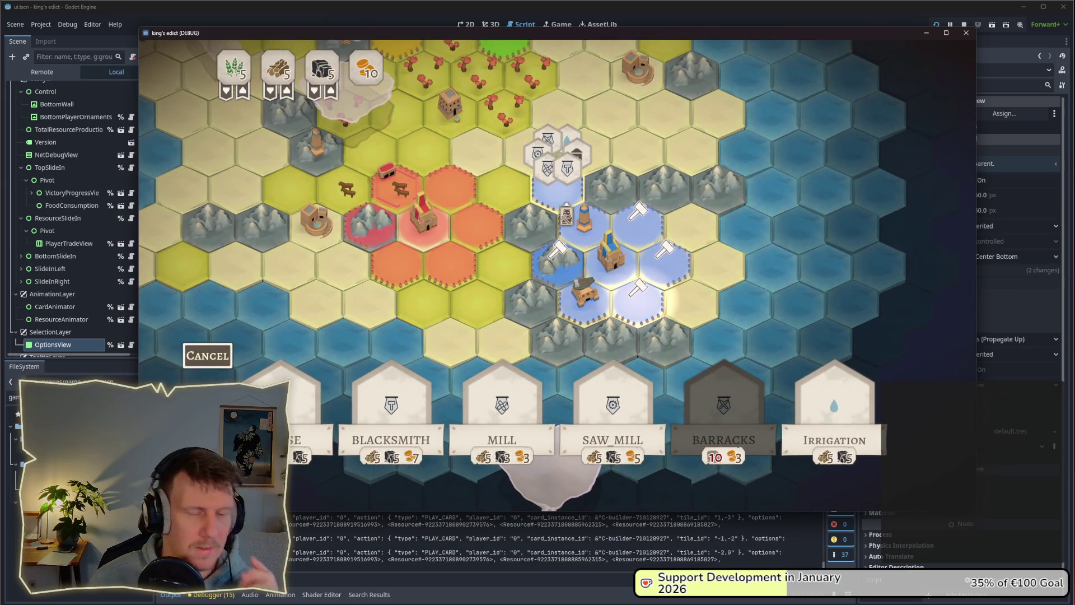
Move the OptionsView panel higher in the UI scene and rerun the game with F5.
key("alt+Tab")
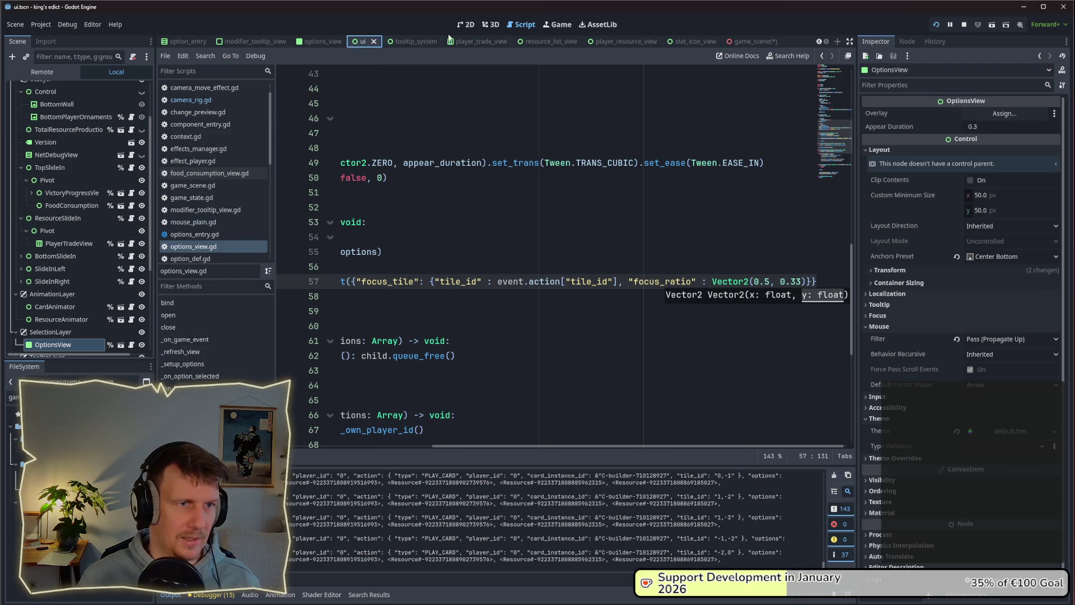
left_click(469, 25)
left_click_drag(523, 224, 522, 198)
key("F5")
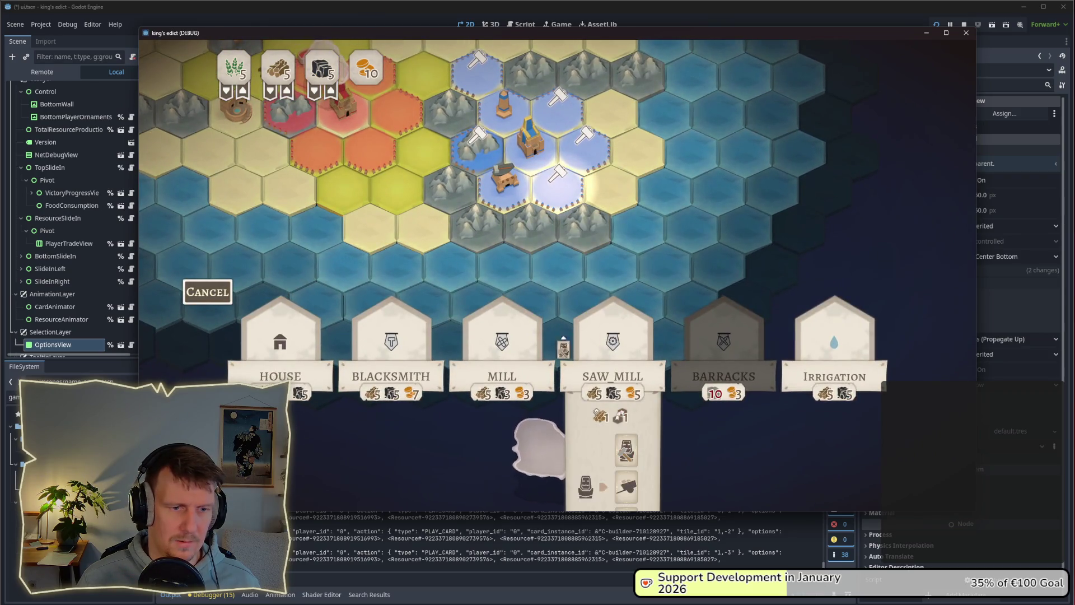
Place a builder on a tile in the game and open its building choices.
mouse_move(391, 352)
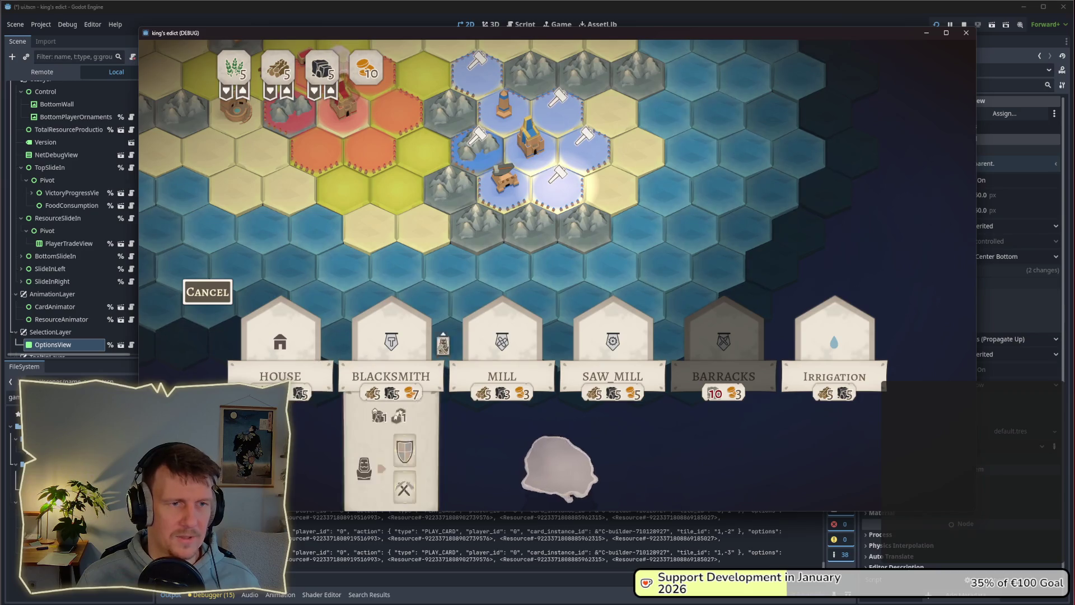
mouse_move(289, 362)
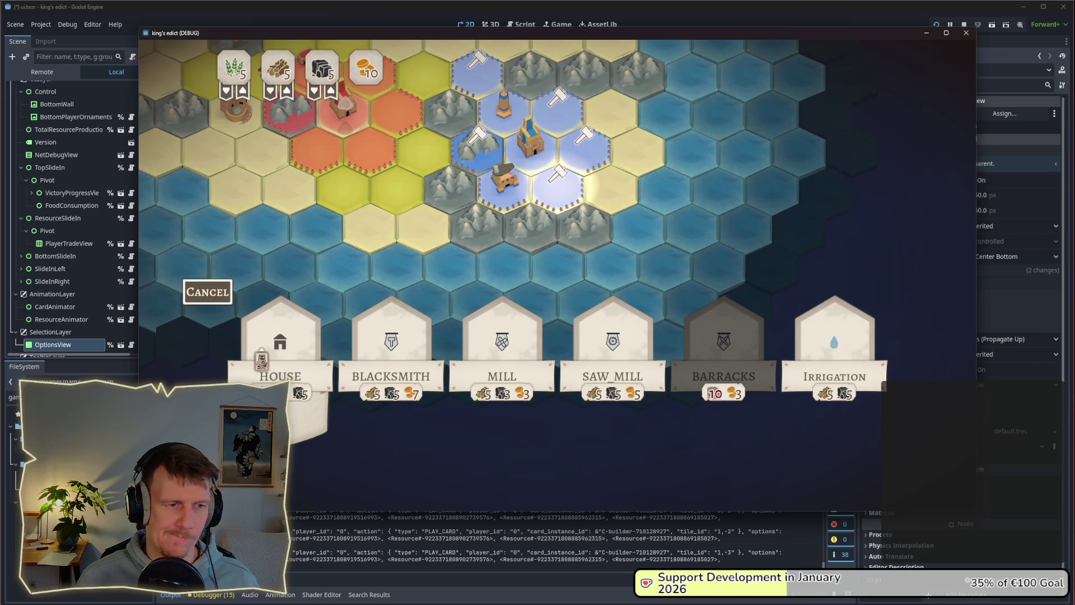
mouse_move(490, 361)
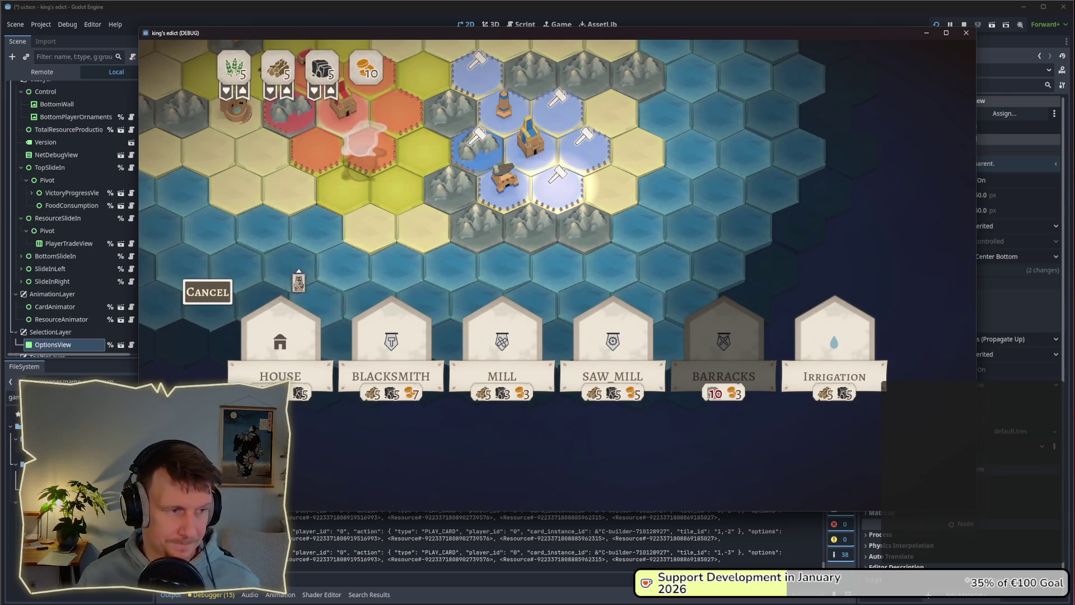
right_click(199, 303)
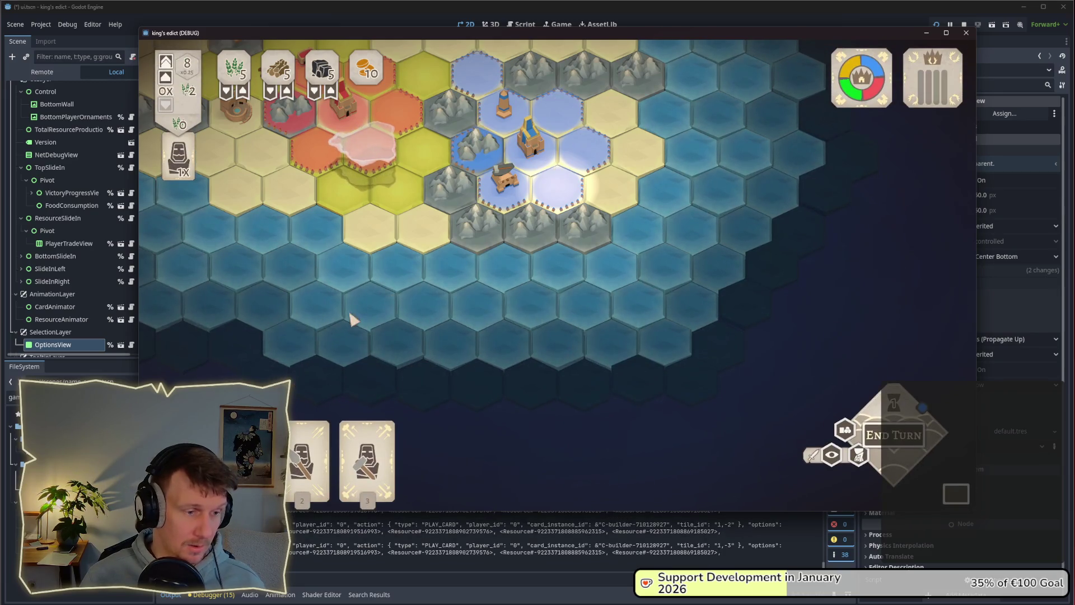
left_click(476, 229)
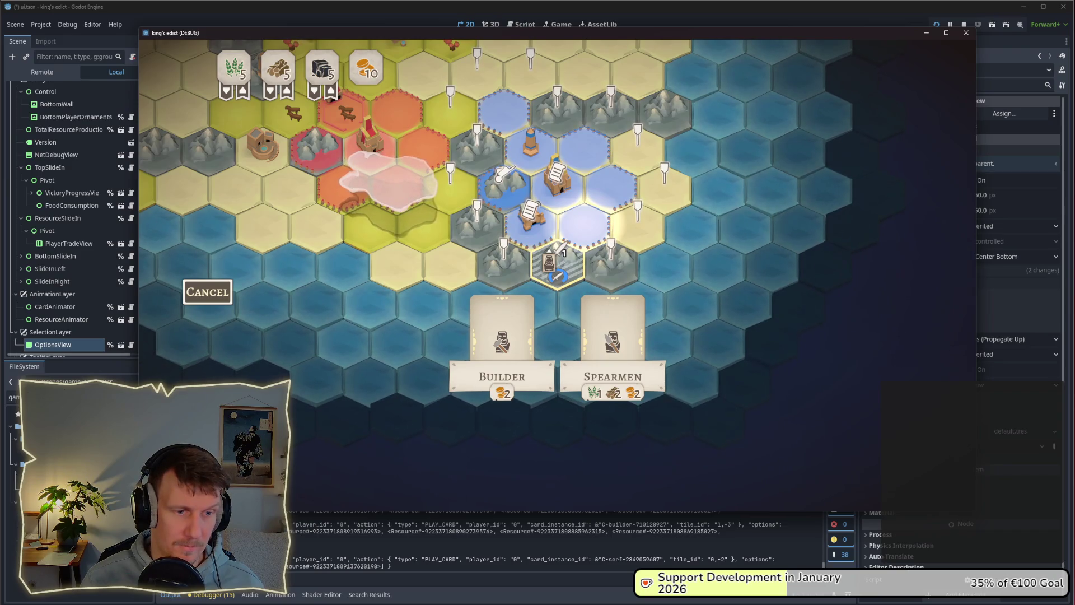
left_click(502, 336)
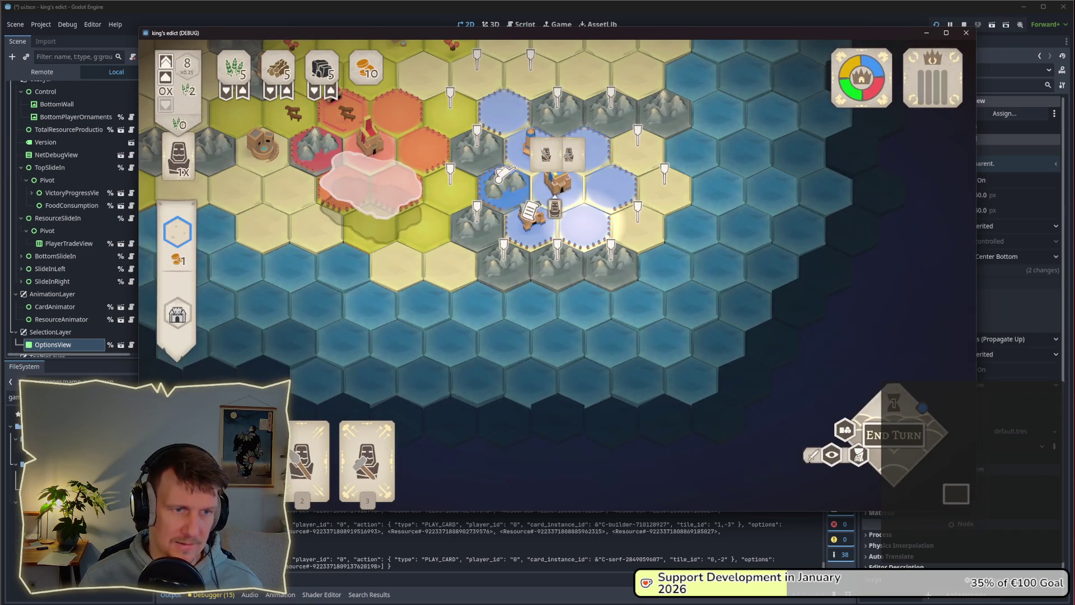
left_click(555, 209)
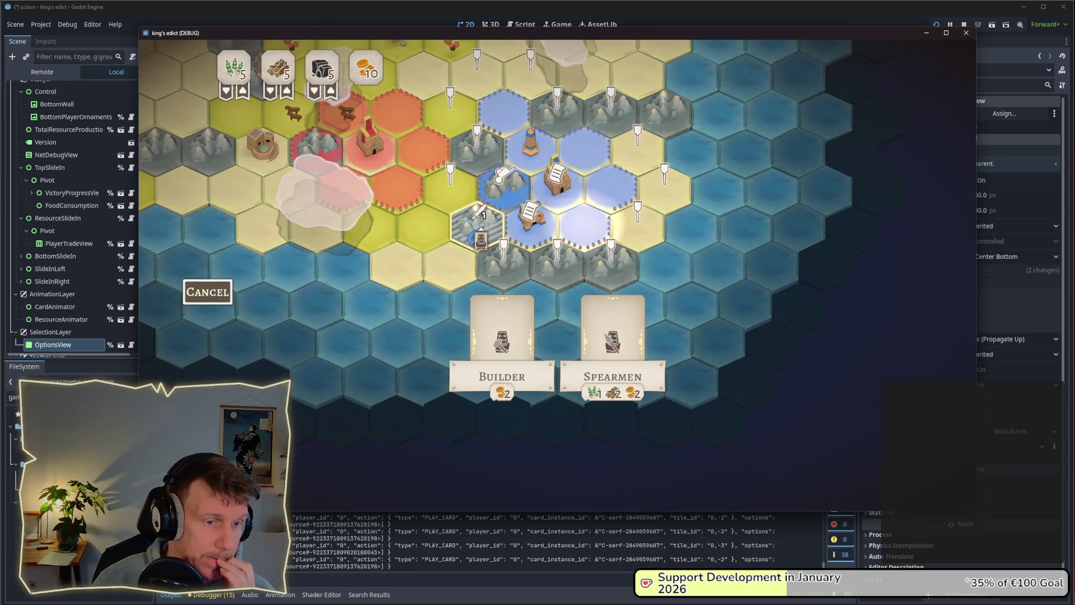
left_click(501, 341)
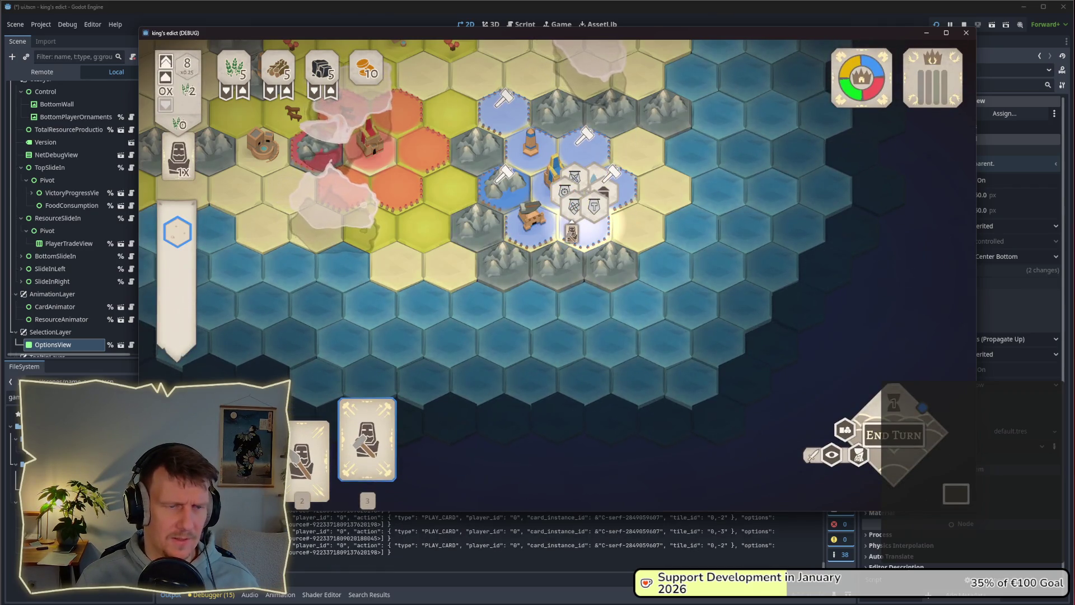
left_click(572, 231)
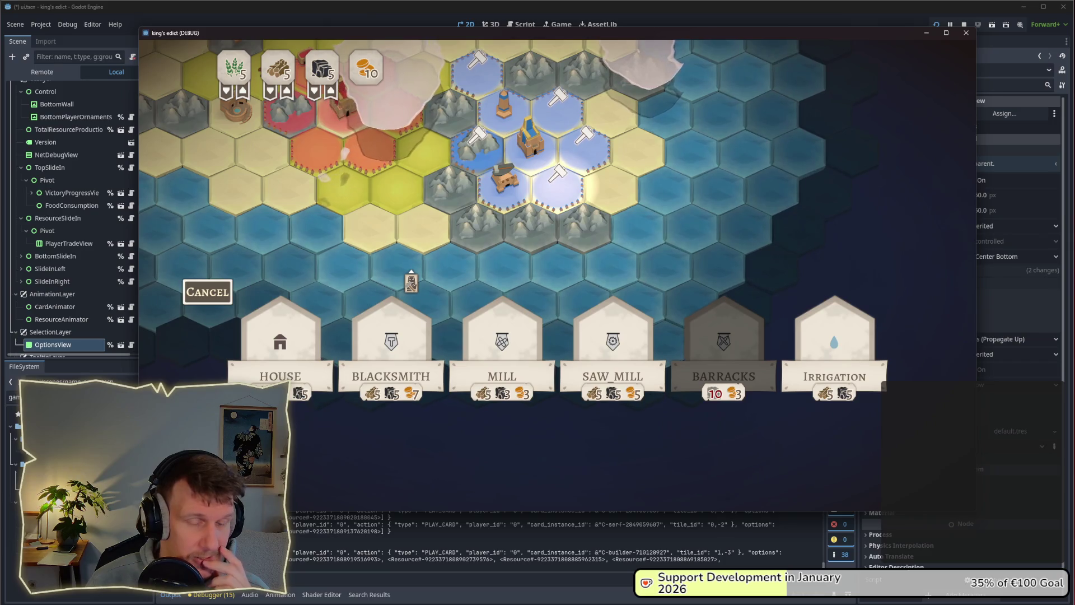
key("alt+Tab")
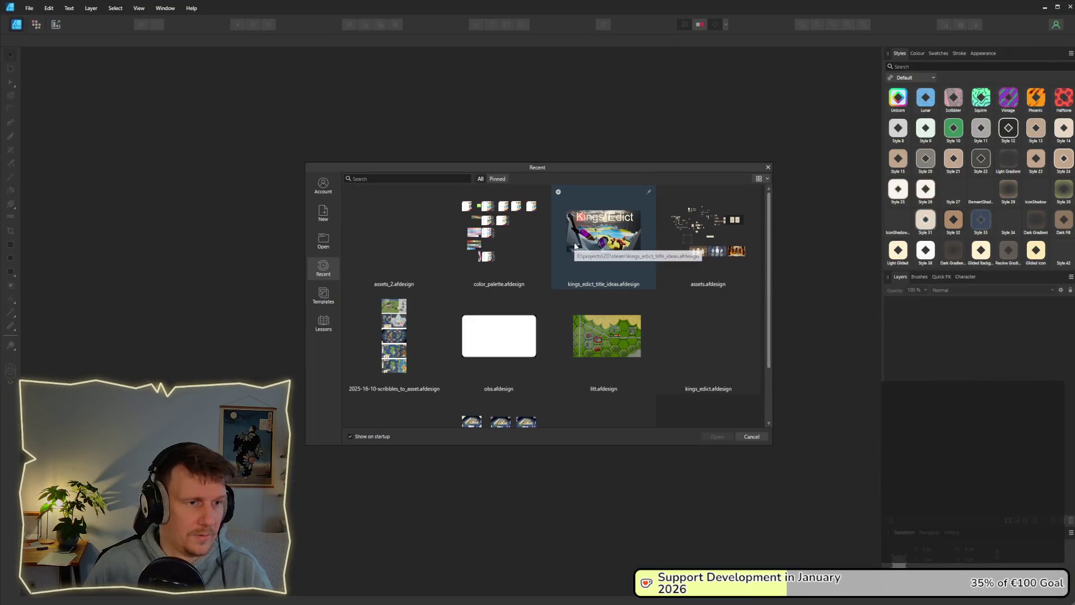
Open assets_2.afdesign from Recent files and pan across its asset artboards.
left_click(400, 246)
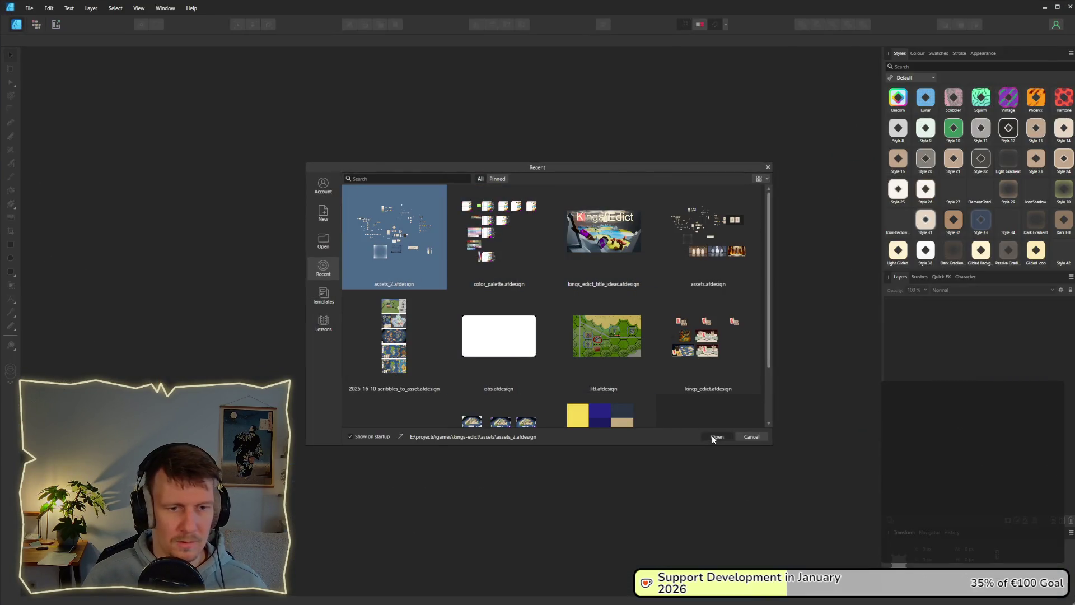
left_click(712, 436)
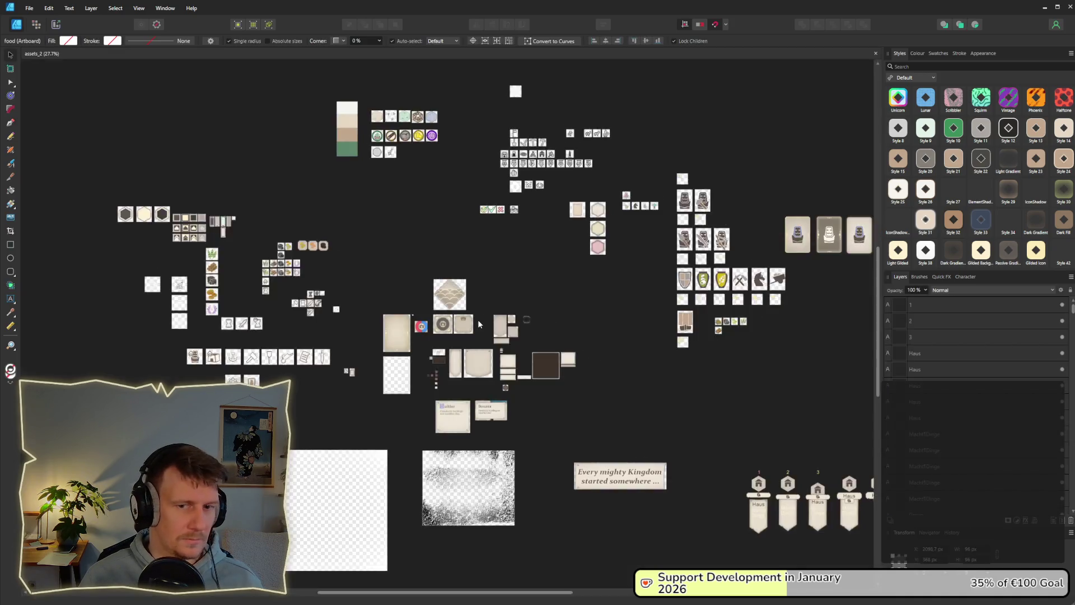
scroll(553, 305, "up", 5)
left_click_drag(307, 300, 606, 352)
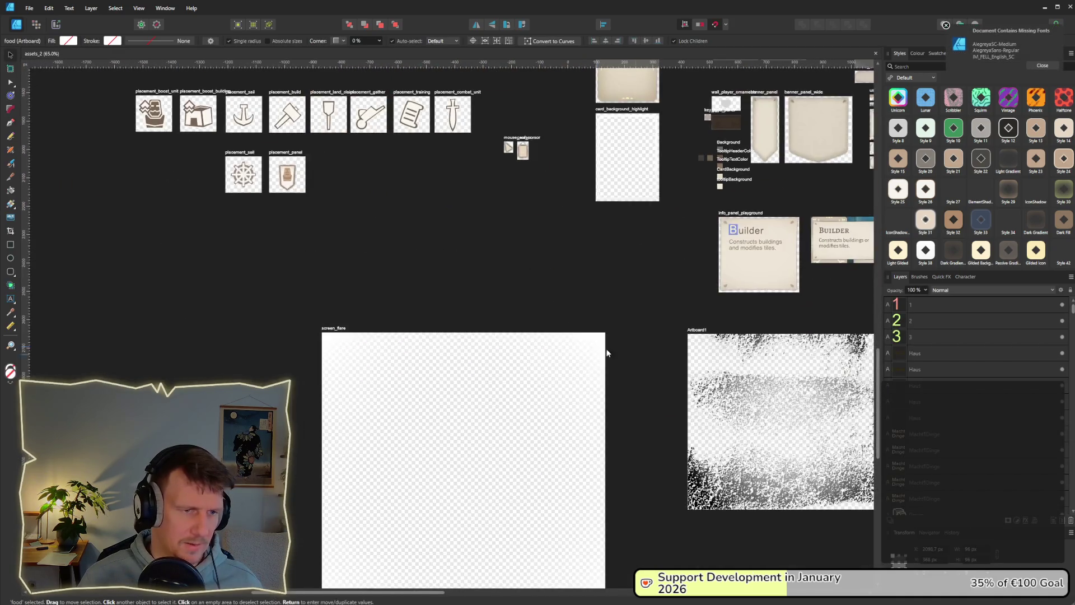
left_click_drag(718, 202, 492, 285)
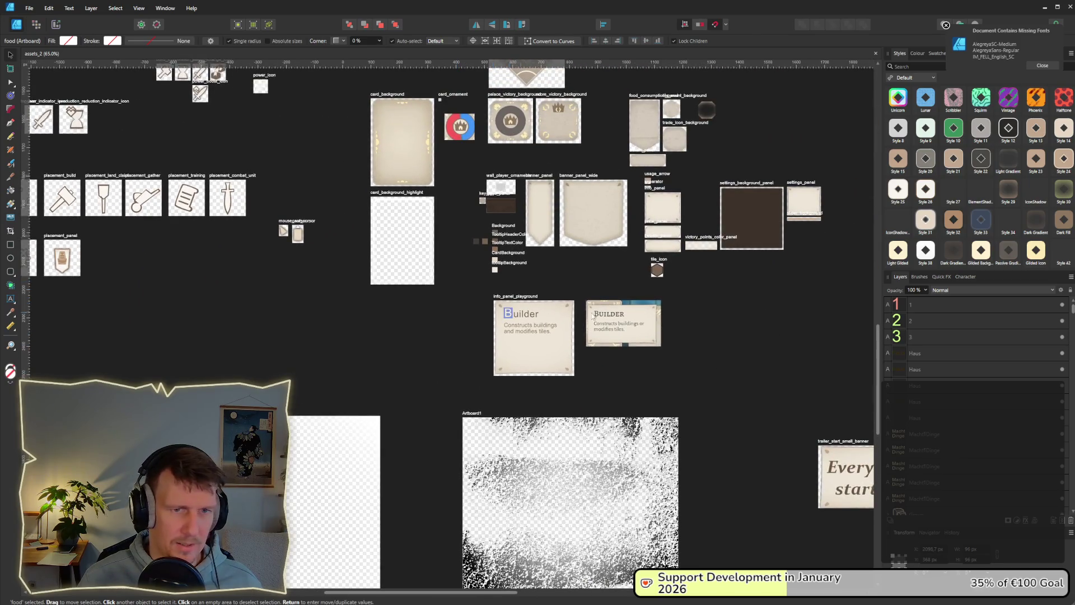
scroll(808, 305, "up", 5)
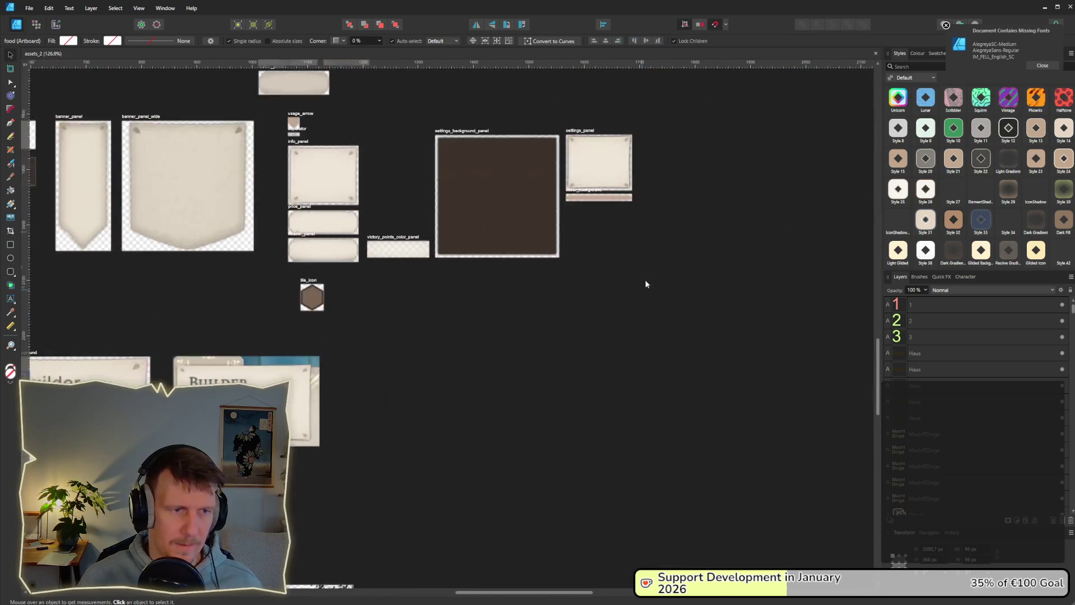
Duplicate the settings_background_panel artboard below and rename the copy vinette_background_panel.
mouse_move(460, 166)
left_mouse_down()
mouse_move(464, 427)
mouse_move(465, 414)
left_mouse_up()
scroll(456, 494, "up", 4)
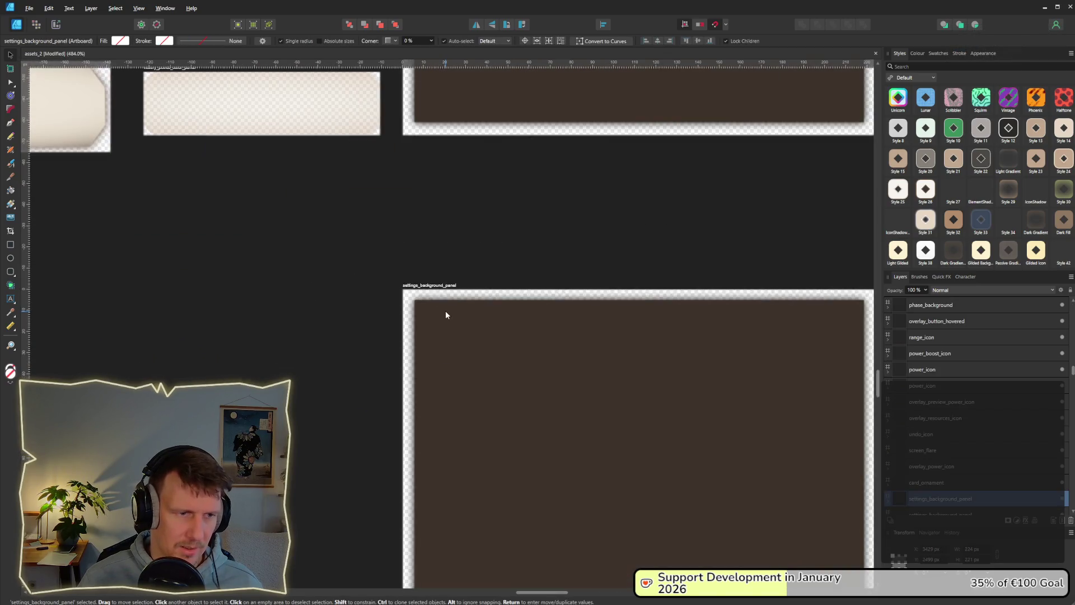
key("a")
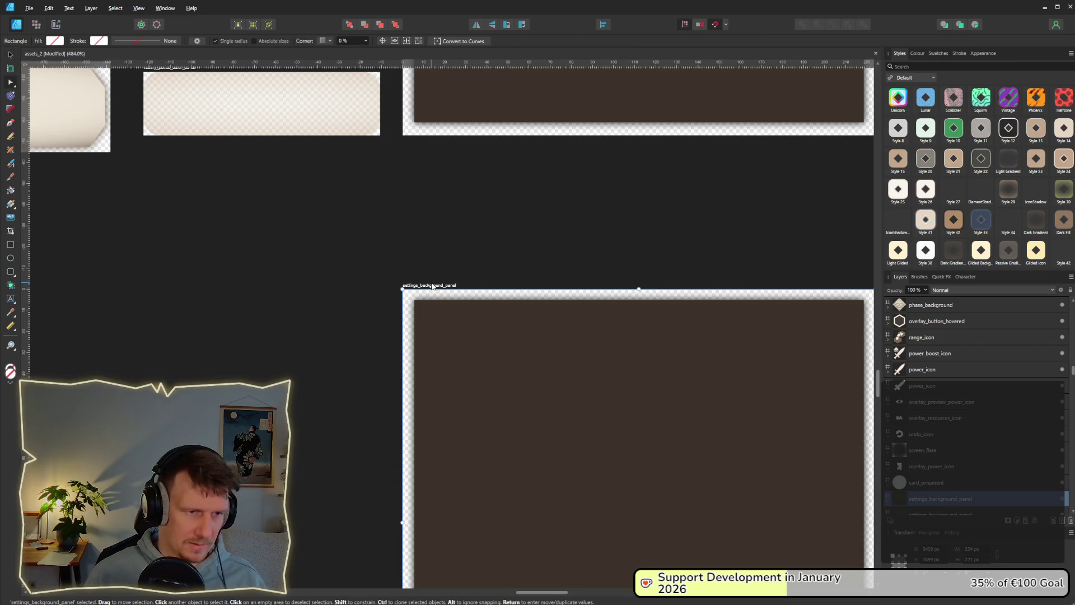
double_click(432, 286)
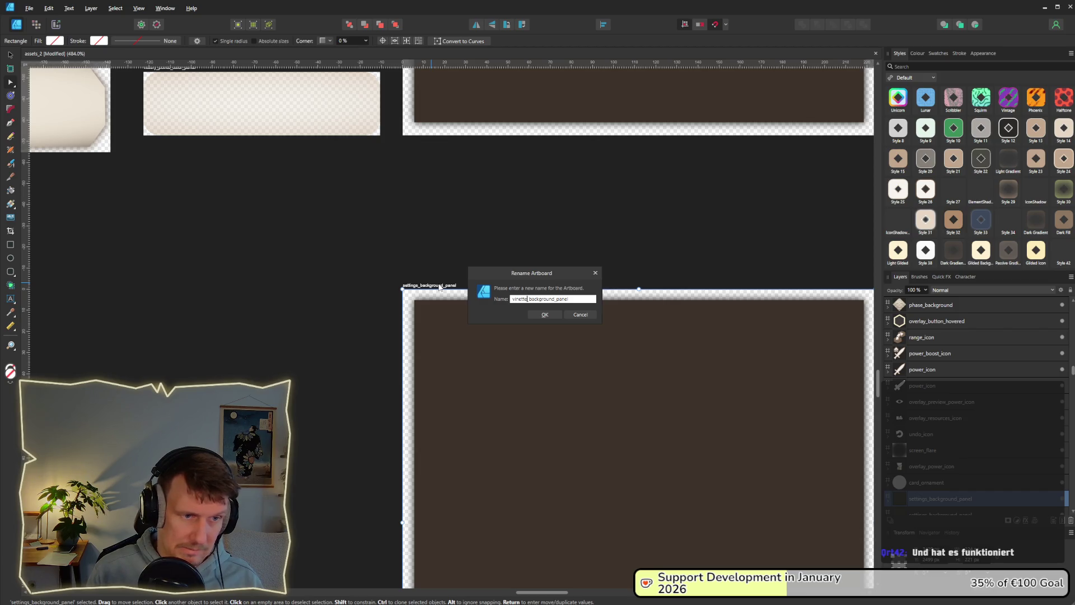
key("Return")
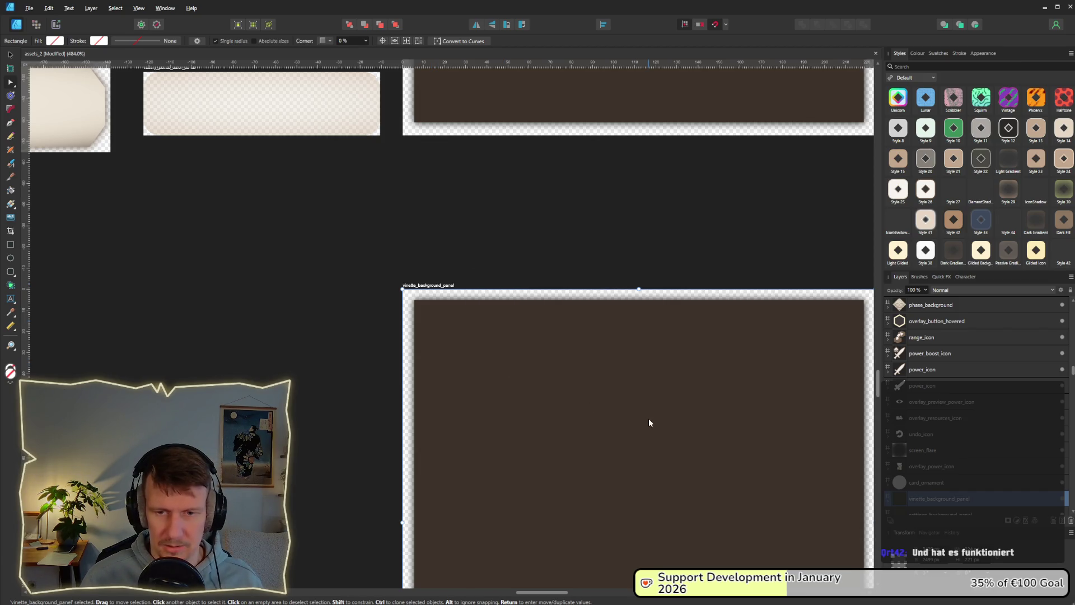
scroll(648, 422, "down", 3)
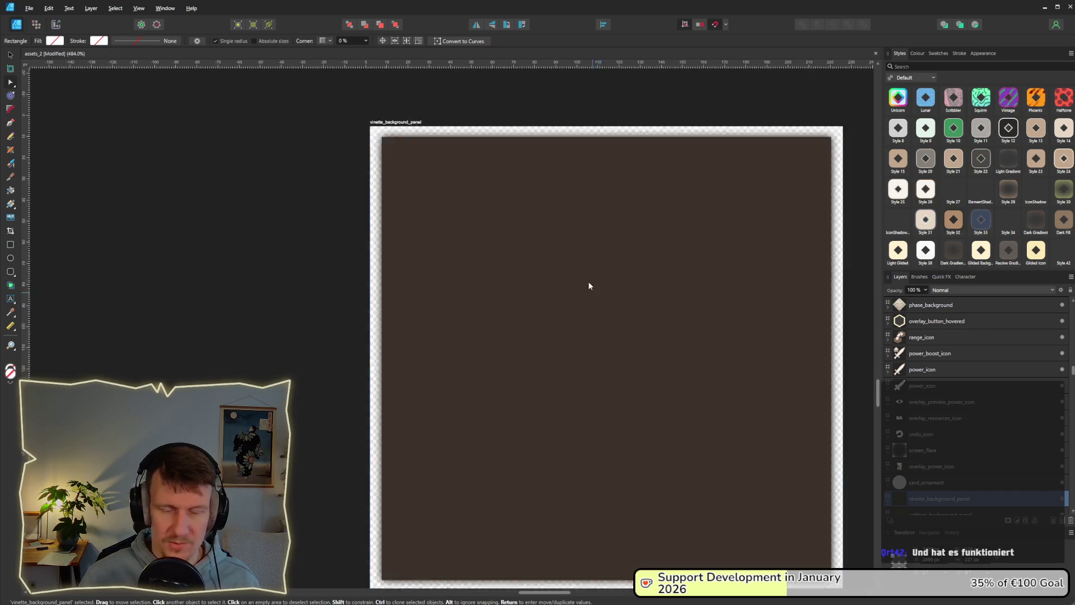
key("alt+Tab")
key("Tab")
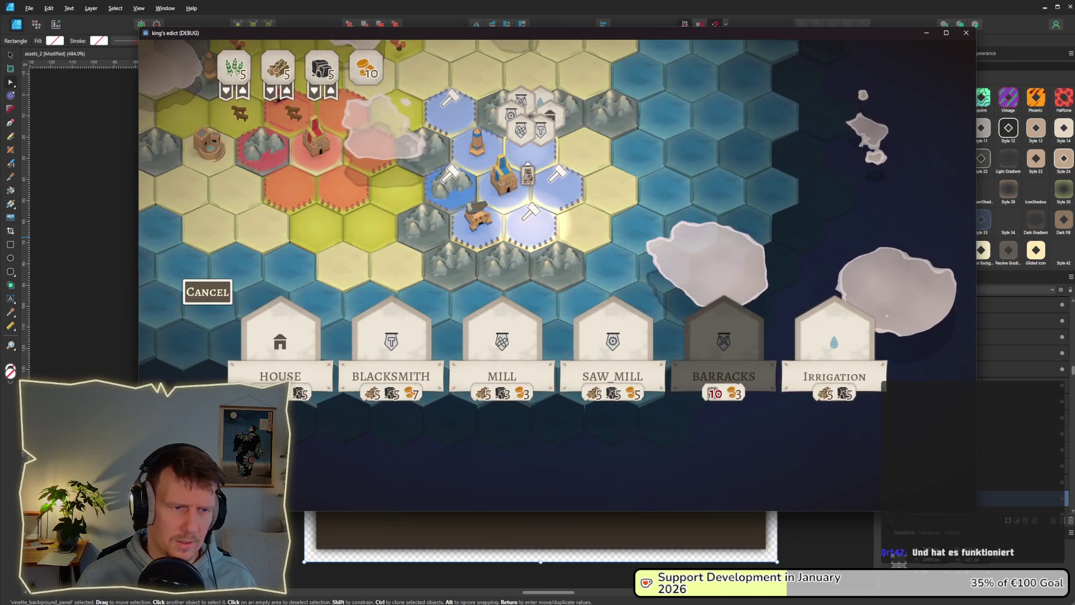
Build a Mine on the blue mountain hex.
left_click(448, 185)
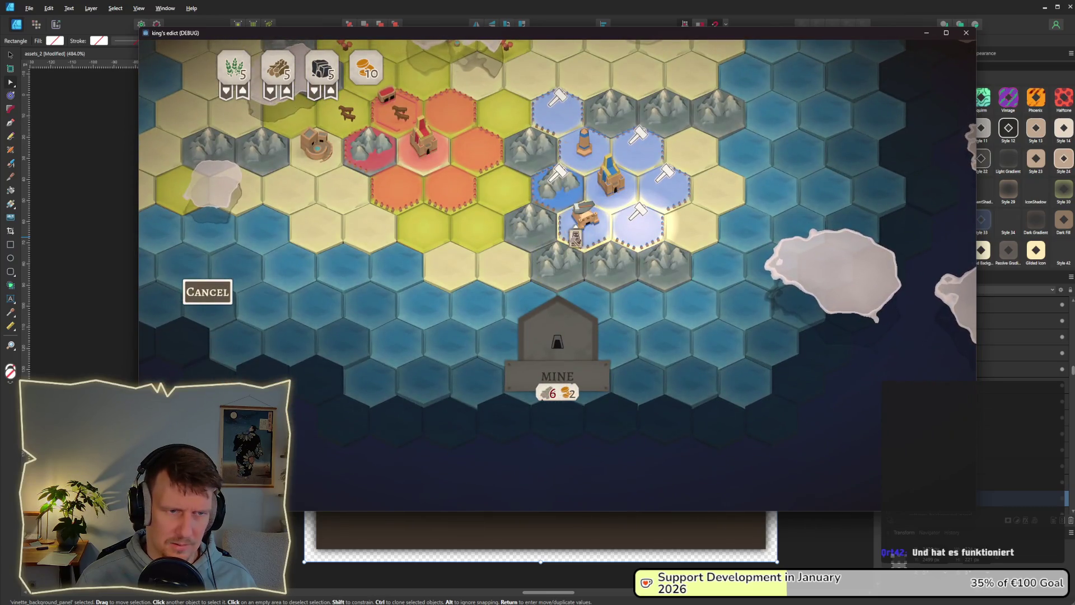
left_click(565, 241)
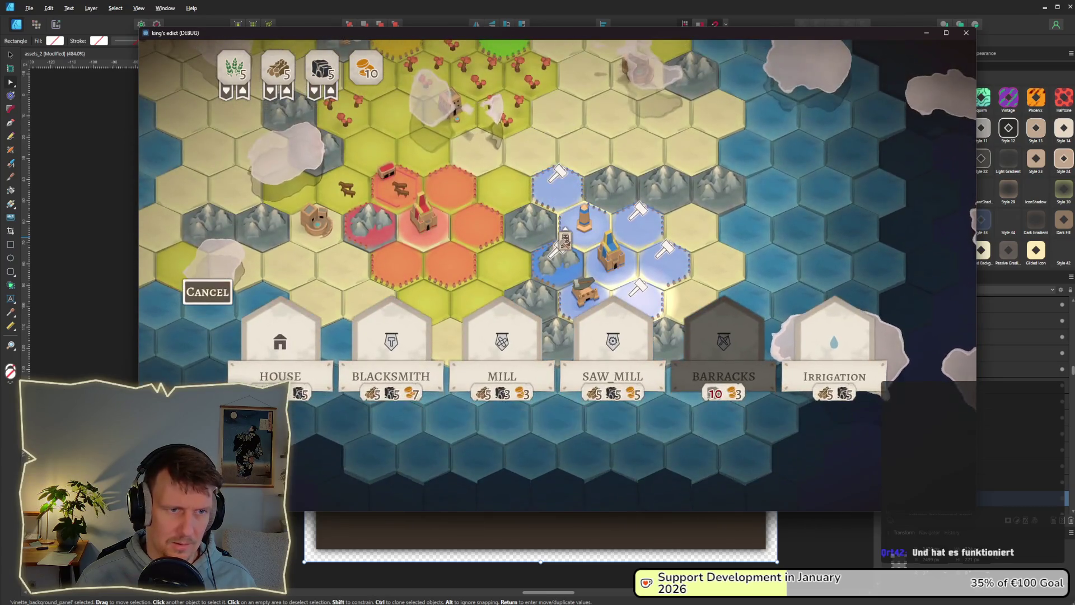
left_click(568, 275)
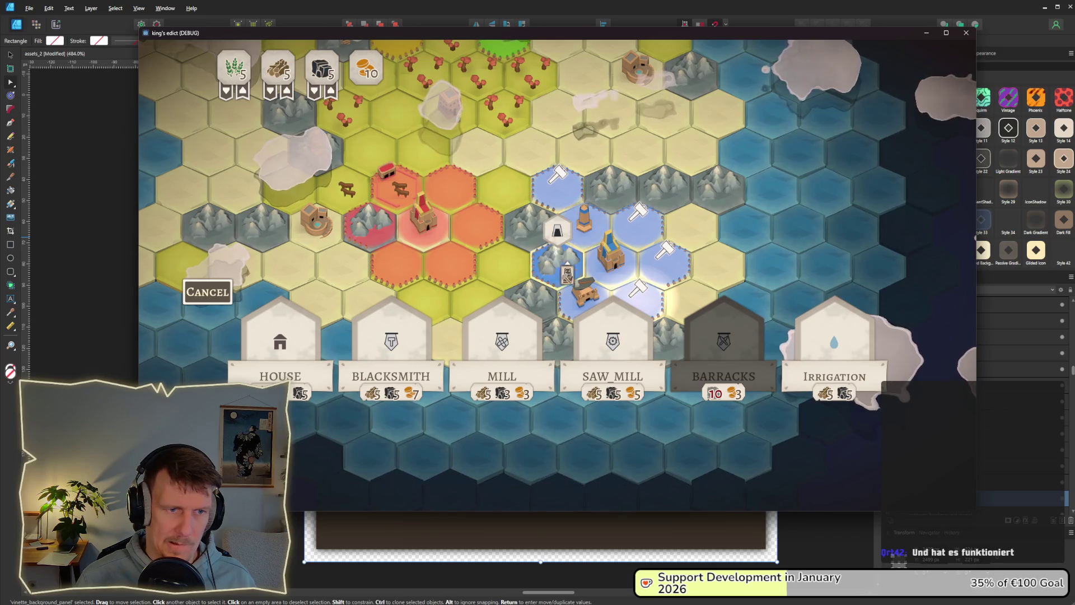
left_click(567, 274)
left_click(620, 247)
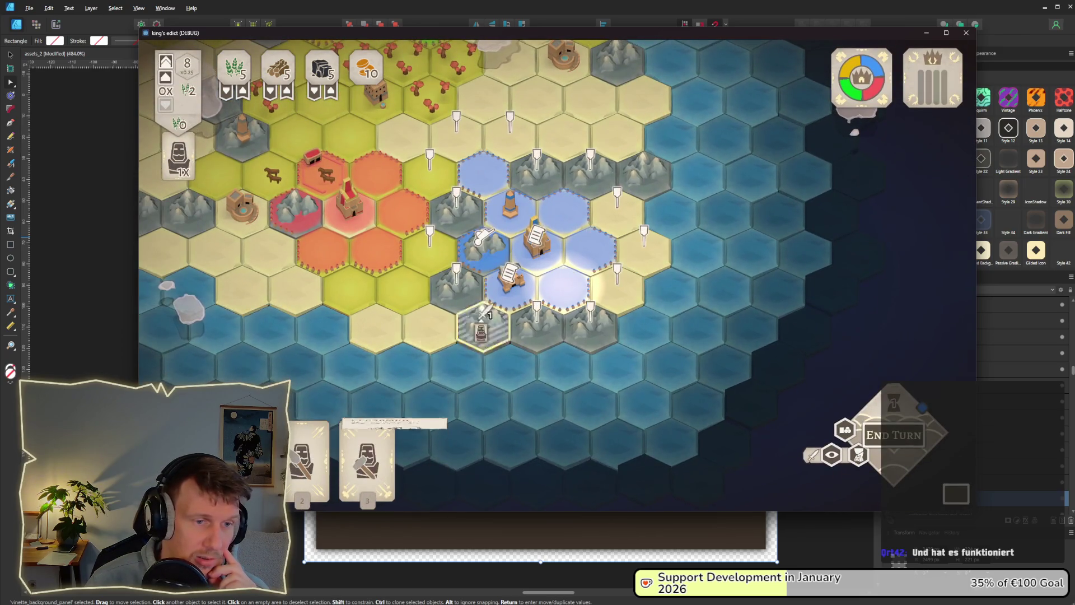
Set the mountain hex to produce Tools, then cancel the recruit choices.
left_click(483, 324)
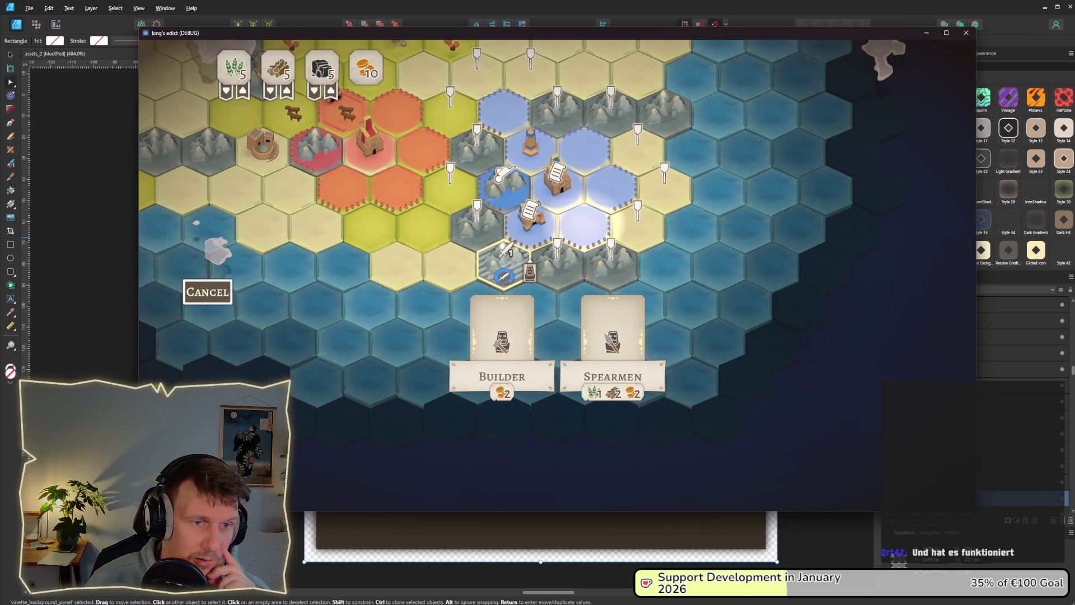
left_click(503, 274)
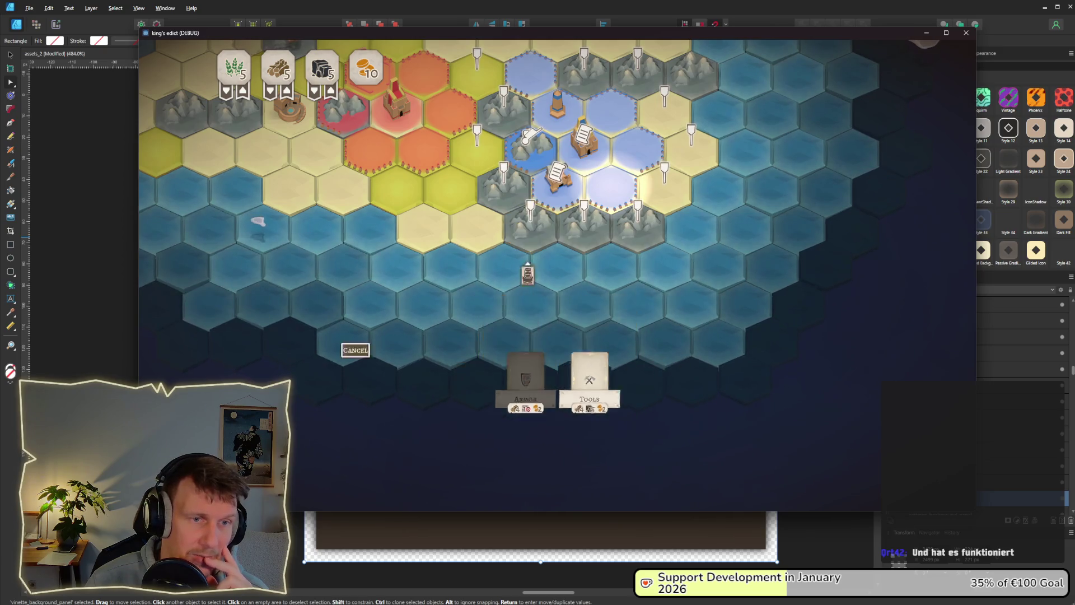
left_click(612, 342)
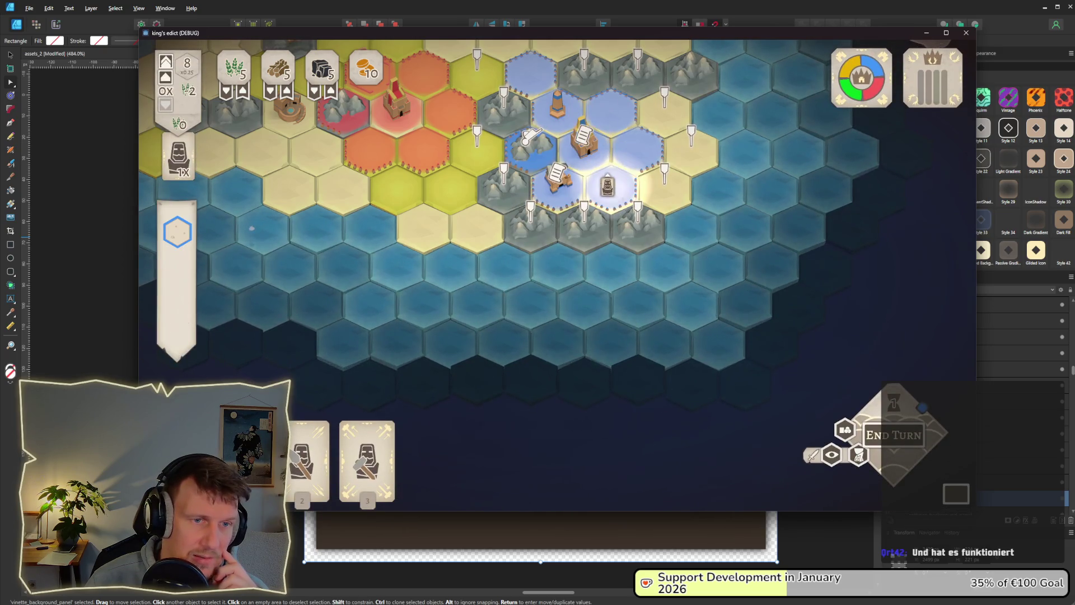
left_click(254, 230)
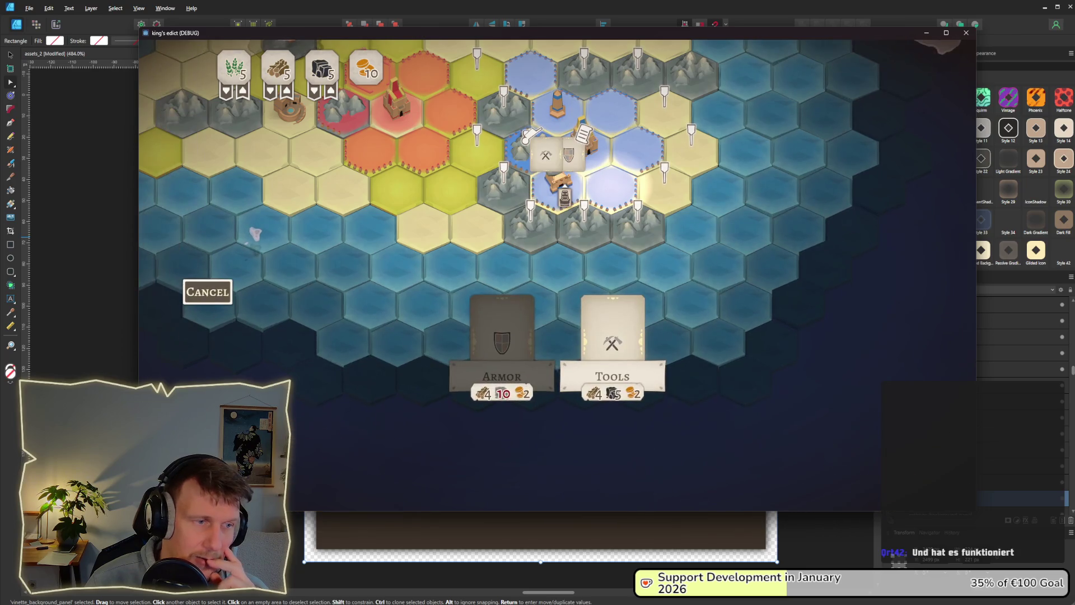
left_click(255, 235)
left_click(255, 235)
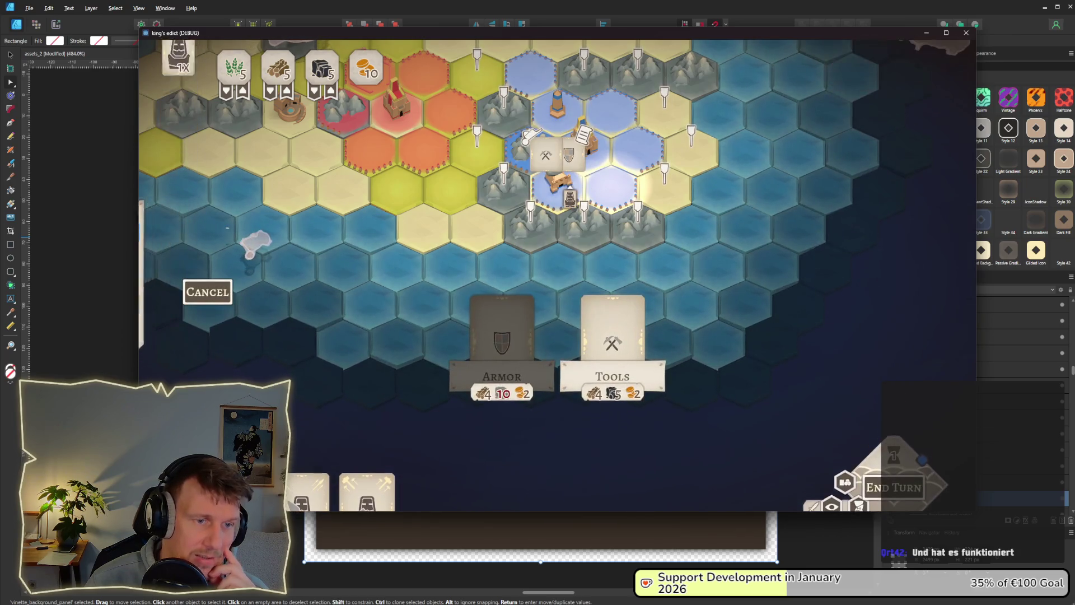
left_click(255, 235)
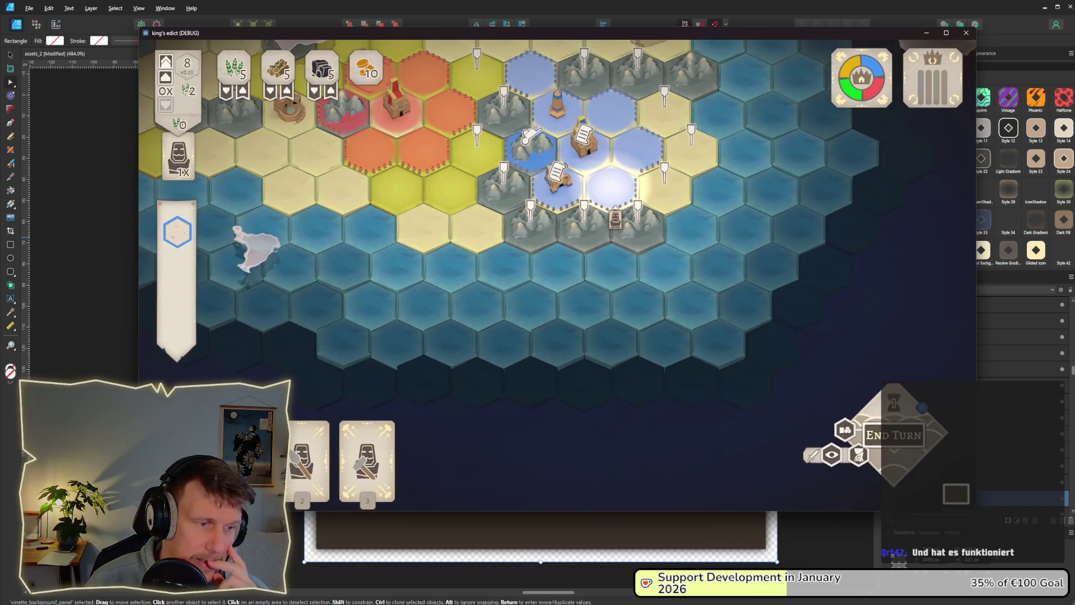
left_click(584, 142)
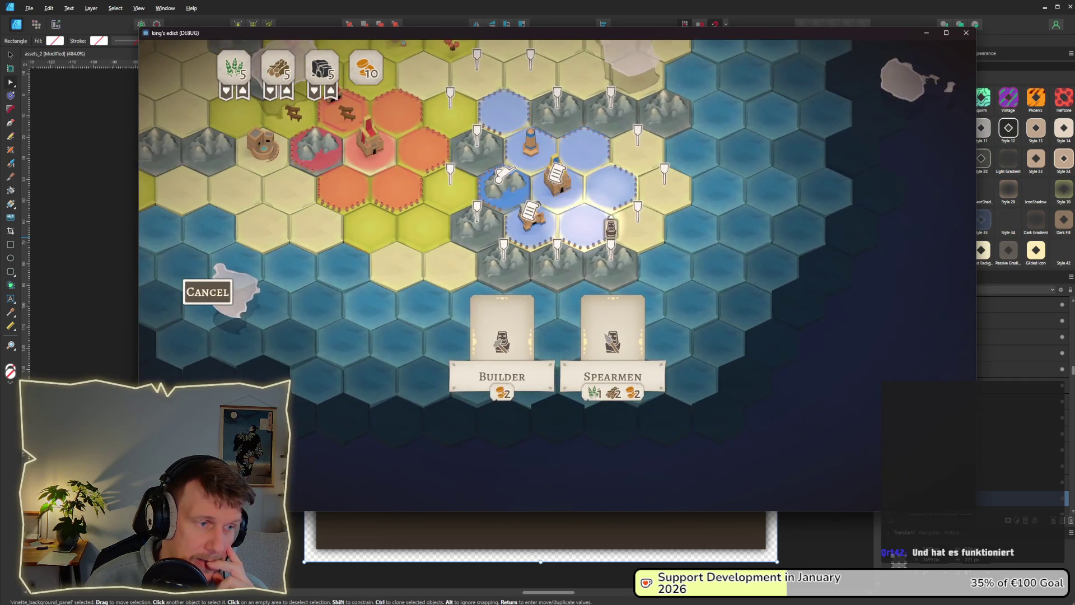
key("Escape")
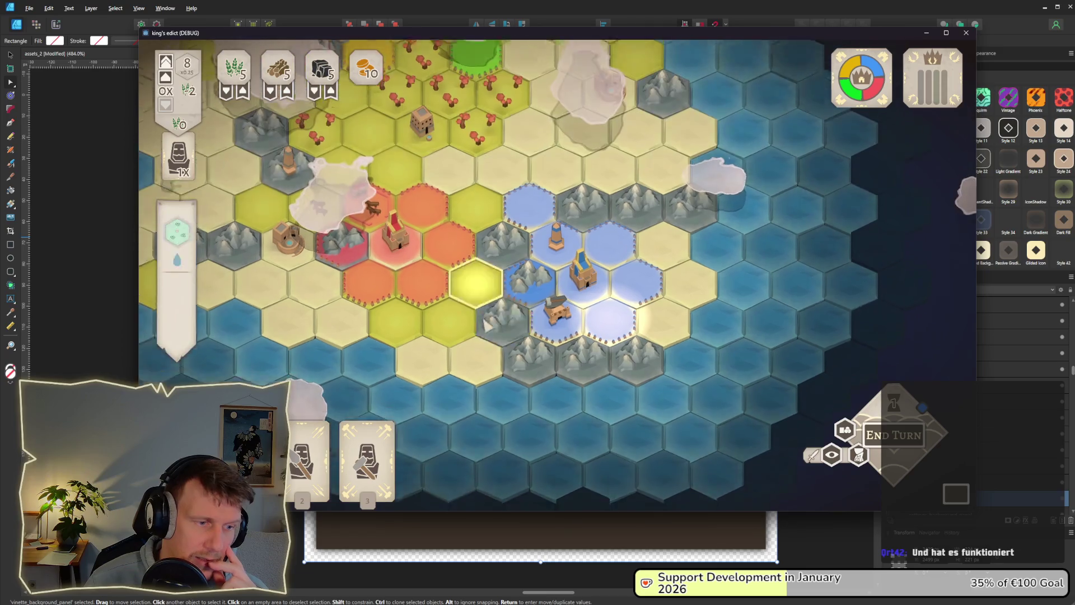
Deploy a flag unit on the mountain hex, advance the phase, and conquer the fogged hex.
key("w")
left_click(501, 252)
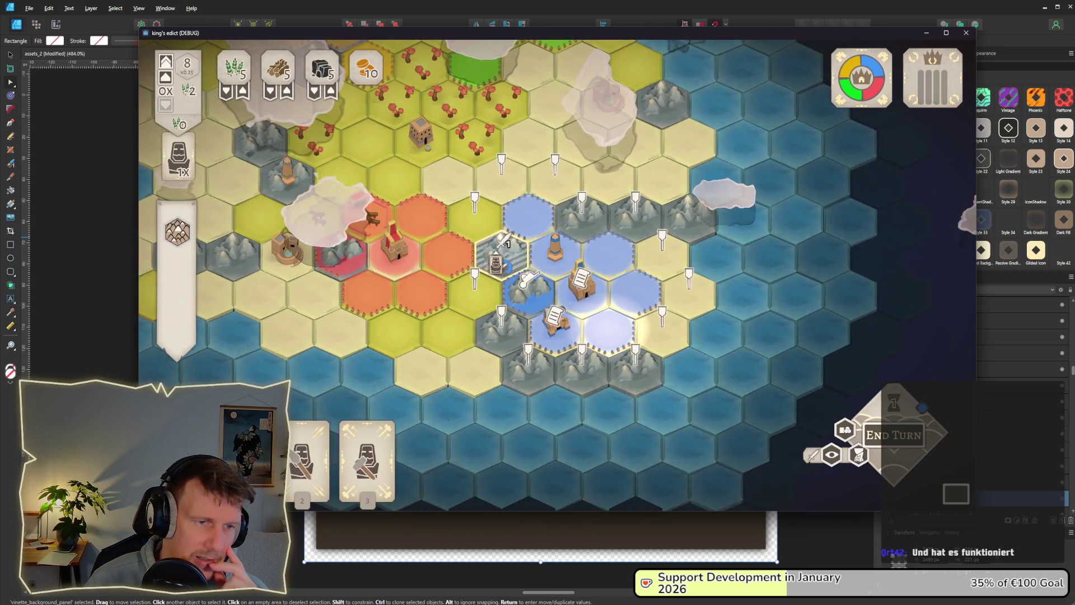
left_click(504, 251)
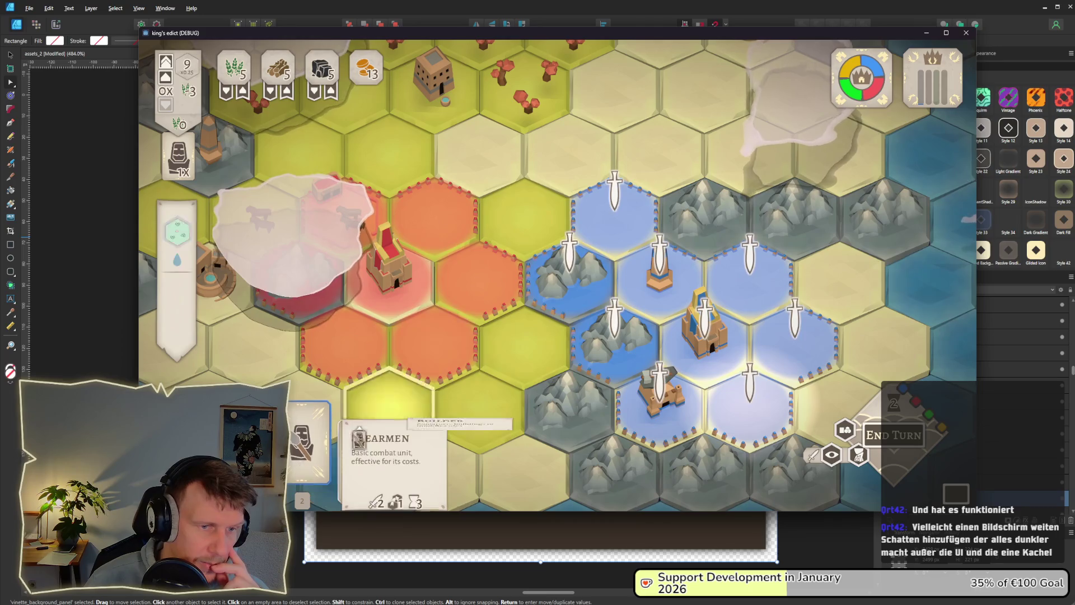
left_click(873, 436)
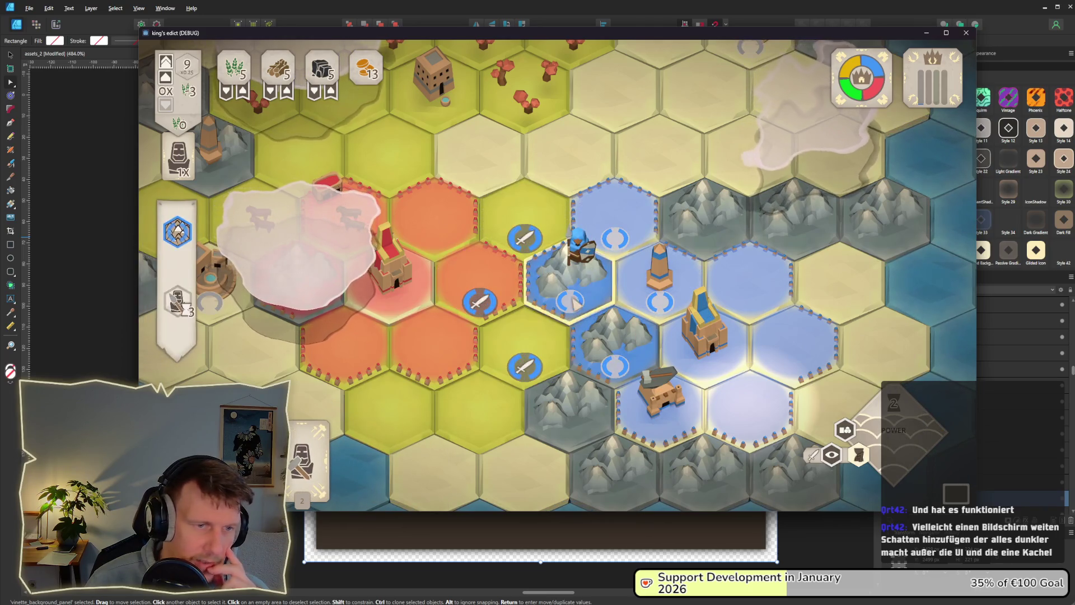
left_click(536, 322)
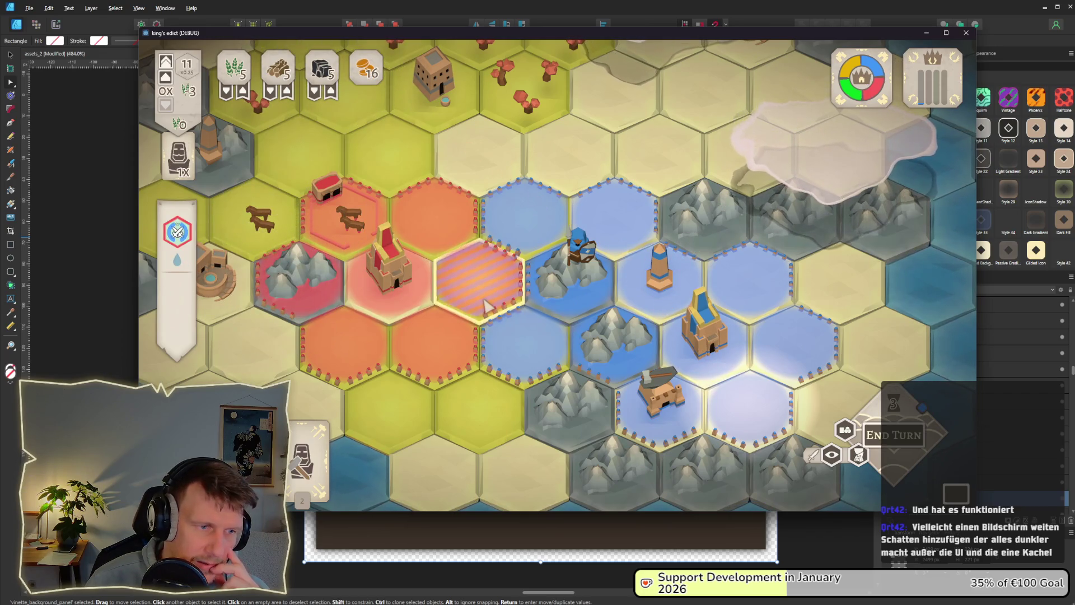
Move the Builder onto the striped hex and open the recruitment choices.
left_click(305, 443)
left_click_drag(465, 296, 559, 296)
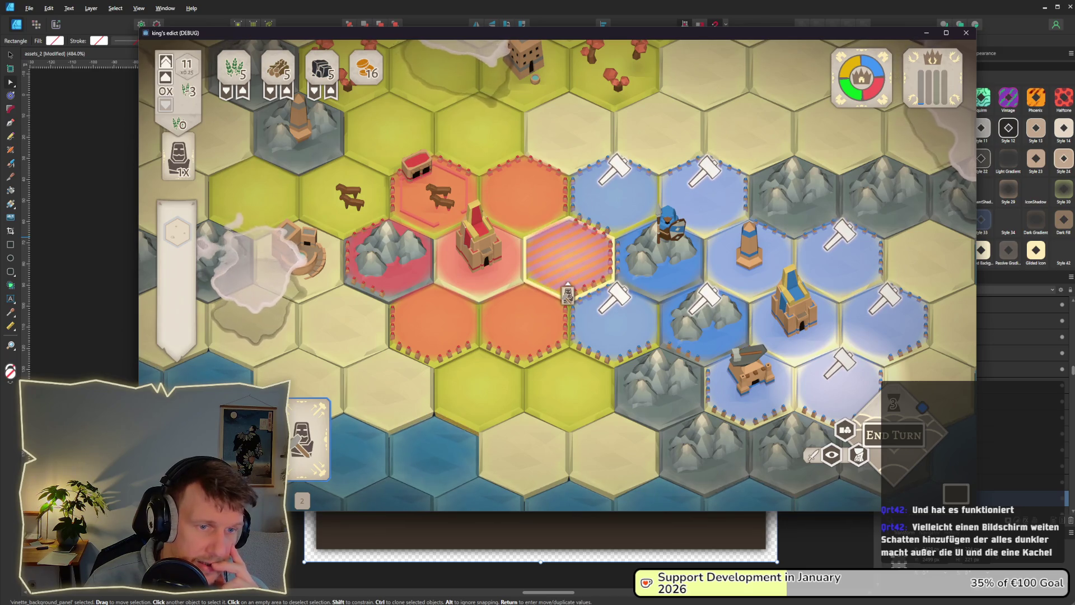
left_click(840, 392)
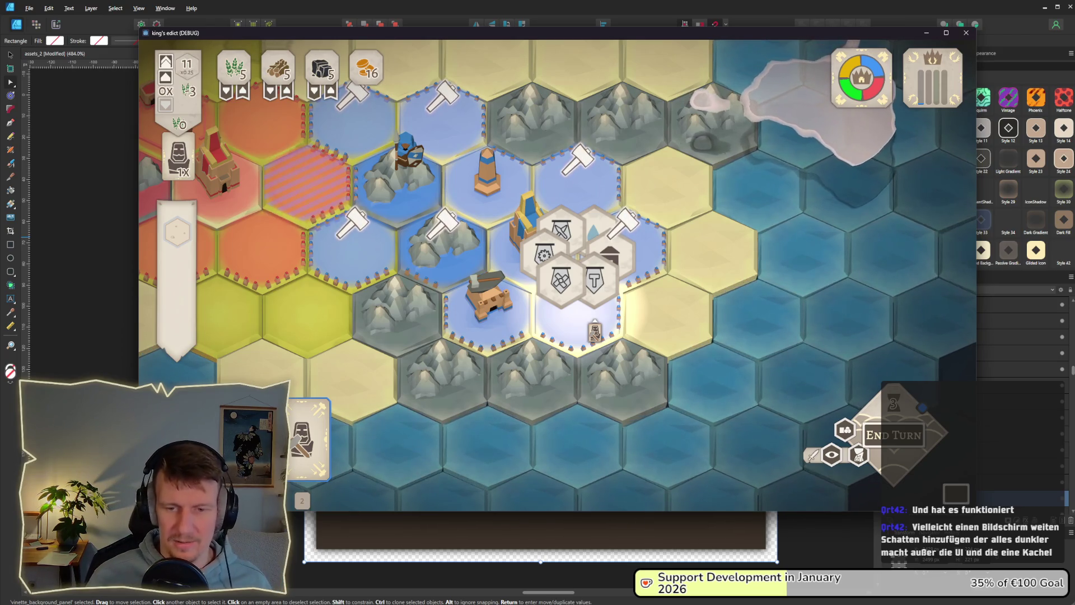
left_click(549, 322)
scroll(550, 322, "down", 3)
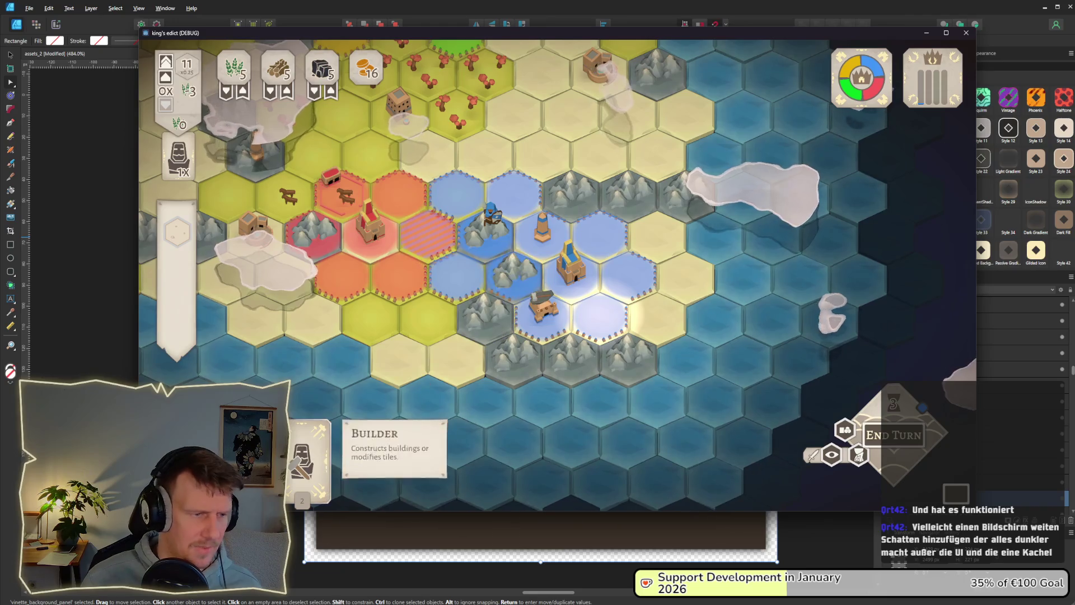
left_click(310, 458)
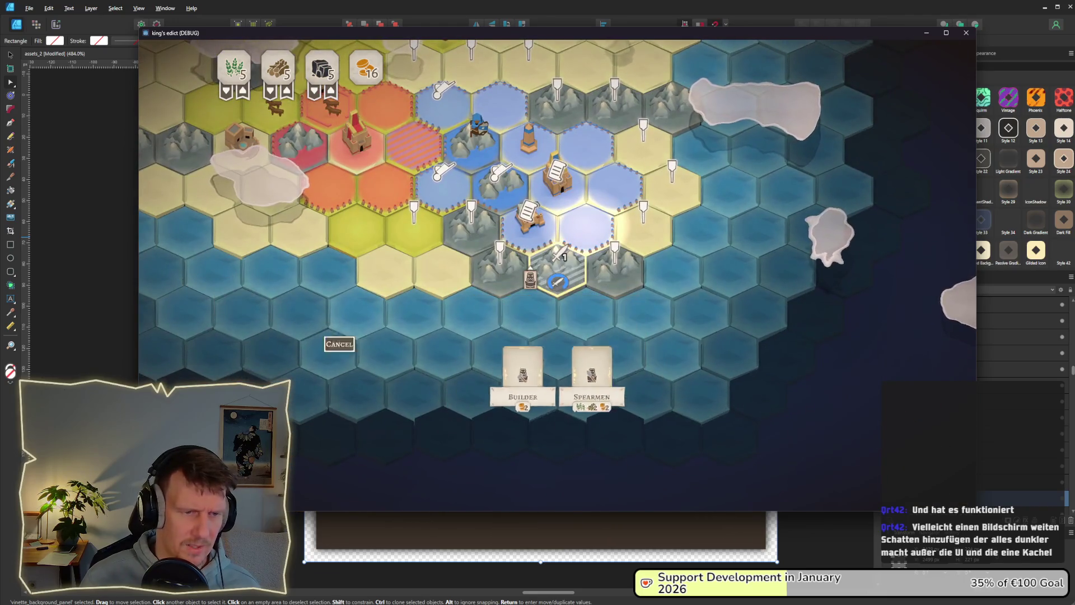
key("alt+Tab")
key("alt+Tab")
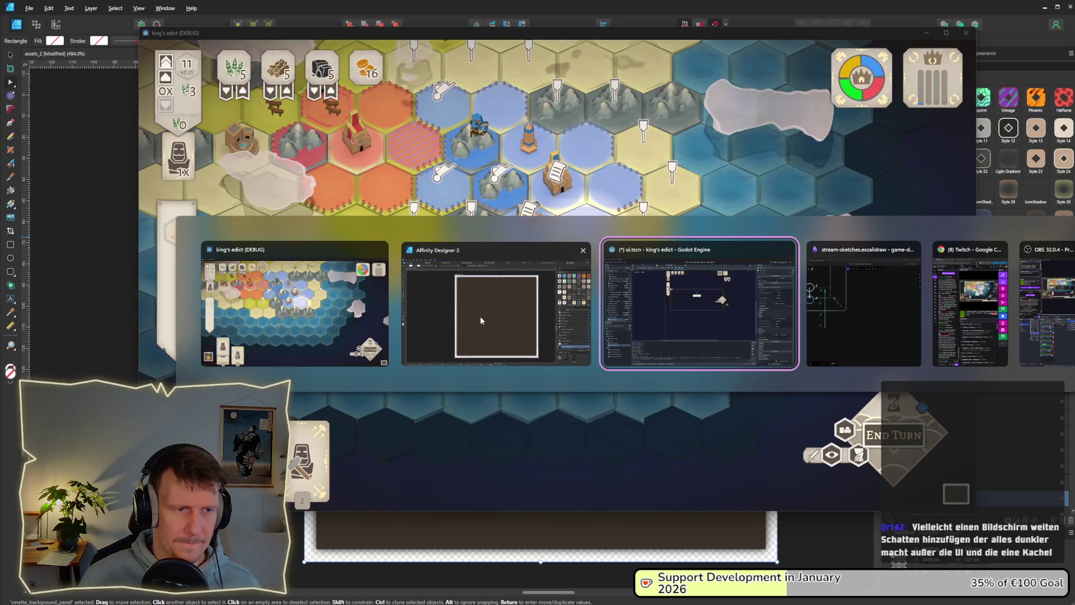
Pull the brown rectangle out of the vignette group and shrink it around its centre.
left_click(479, 316)
key("v")
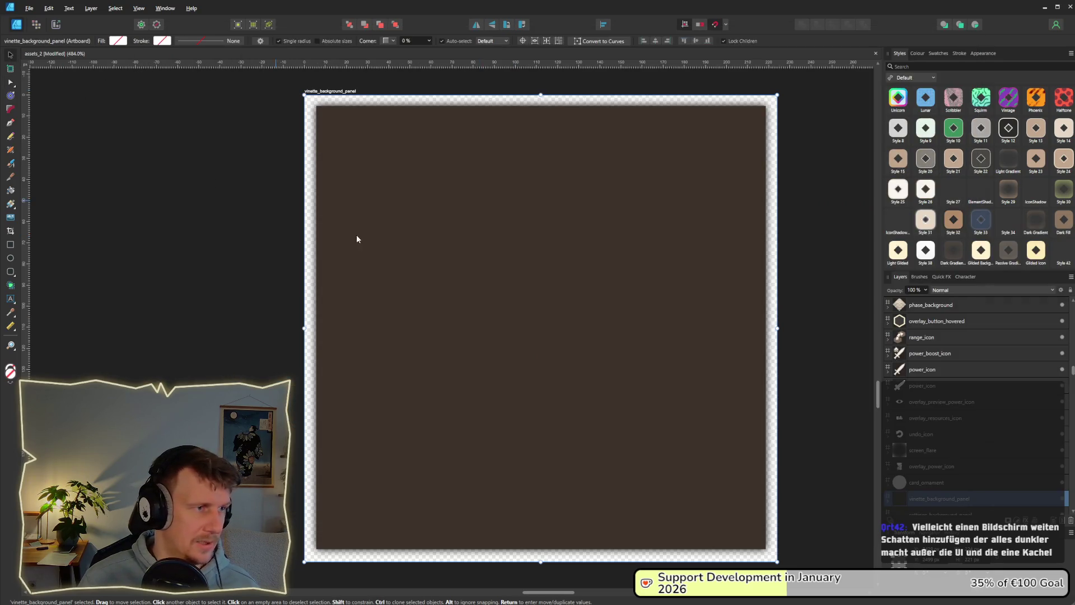
left_click(445, 318)
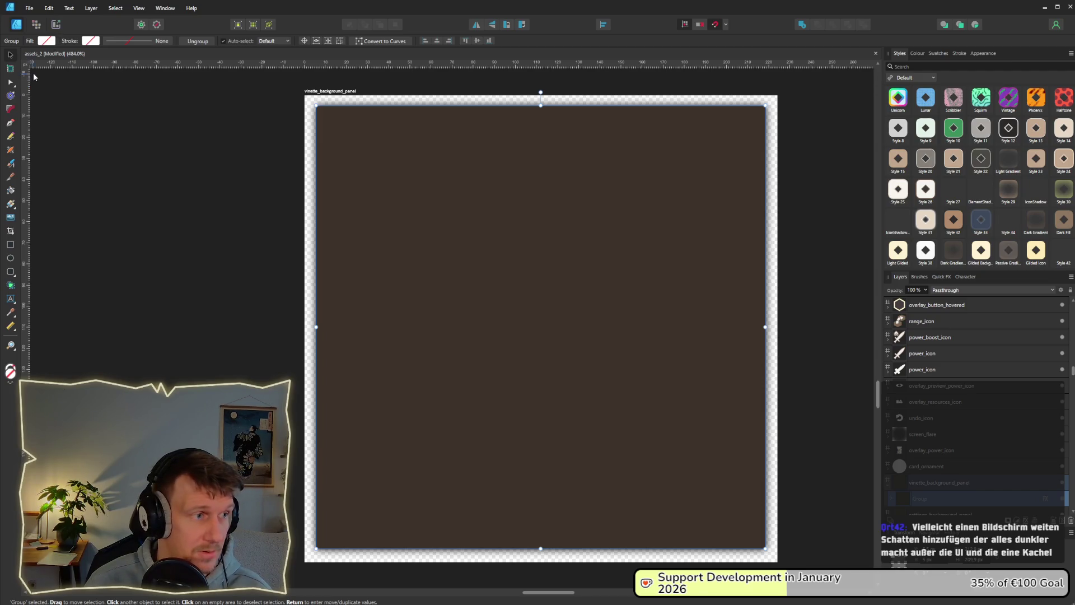
scroll(923, 464, "down", 1)
left_click(895, 451)
scroll(947, 437, "down", 1)
left_click(951, 420)
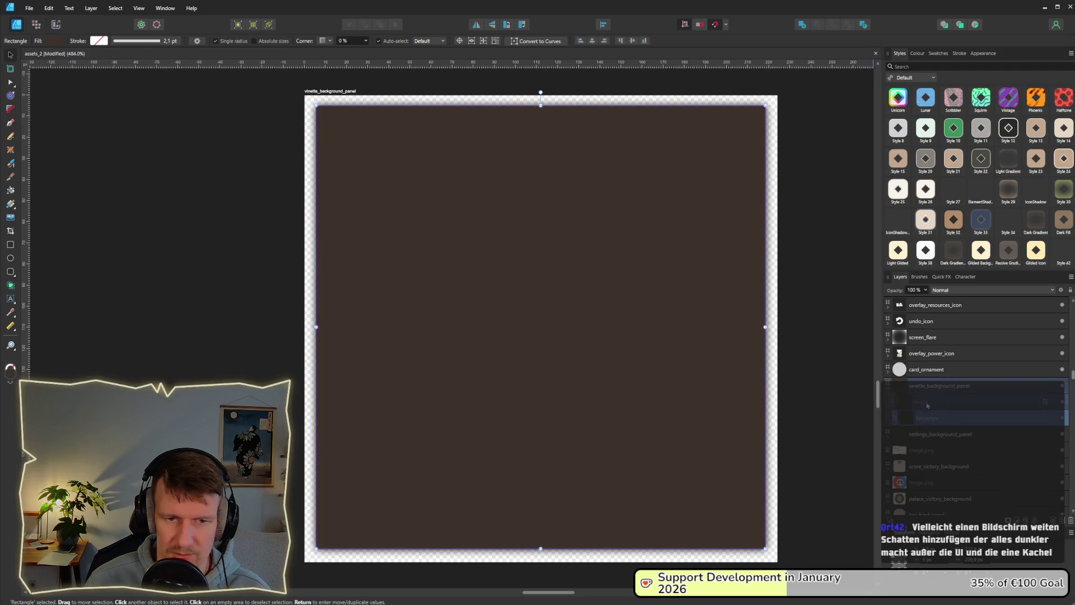
left_click_drag(934, 415, 919, 409)
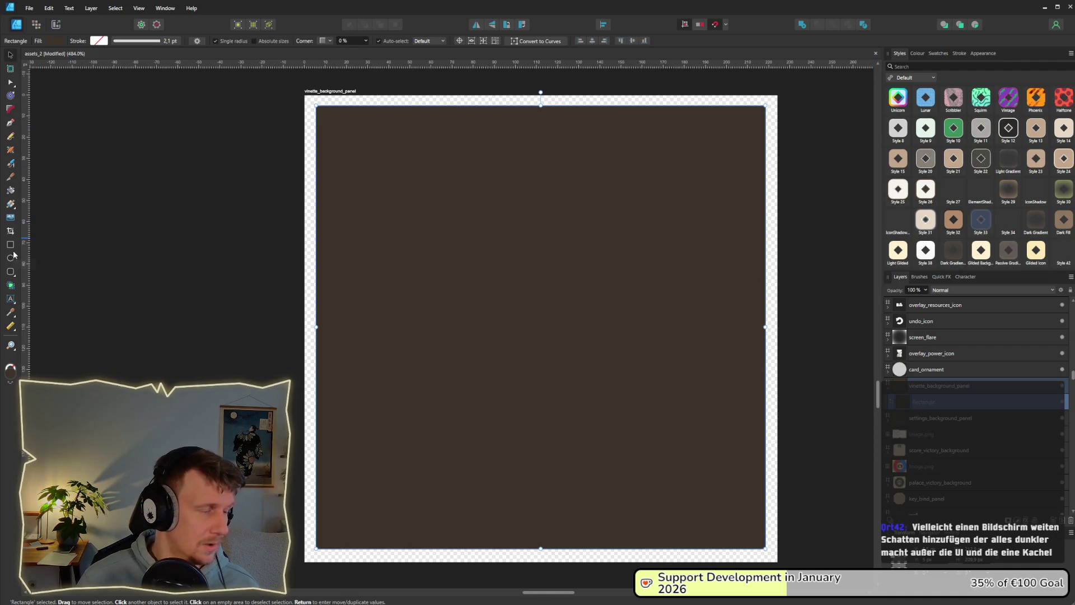
left_click_drag(765, 548, 690, 492)
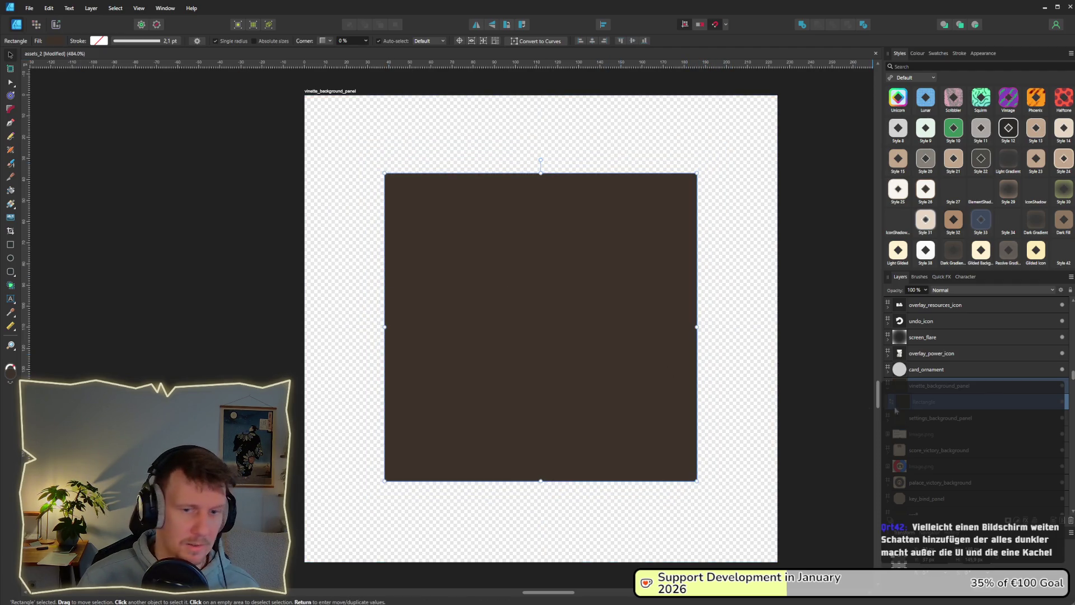
Add a Gaussian Blur to the rectangle and lower its opacity to about 75%.
left_click(1008, 520)
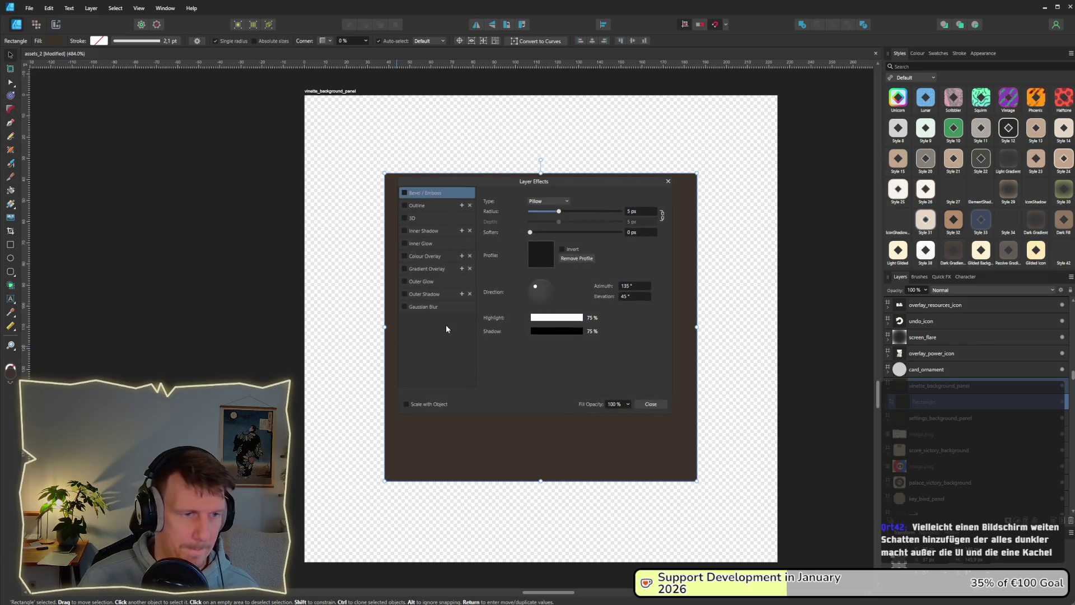
left_click(423, 306)
left_click_drag(531, 202, 585, 208)
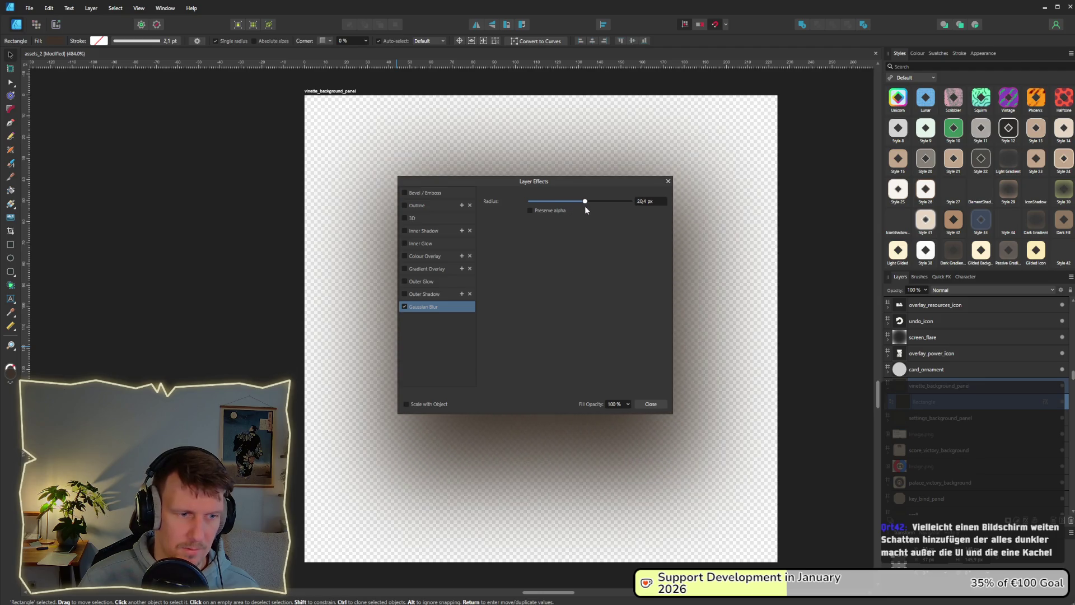
left_click(651, 404)
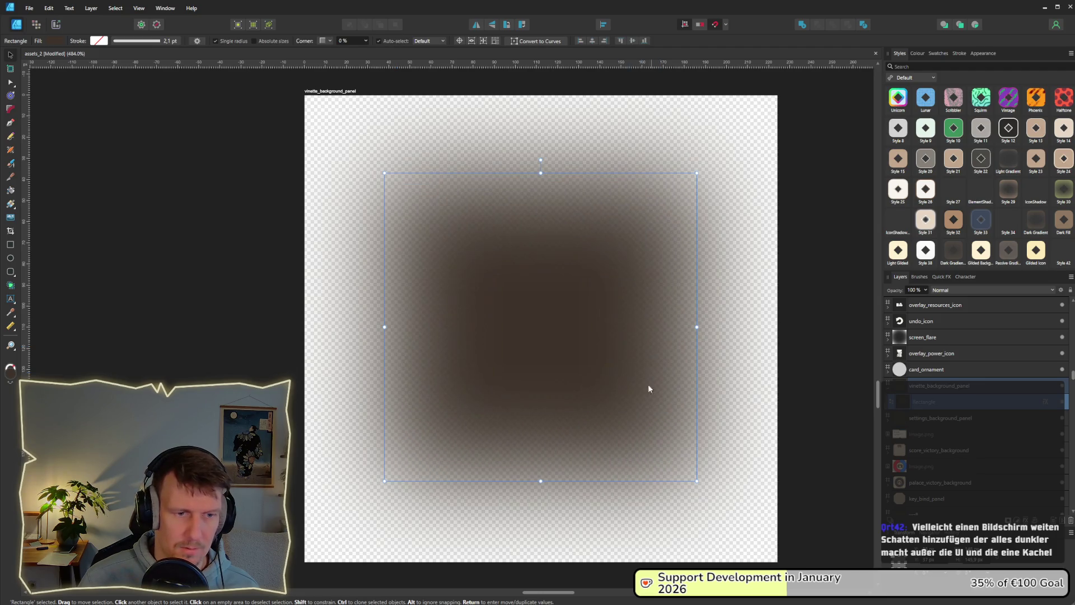
scroll(614, 309, "down", 5)
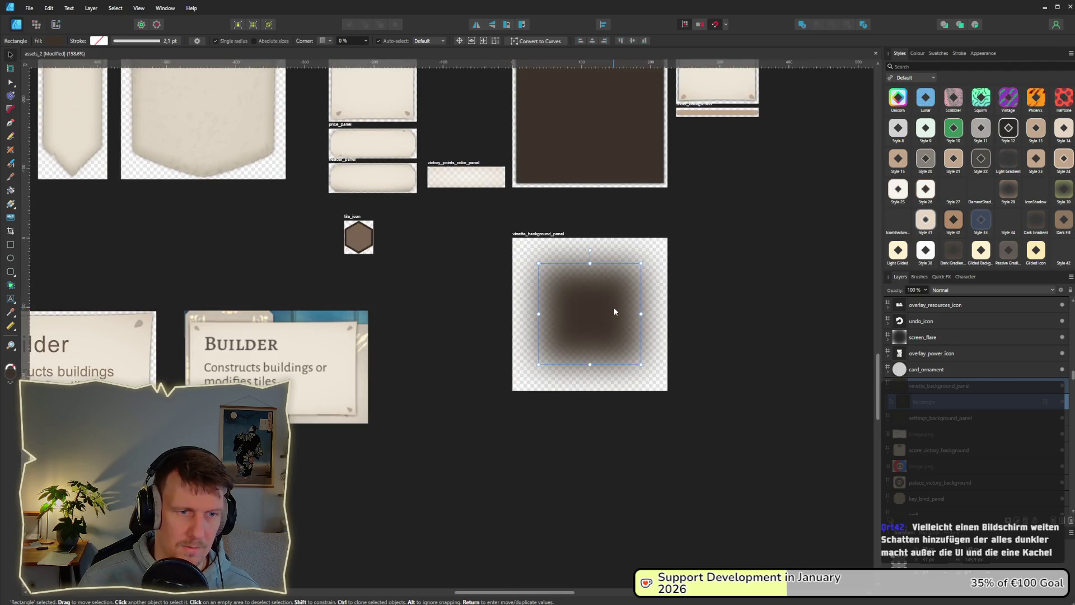
scroll(614, 307, "up", 5)
left_click(925, 291)
left_click_drag(925, 302, 914, 302)
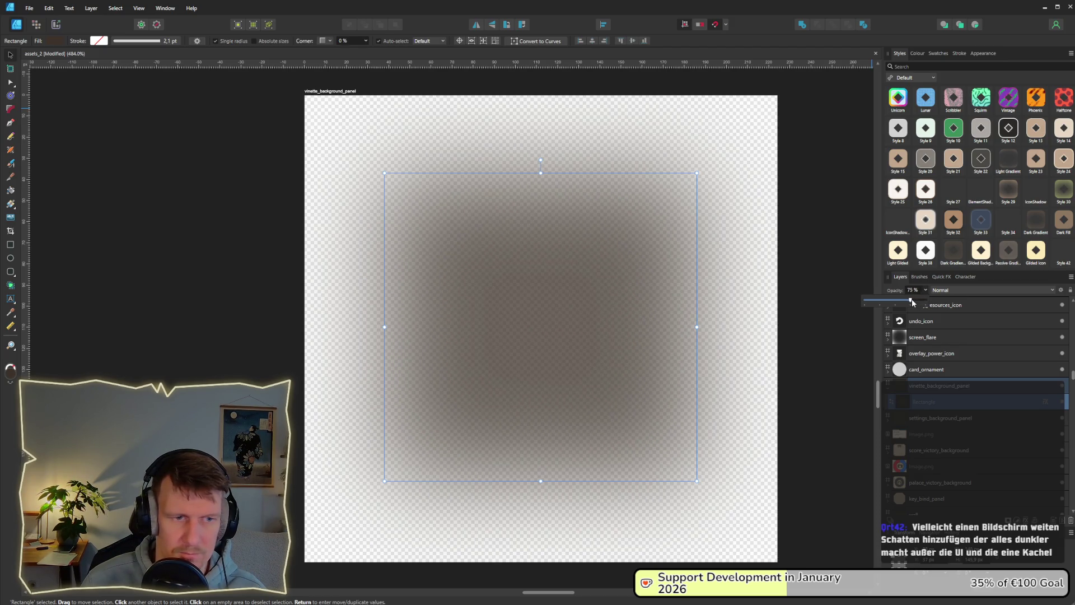
left_click(761, 315)
Reduce the vignette's blur radius to about 17 px.
scroll(761, 316, "down", 8)
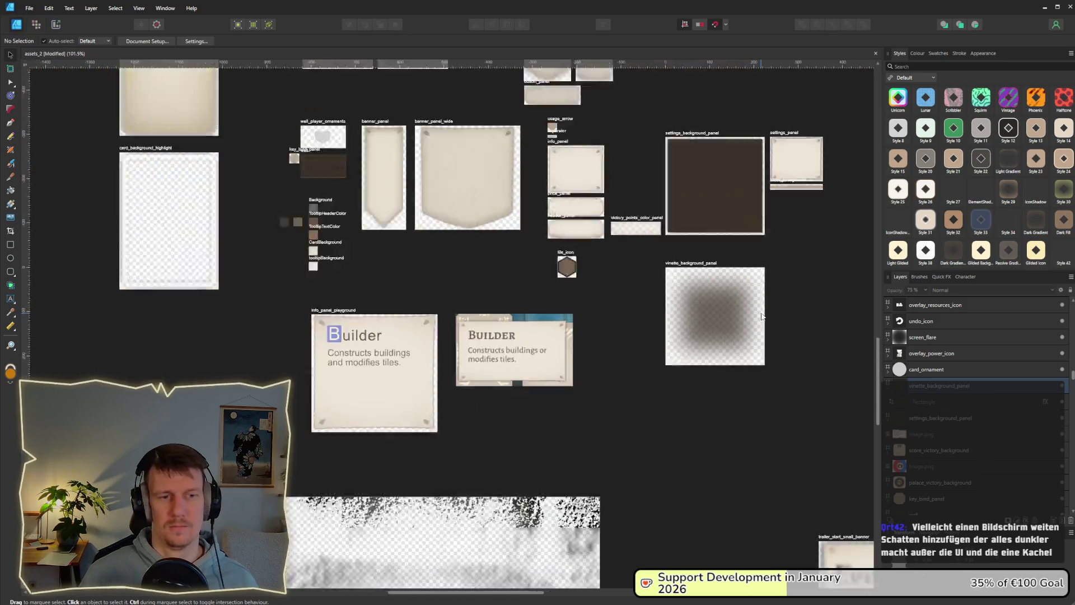
scroll(728, 314, "up", 3)
scroll(728, 314, "down", 3)
scroll(728, 311, "up", 6)
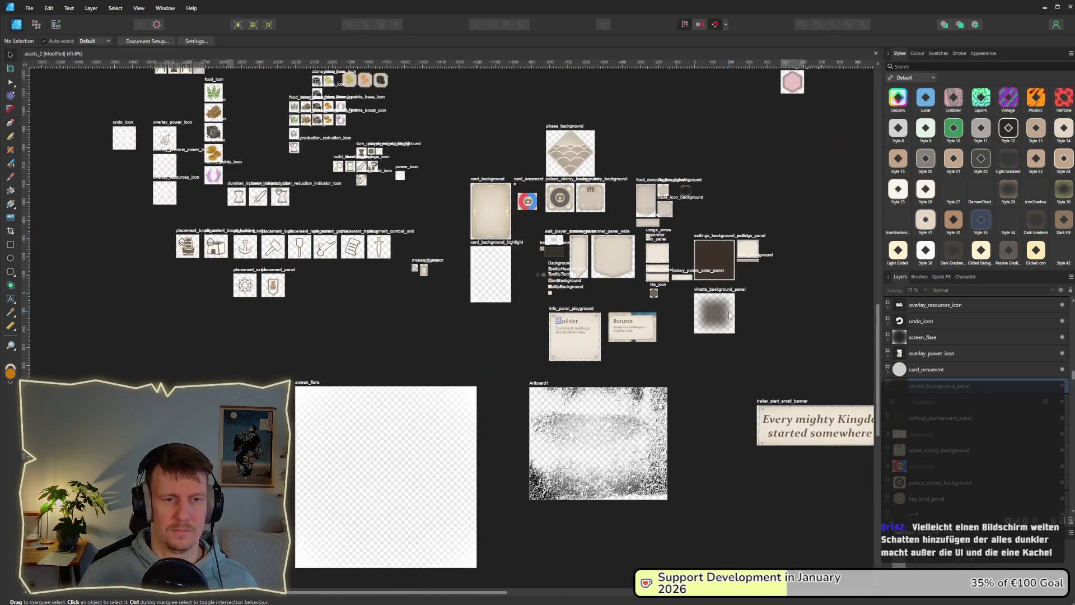
left_click(728, 314)
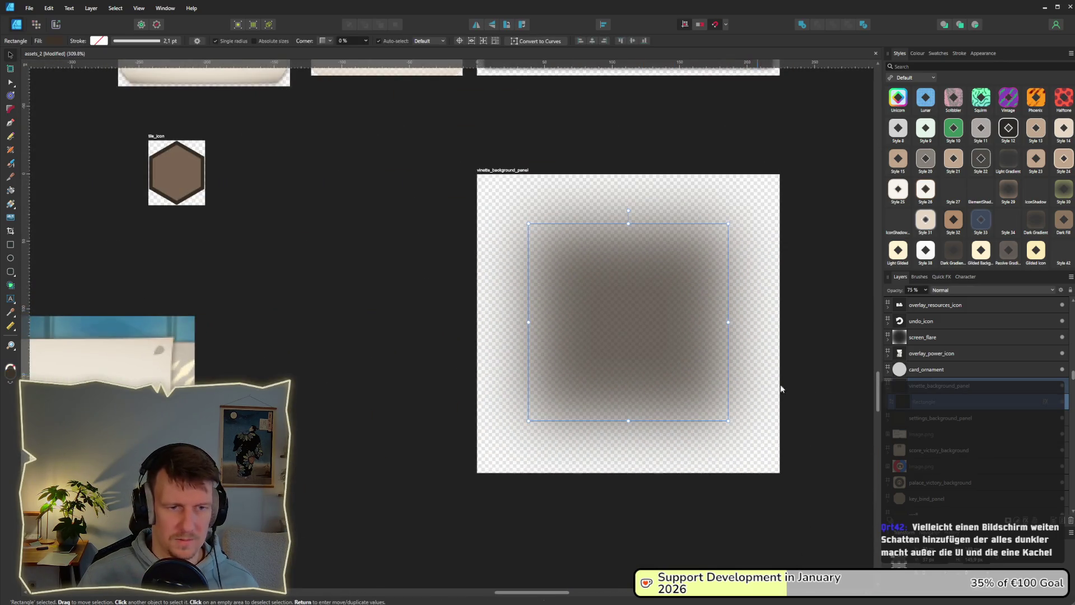
left_click(1046, 402)
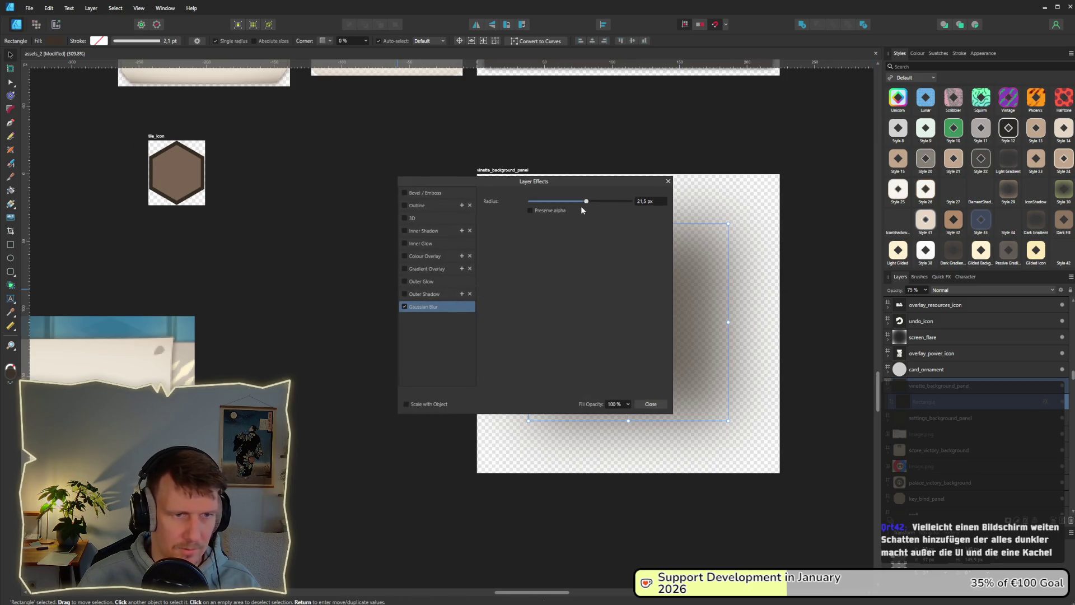
left_click_drag(586, 202, 581, 203)
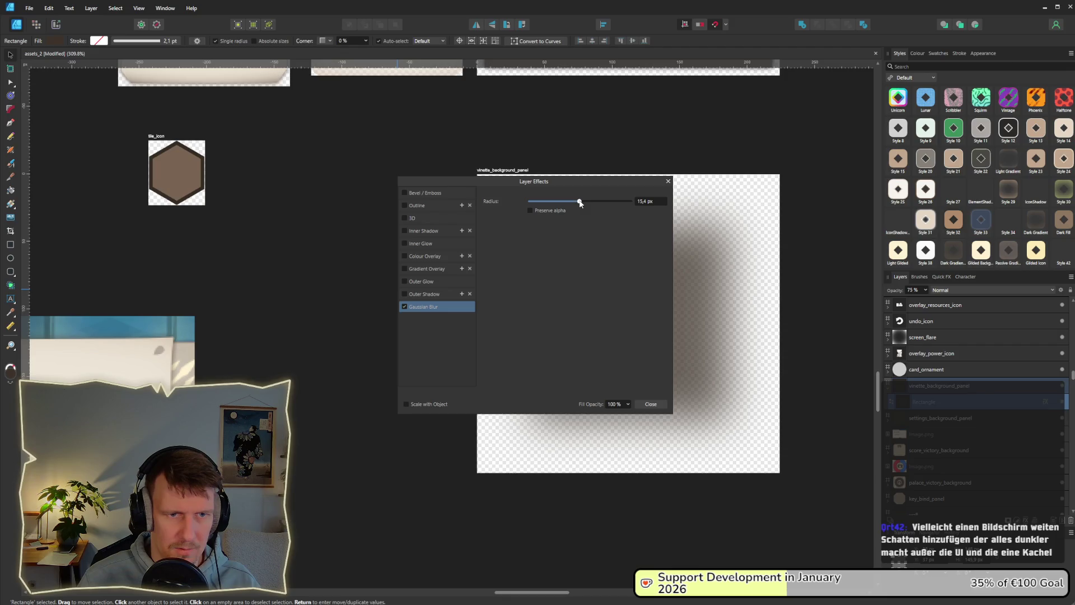
left_click(792, 307)
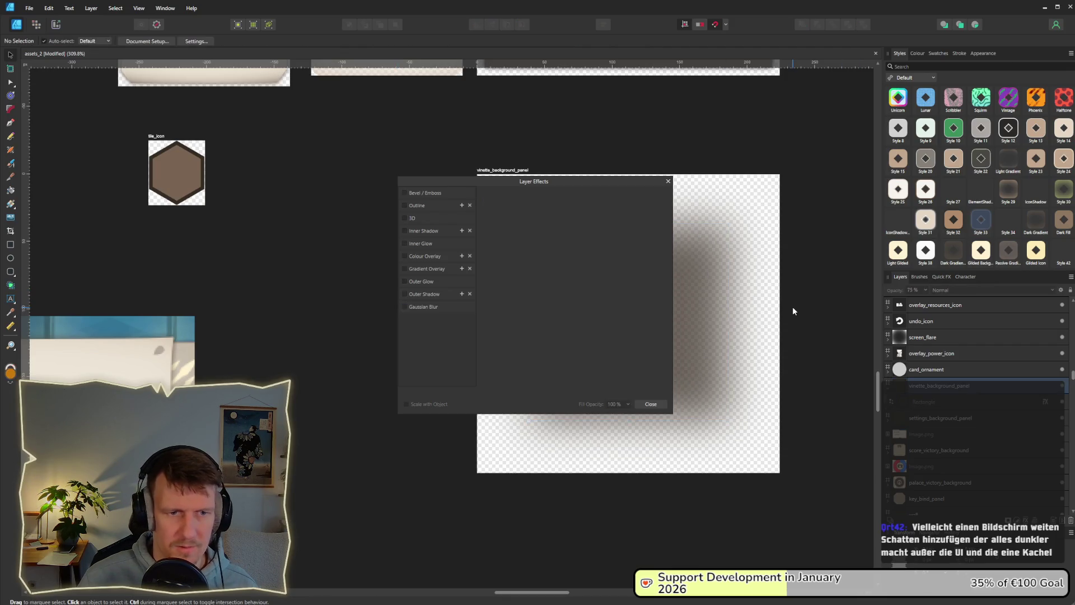
scroll(792, 307, "down", 1)
left_click(668, 181)
scroll(704, 250, "down", 8)
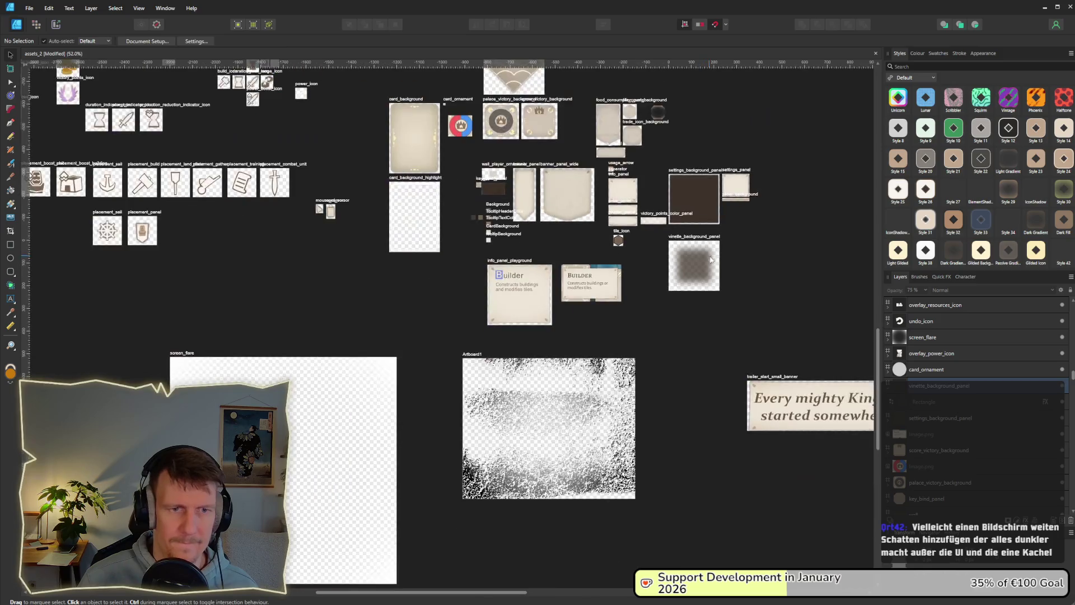
scroll(711, 258, "up", 5)
Raise the blur radius to about 18 px and switch to the Export persona.
left_click(660, 298)
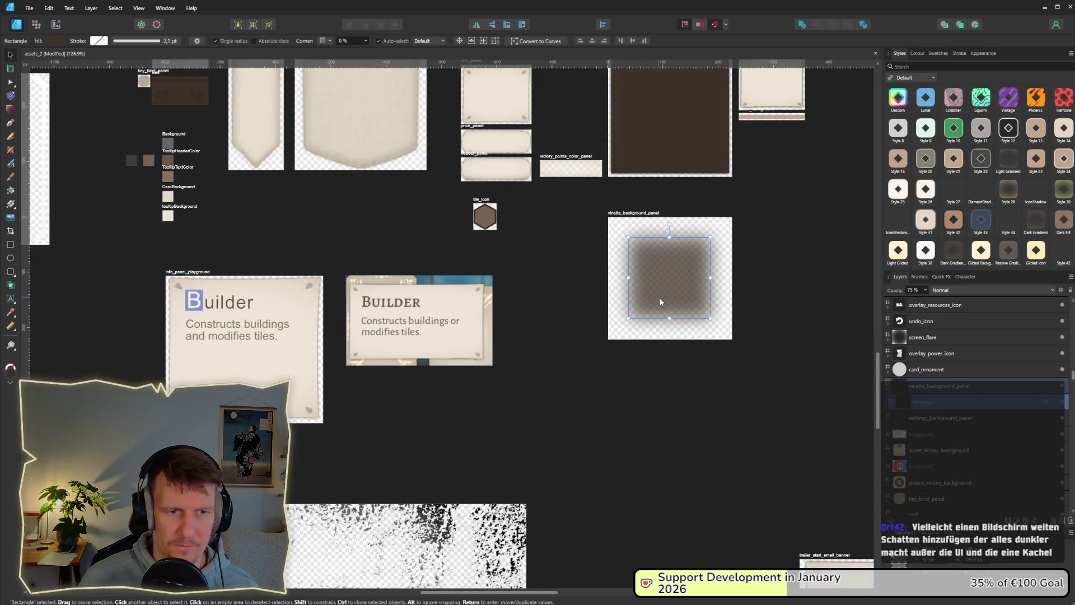
left_click(1045, 402)
left_click_drag(585, 203, 582, 203)
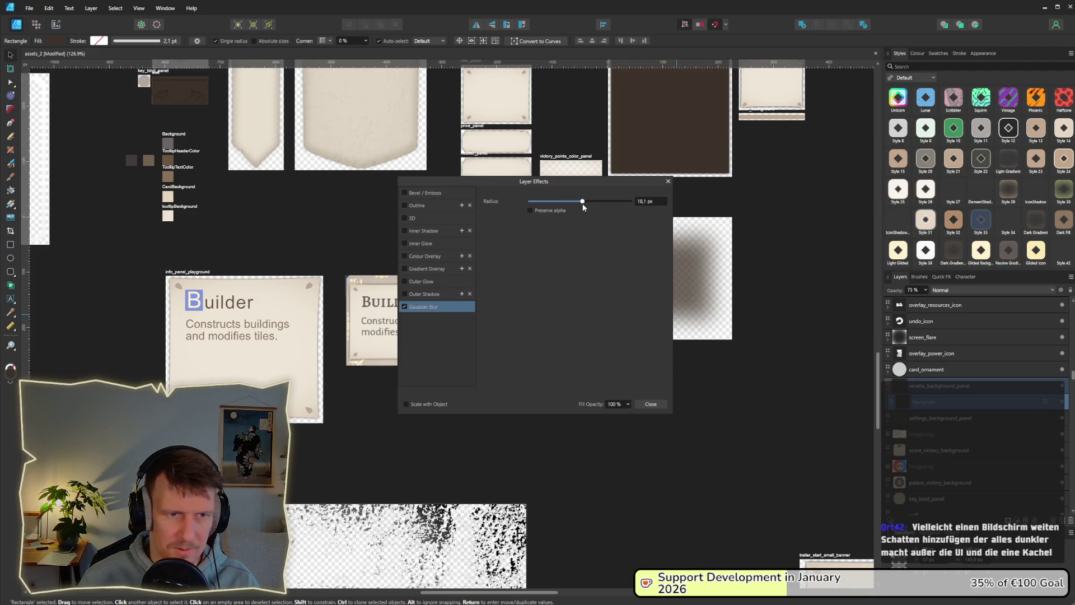
left_click(826, 298)
scroll(794, 302, "down", 3)
scroll(794, 304, "up", 3)
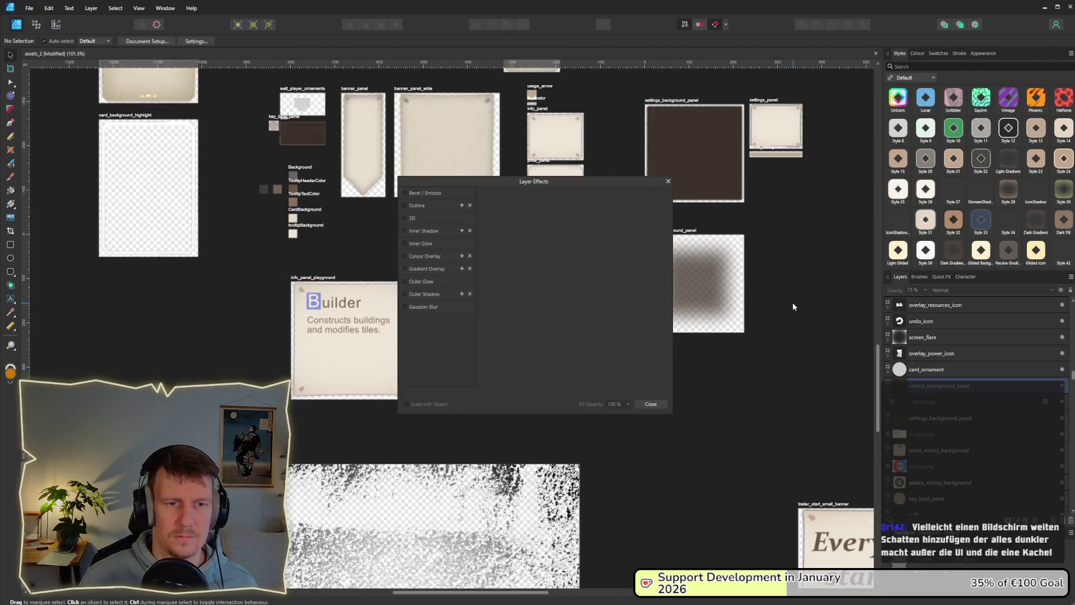
left_click(667, 182)
scroll(784, 303, "up", 3)
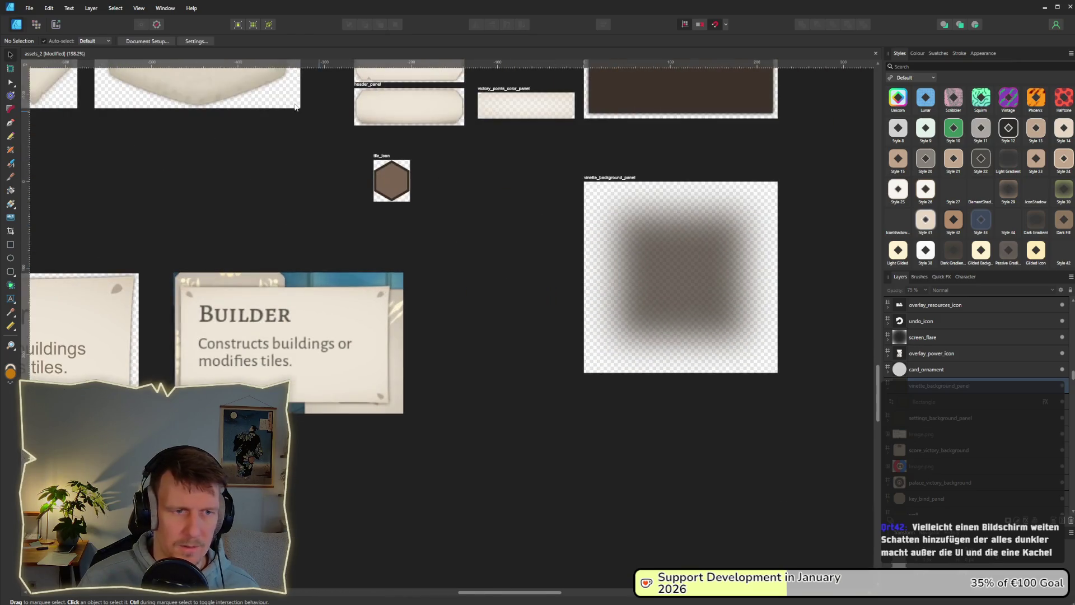
left_click(56, 24)
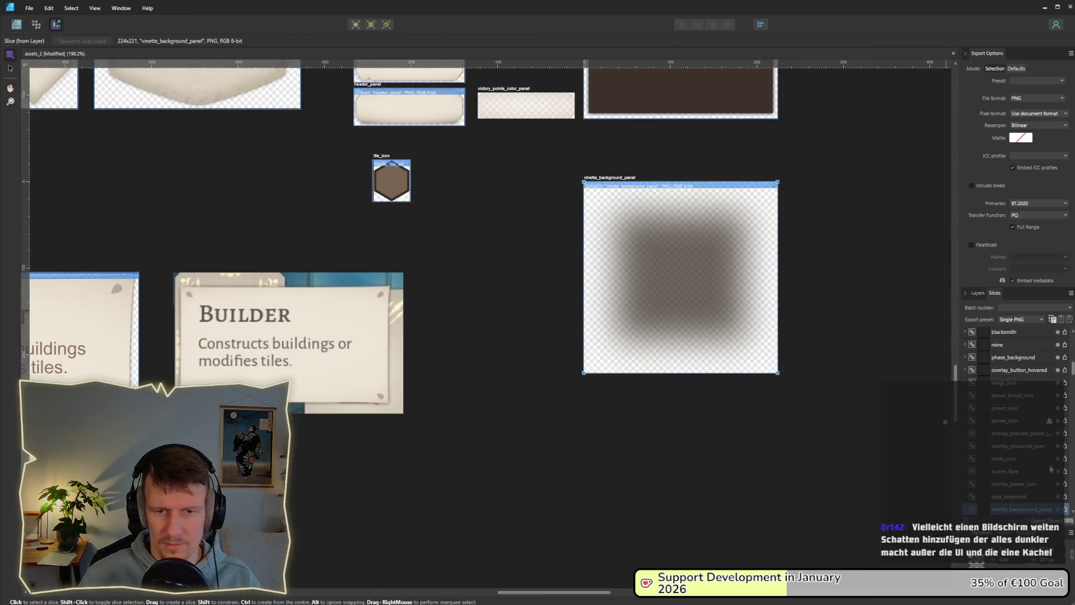
Save the vignette_background_panel slice as vignette_background_panel.png in the assets folder and return to Godot.
left_click(1066, 509)
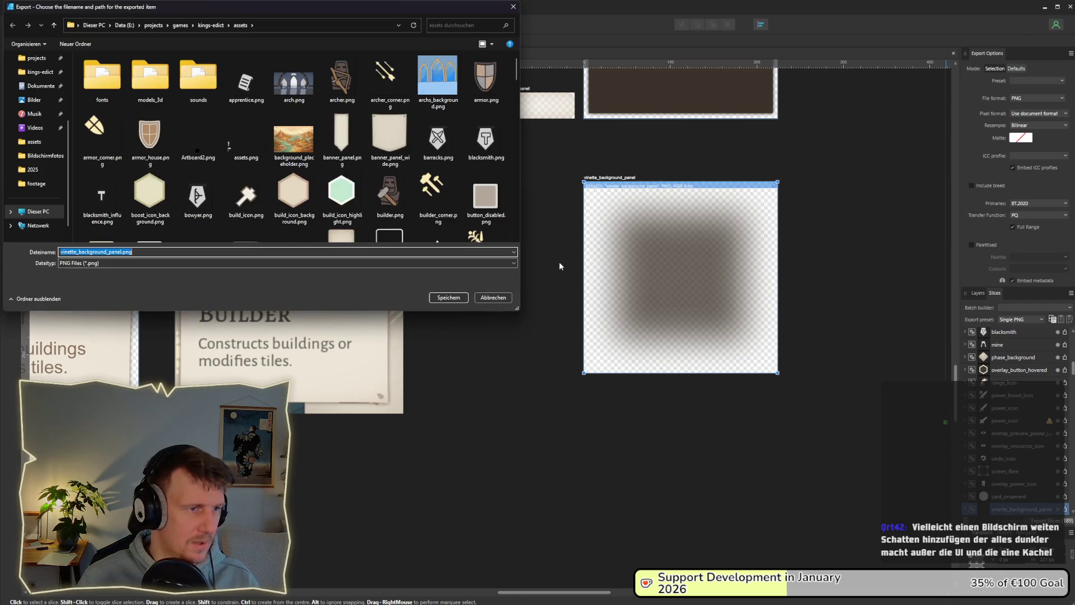
key("Return")
key("alt+Tab")
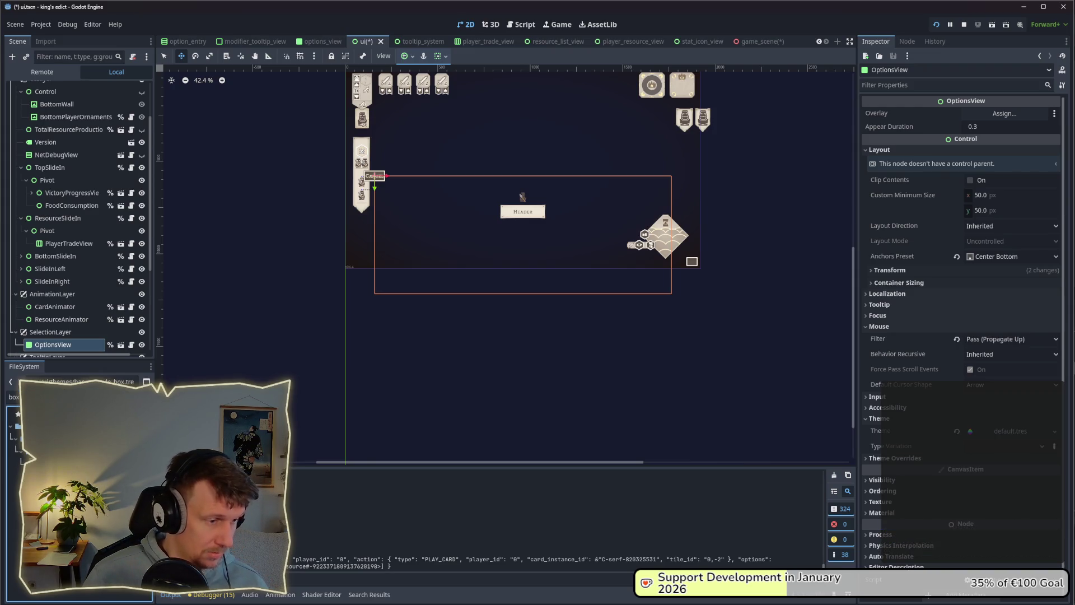
Duplicate settings_background_box.tres as vinette_background_box.tres.
key("ctrl+d")
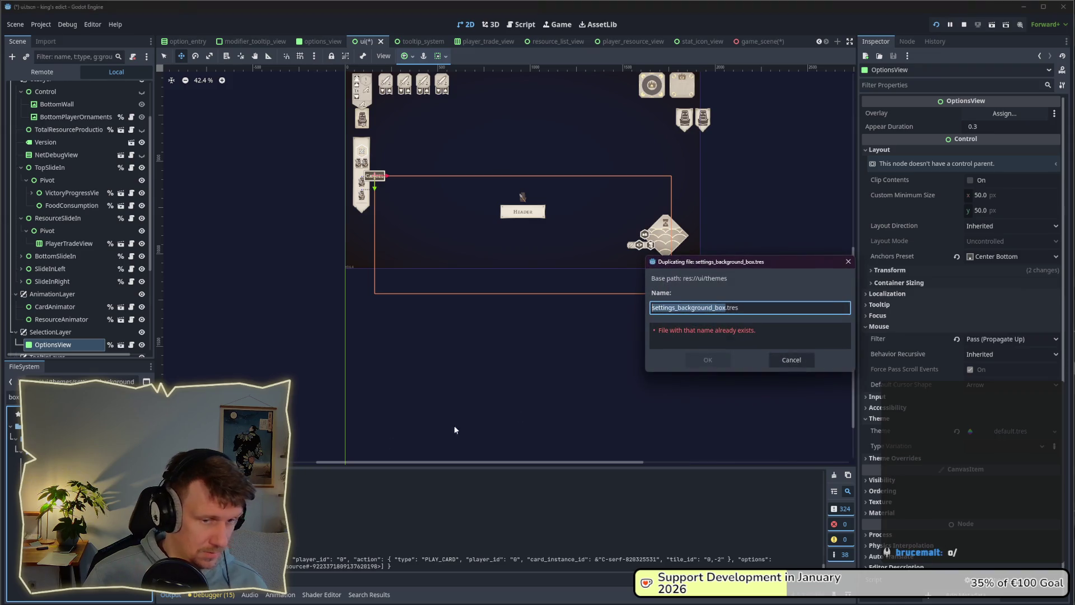
key("Home")
key("Delete")
key("Delete")
key("Delete")
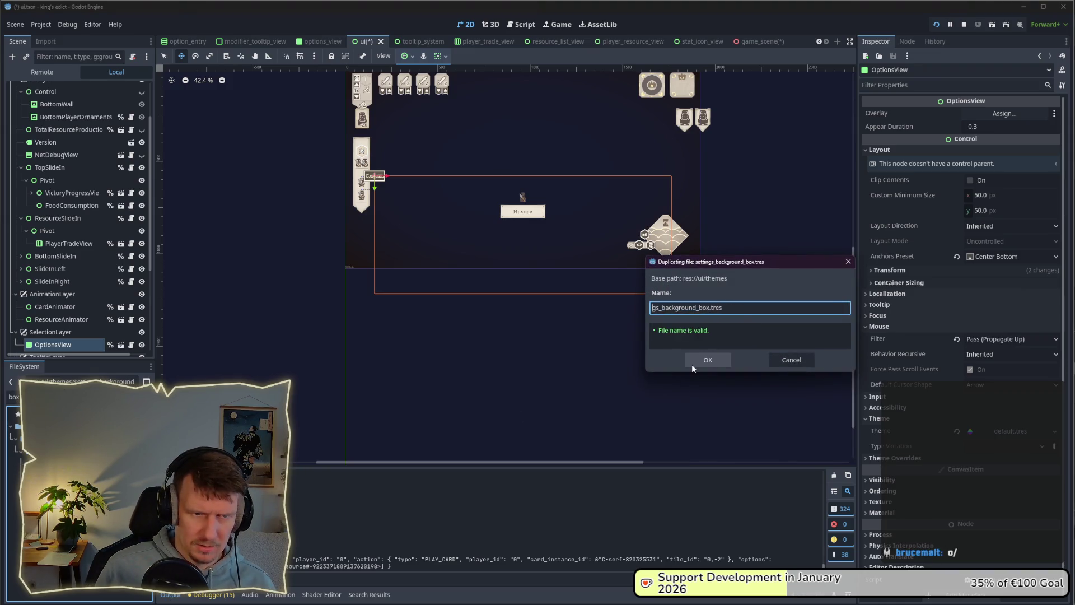
type("vinett")
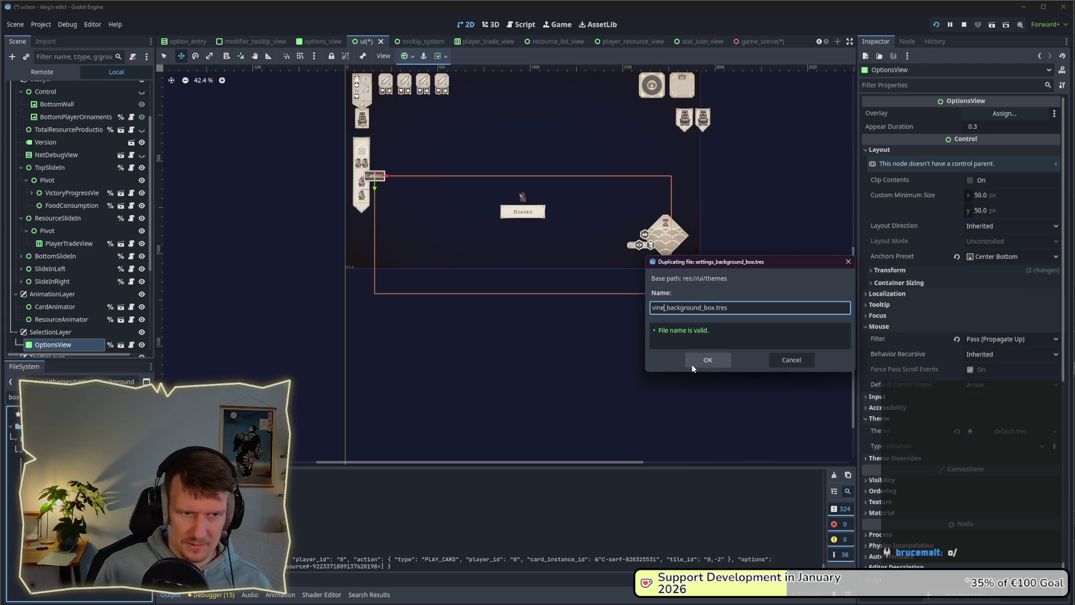
type("e")
key("Return")
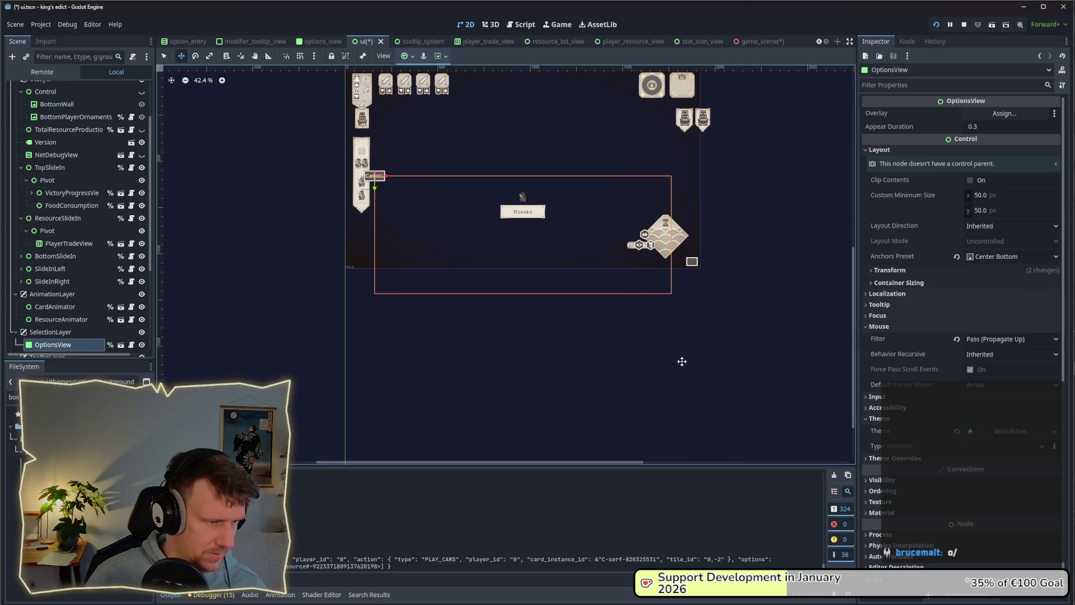
Filter files by 'bac', set the vignette image as the style's texture, and save.
left_click(13, 397)
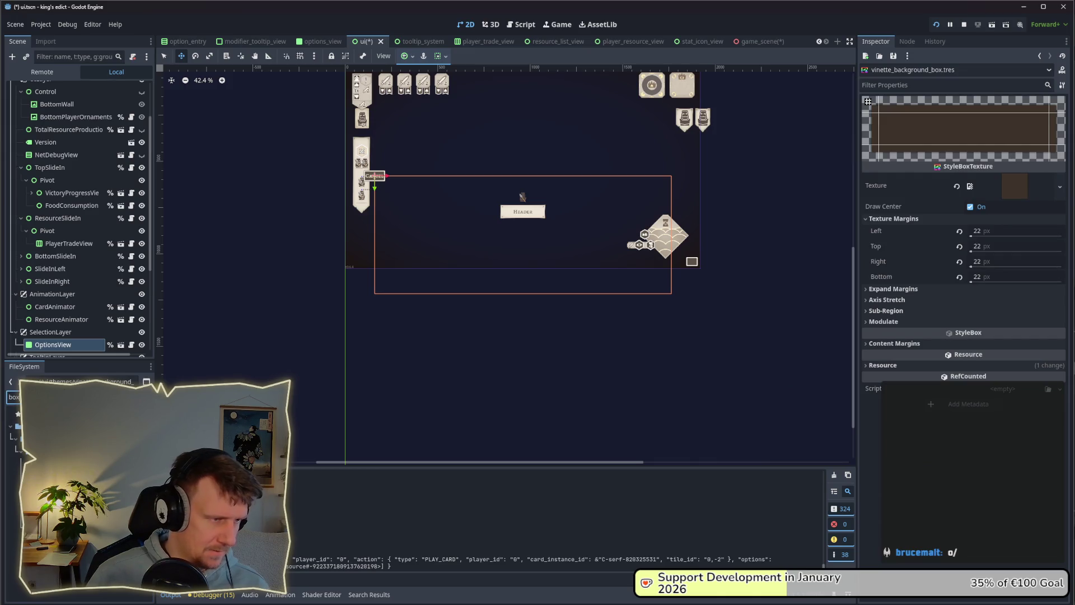
key("ctrl+a")
type("bac")
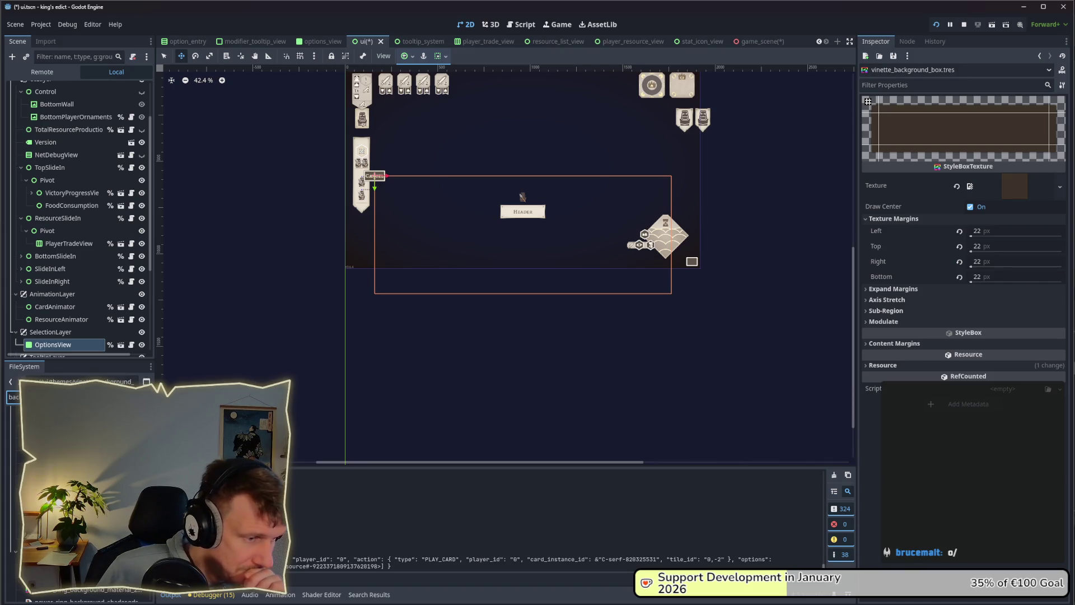
mouse_move(23, 426)
left_mouse_down()
mouse_move(784, 224)
mouse_move(1008, 191)
mouse_move(1019, 199)
mouse_move(1008, 198)
left_mouse_up()
key("ctrl+s")
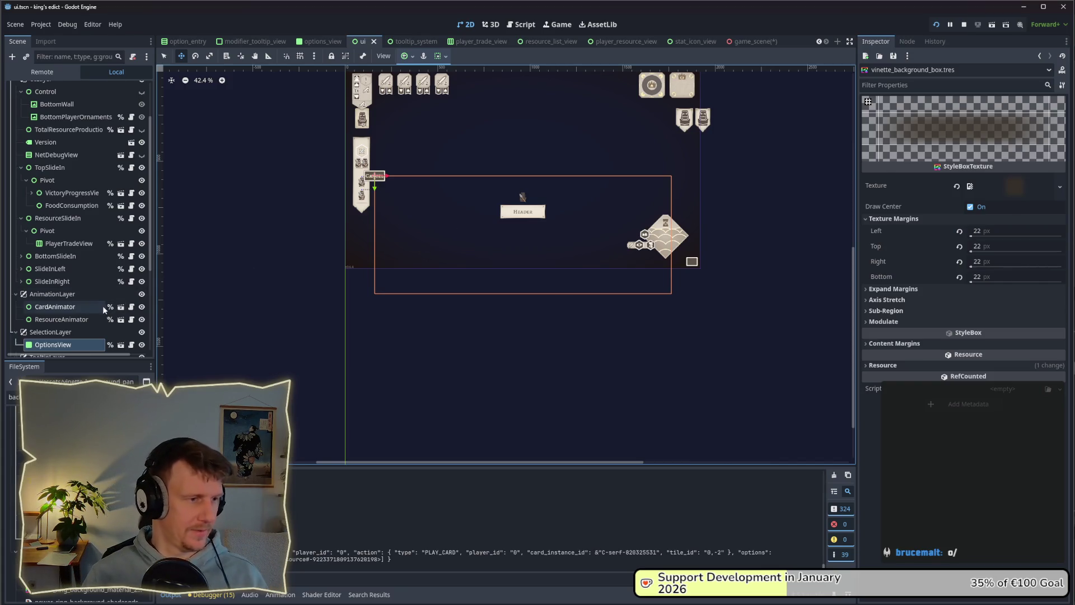
Select the OptionsView node in the Scene dock.
scroll(94, 312, "down", 2)
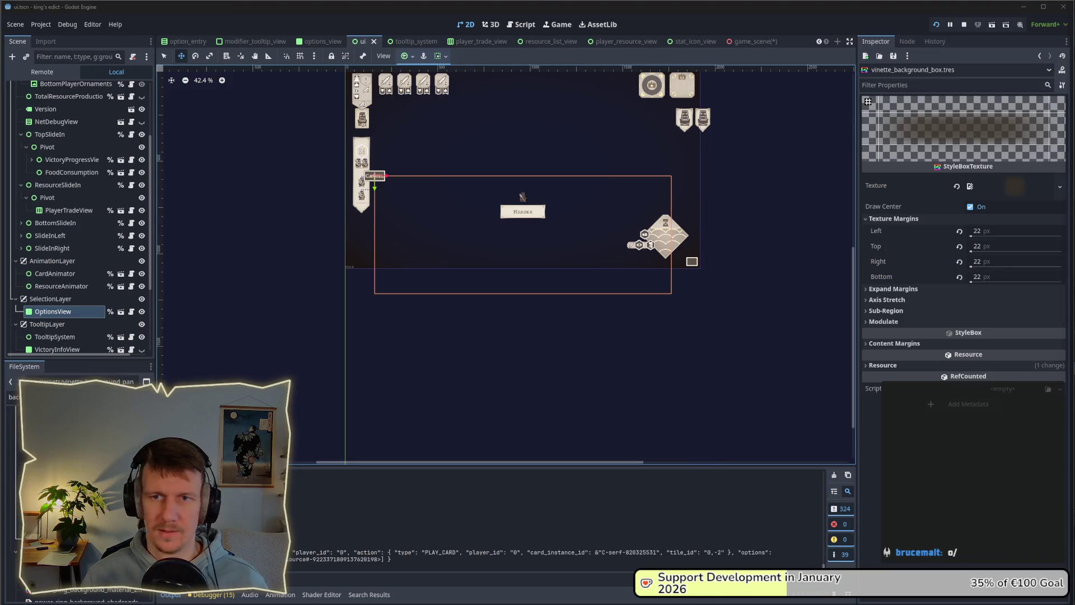
scroll(53, 310, "down", 2)
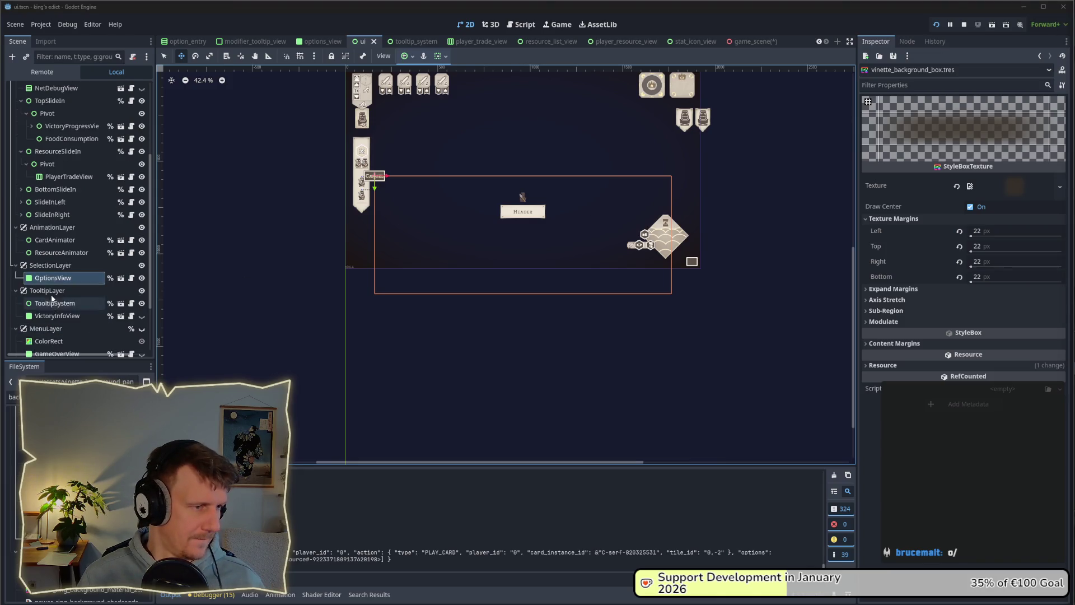
left_click(50, 277)
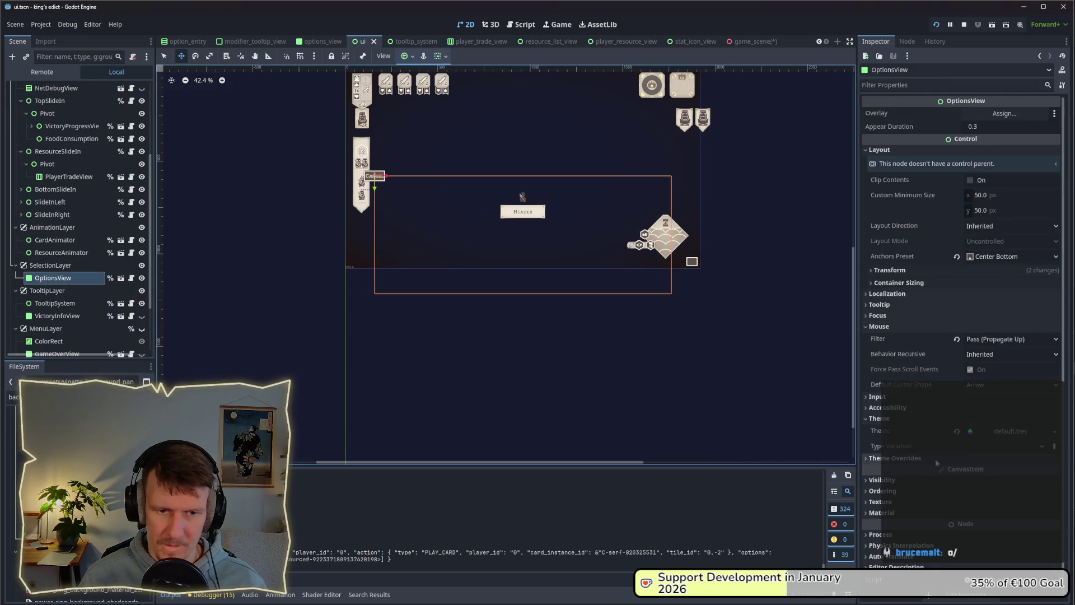
Enable a panel style override under OptionsView's theme overrides.
left_click(879, 458)
left_click(884, 469)
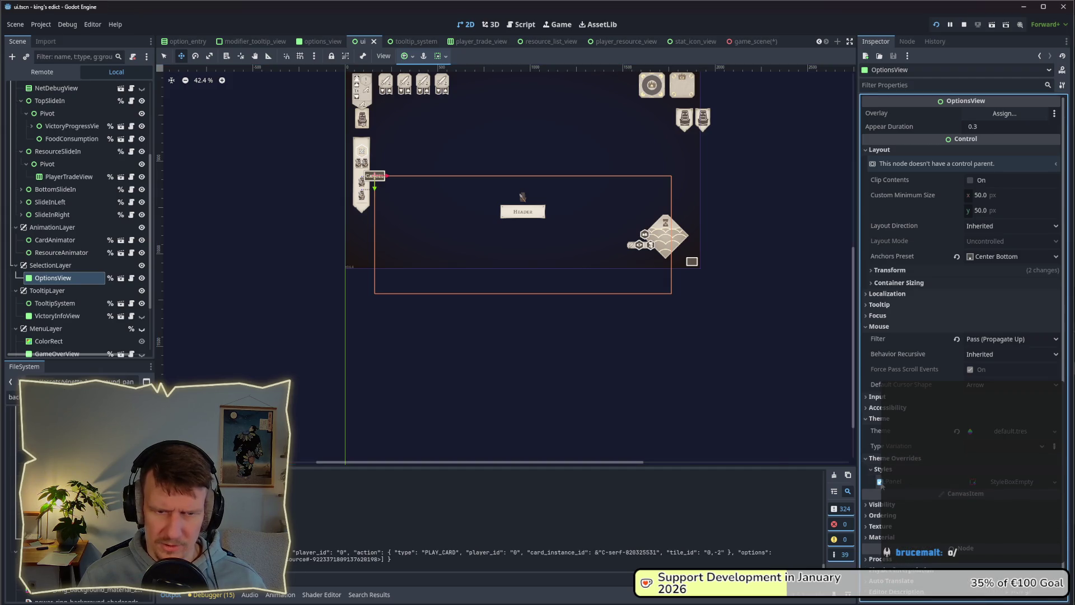
left_click(879, 482)
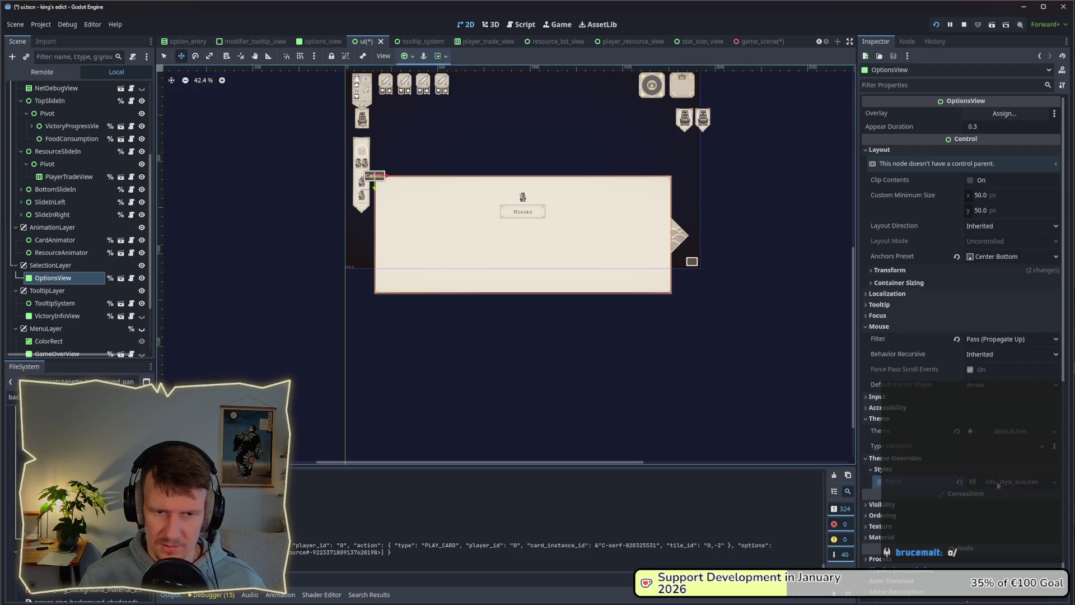
left_click(879, 483)
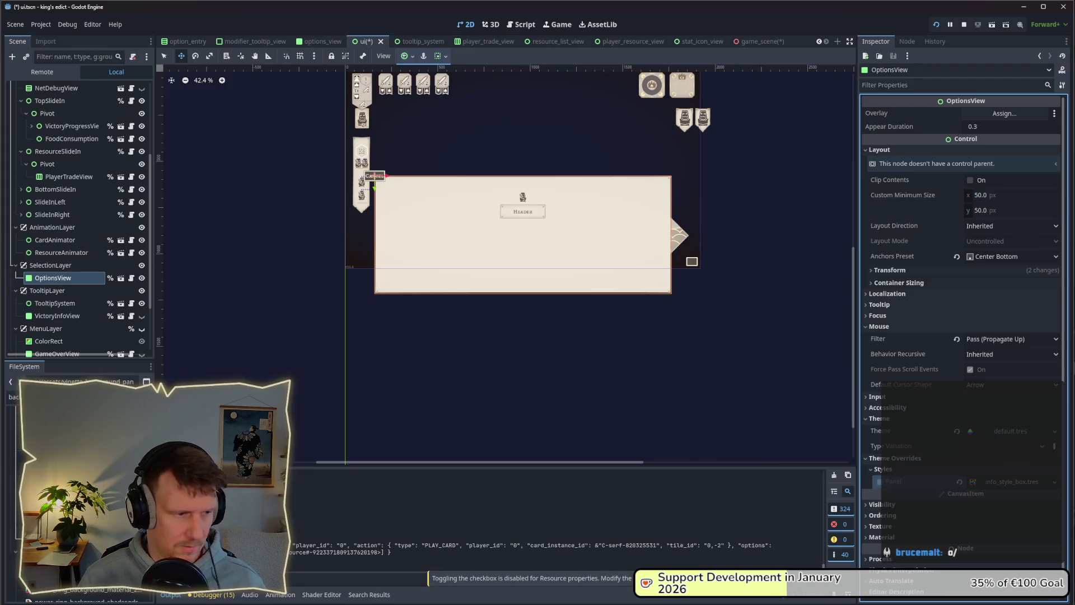
Assign vinette_background_box to the panel override, save ui.tscn, and switch to the game.
mouse_move(67, 577)
left_mouse_down()
mouse_move(951, 516)
mouse_move(988, 482)
mouse_move(959, 486)
left_mouse_up()
mouse_move(67, 577)
left_mouse_down()
mouse_move(1033, 498)
mouse_move(1010, 481)
left_mouse_up()
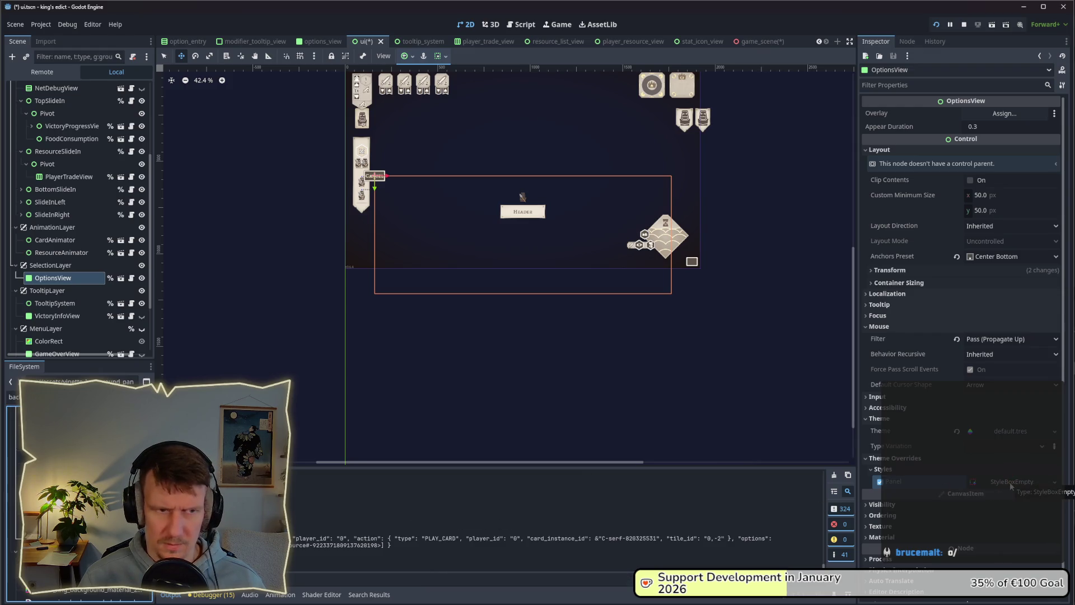
left_click_drag(1011, 486, 928, 479)
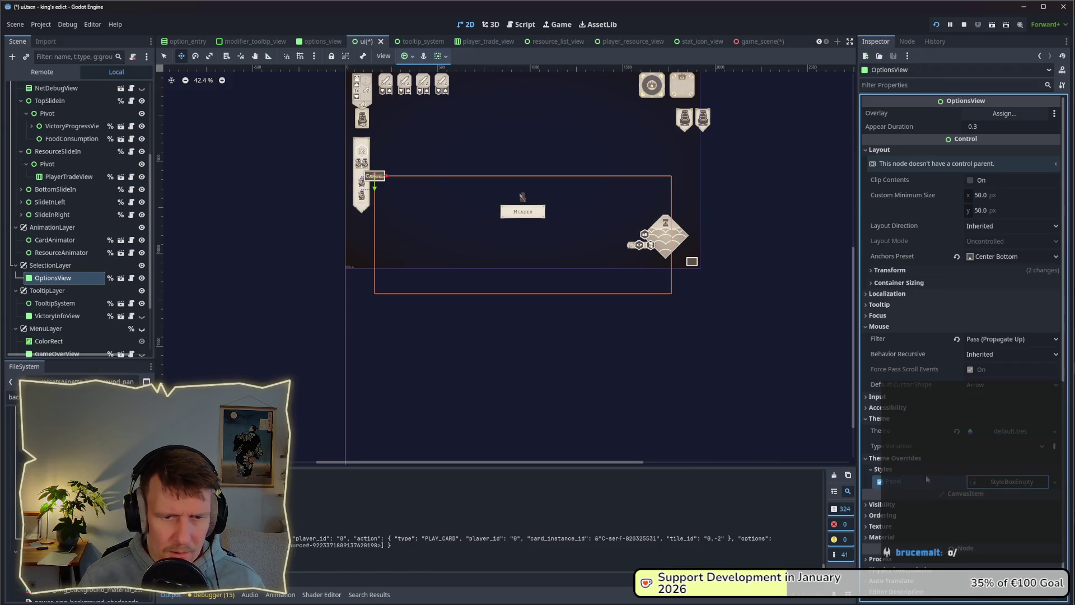
left_click(879, 482)
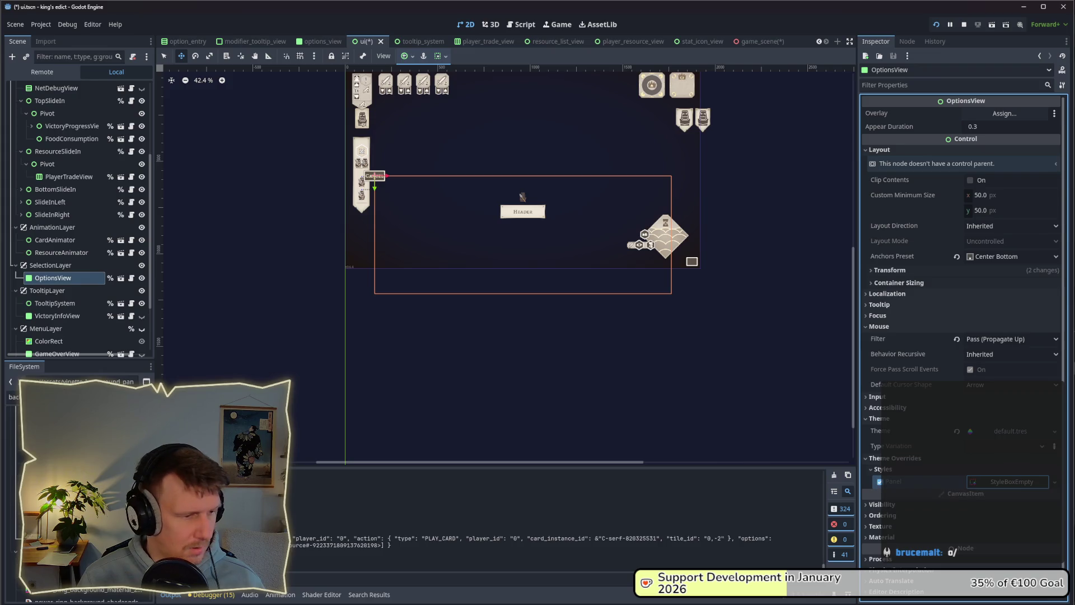
left_click_drag(56, 560, 1008, 483)
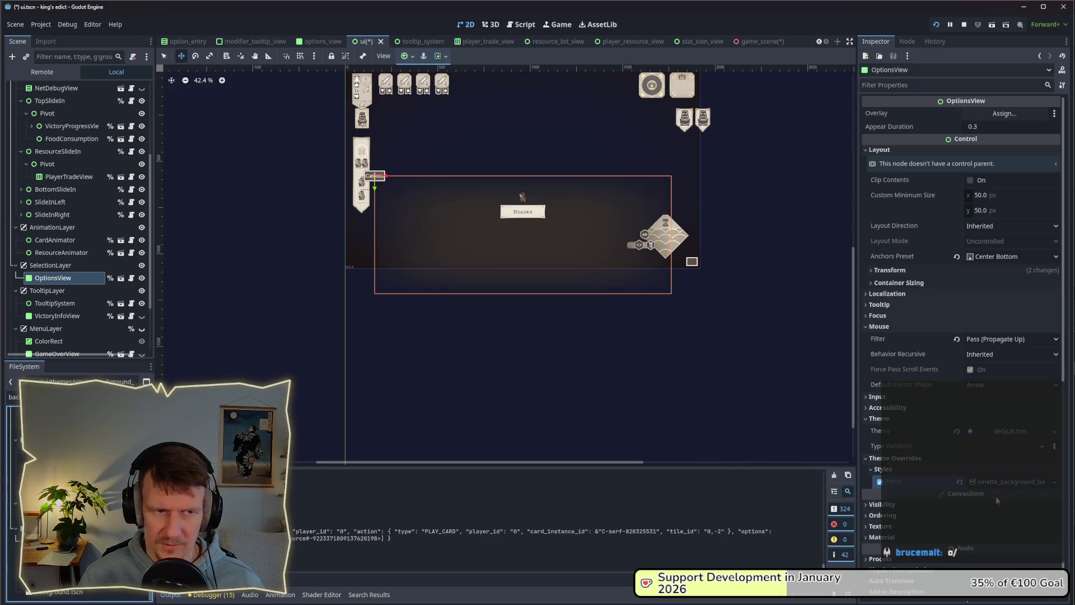
key("ctrl+s")
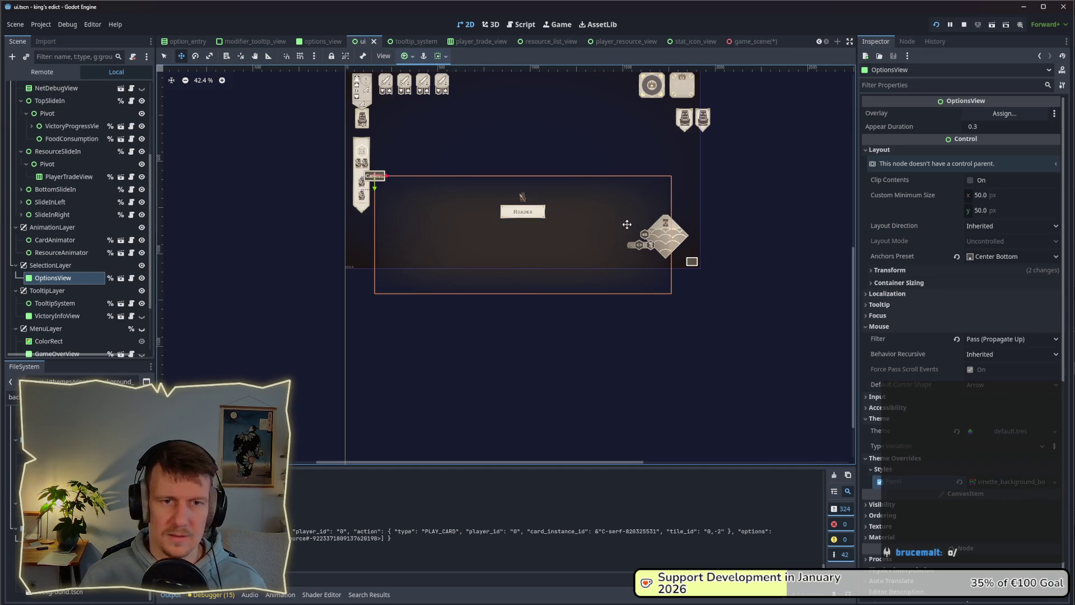
key("alt+Tab")
key("alt+Tab")
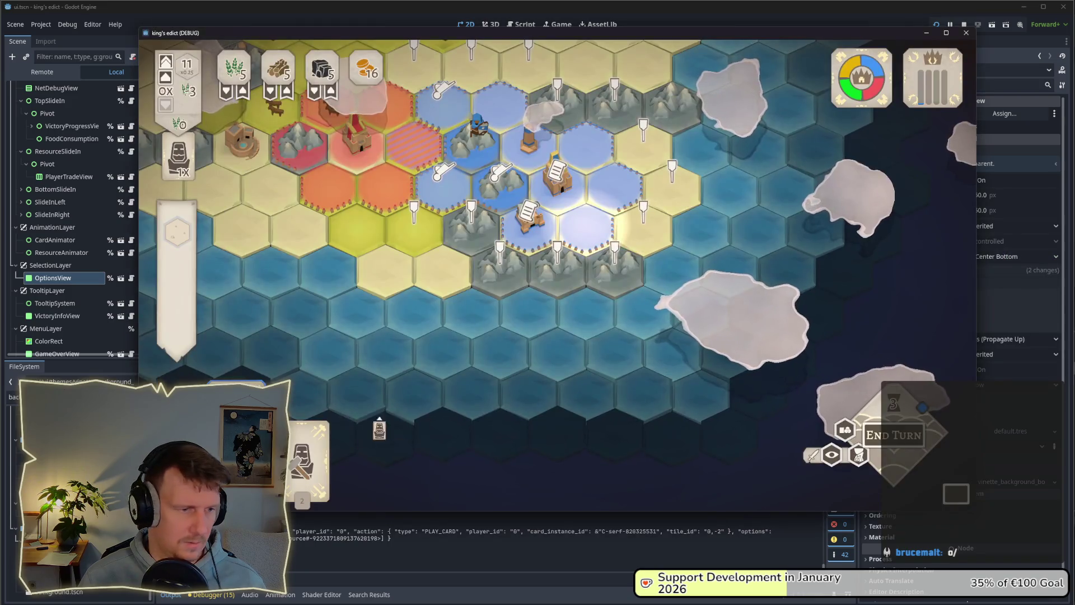
Play the builder card onto a mountain hex and pan the map around the territories.
left_click_drag(305, 459, 583, 236)
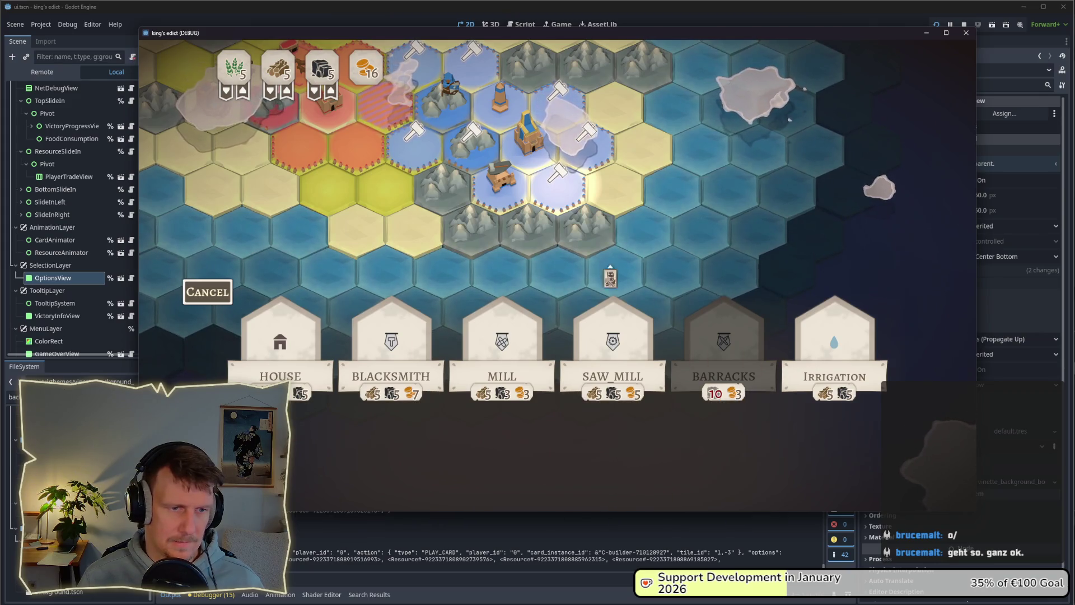
key("w")
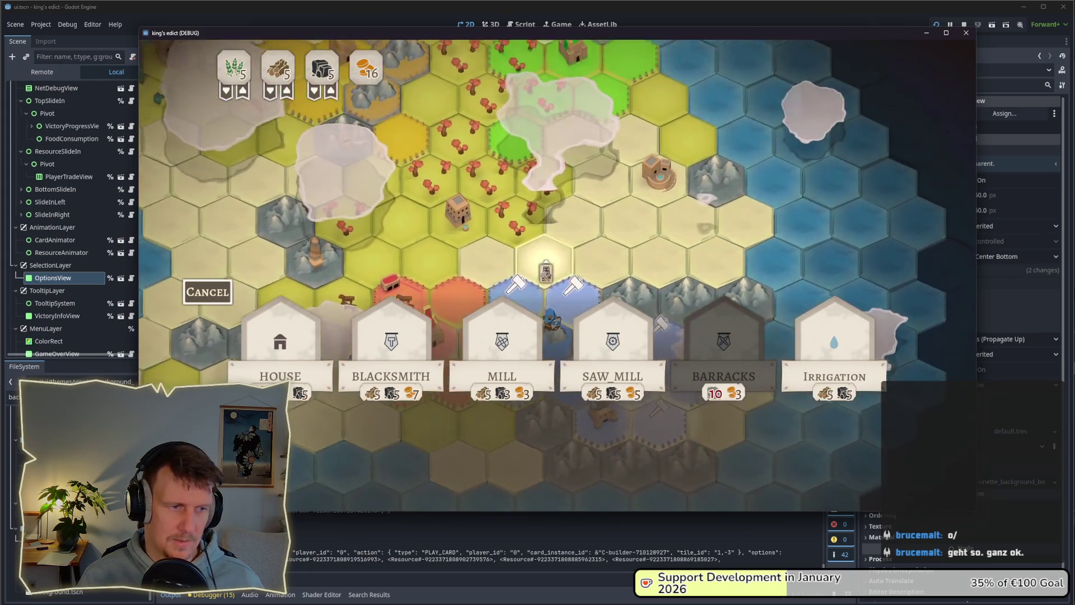
key("s")
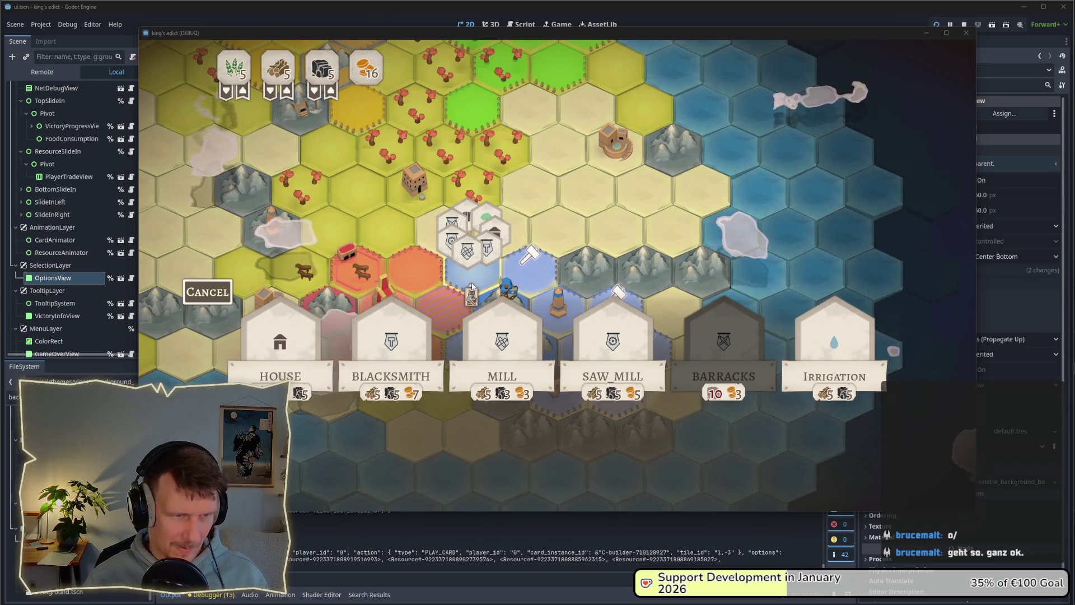
scroll(530, 257, "down", 2)
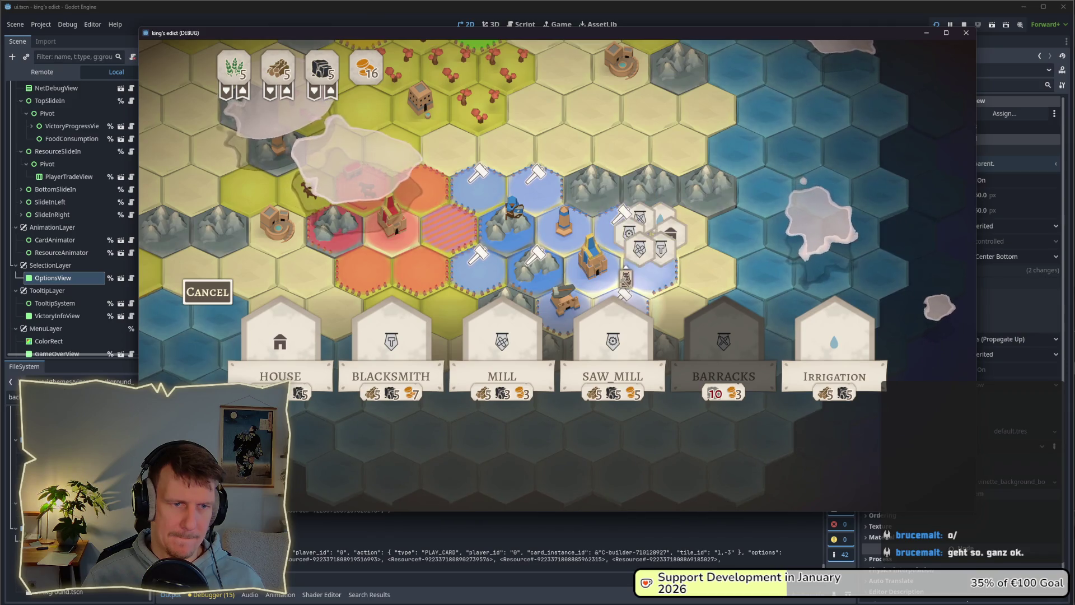
key("s")
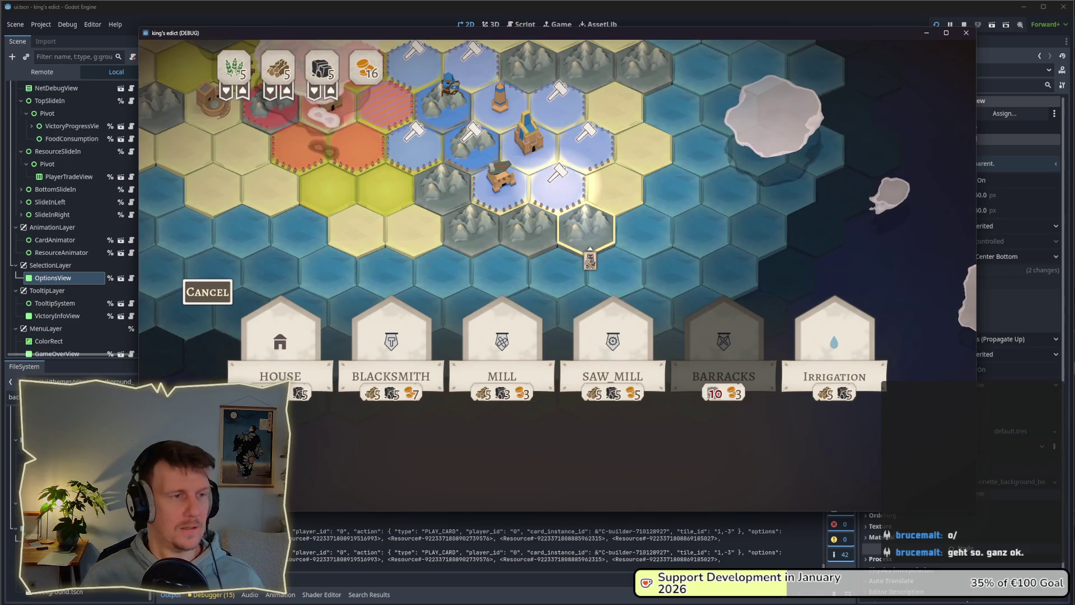
key("alt+Tab")
key("alt+Tab")
key("alt+Tab")
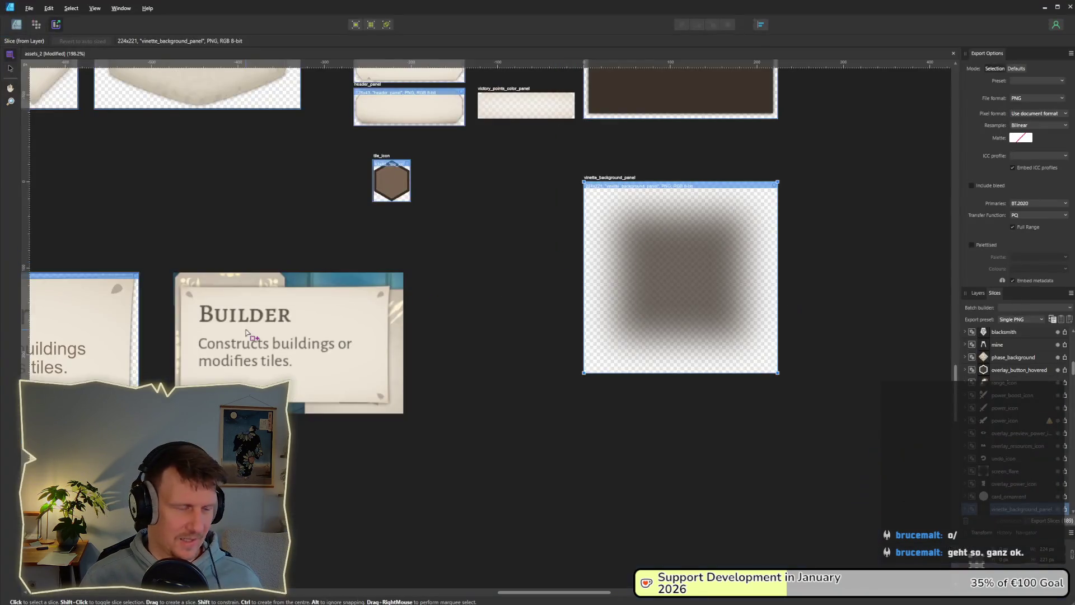
Cycle from the game and Affinity Designer back to the Godot editor.
key("alt+Tab")
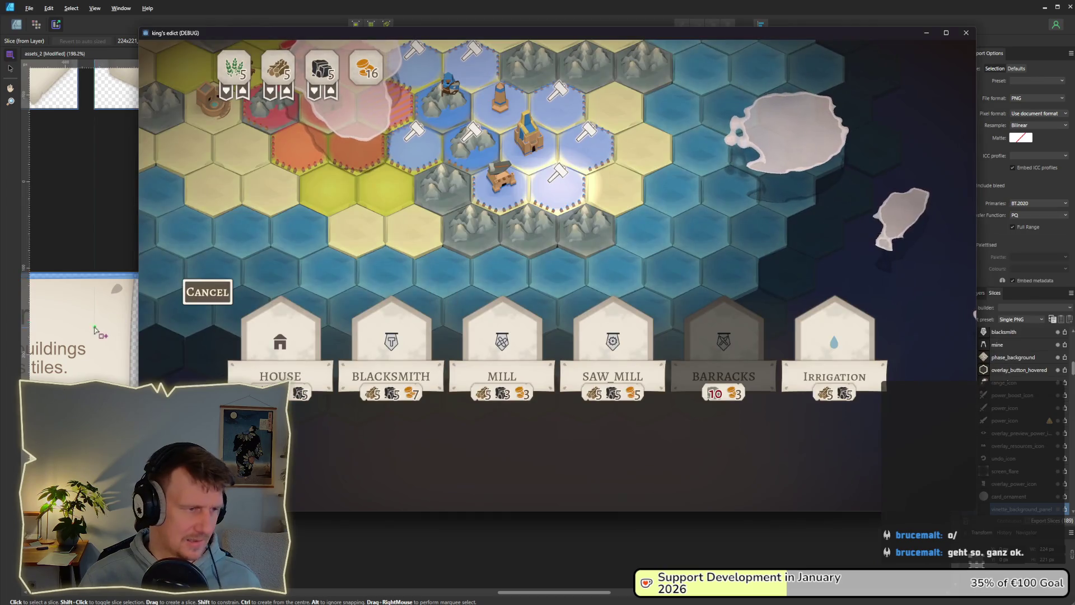
key("alt+Tab")
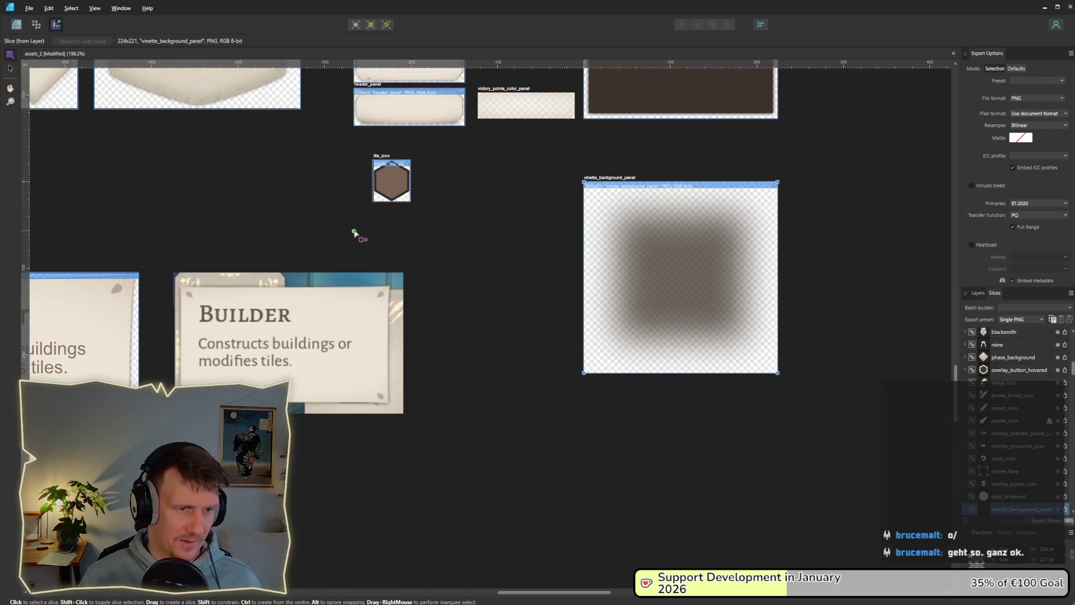
key("alt+Tab")
key("alt+Tab")
key("alt+Tab")
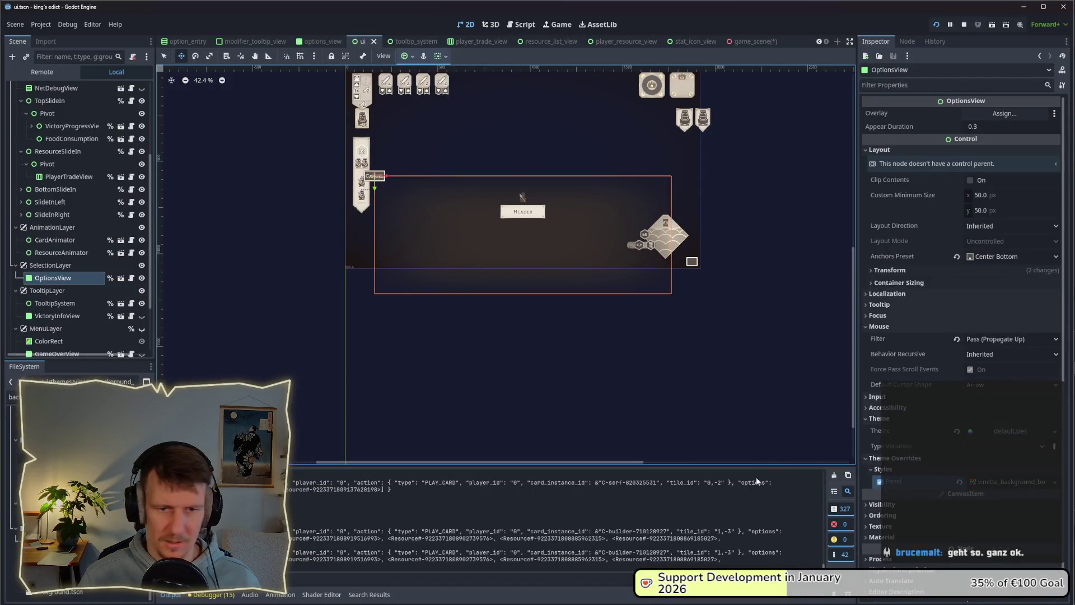
Revert the panel style override, test and cancel the builder card in-game, then open options_view.tscn.
left_click(960, 483)
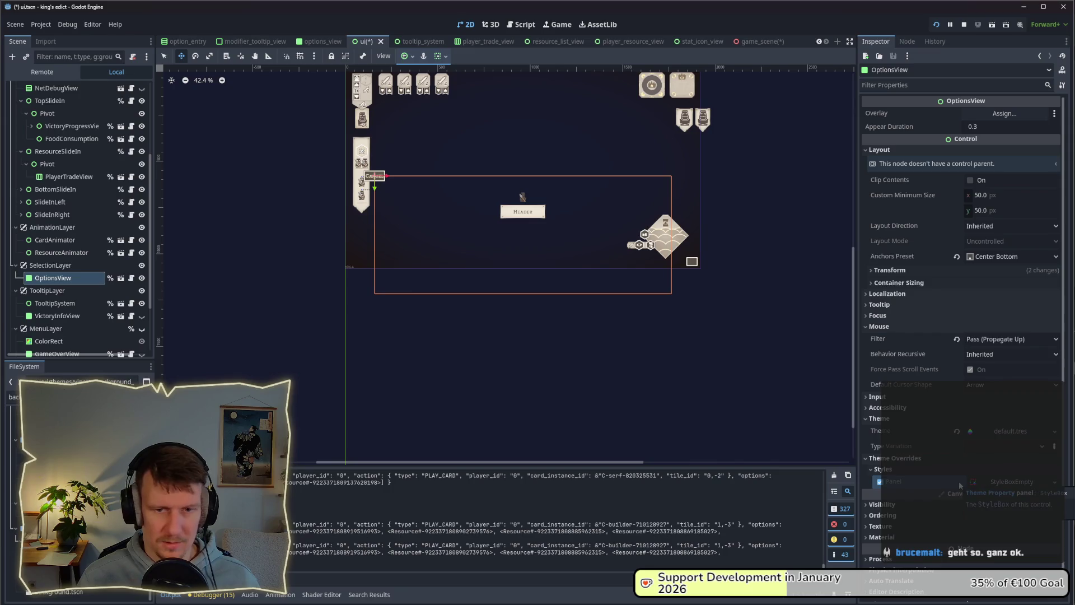
key("alt+Tab")
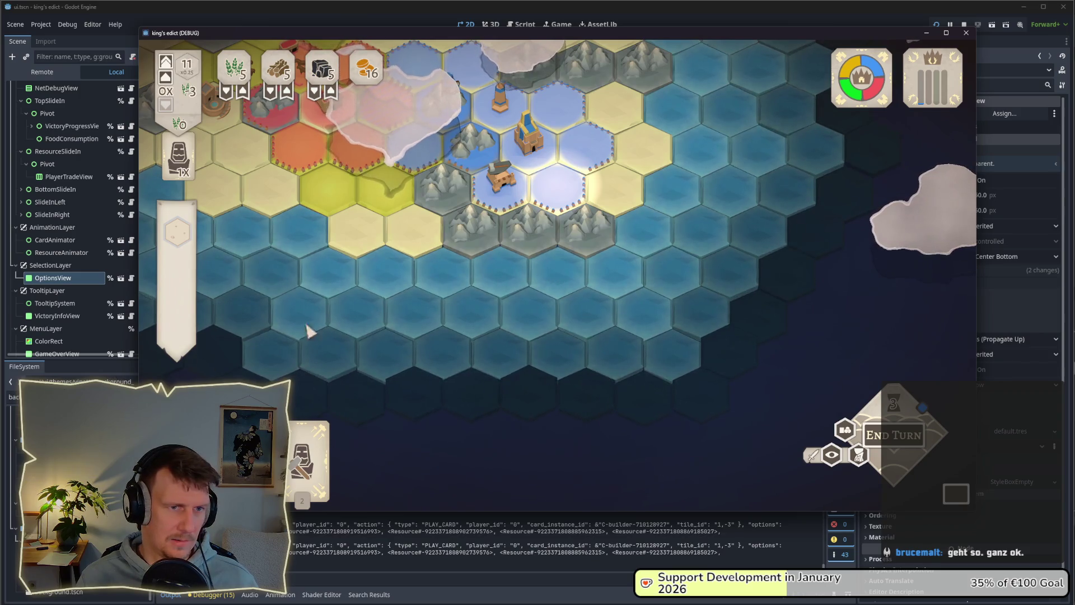
left_click(305, 454)
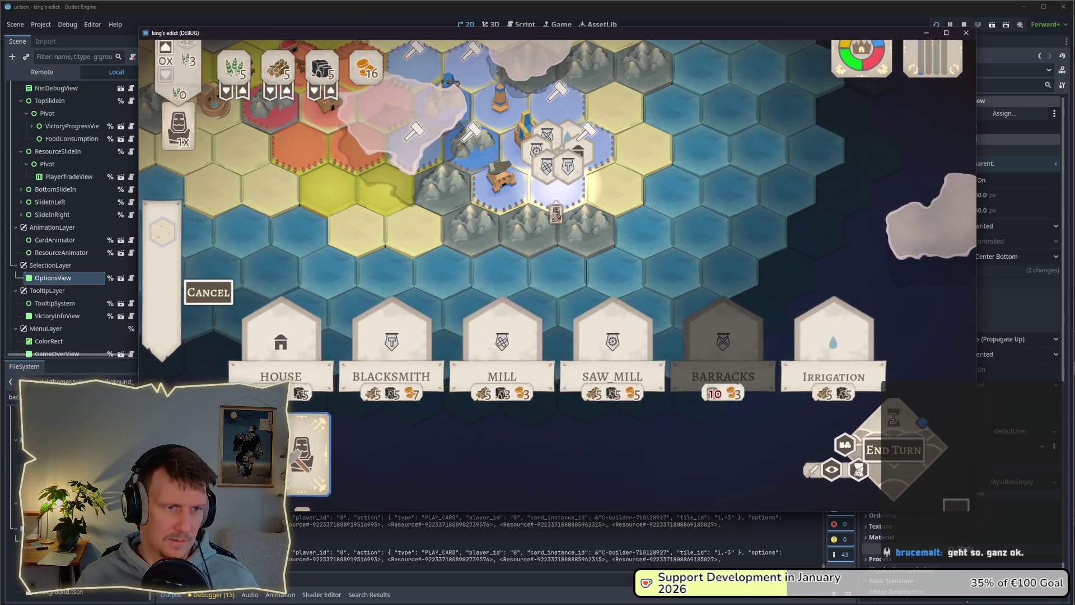
key("Escape")
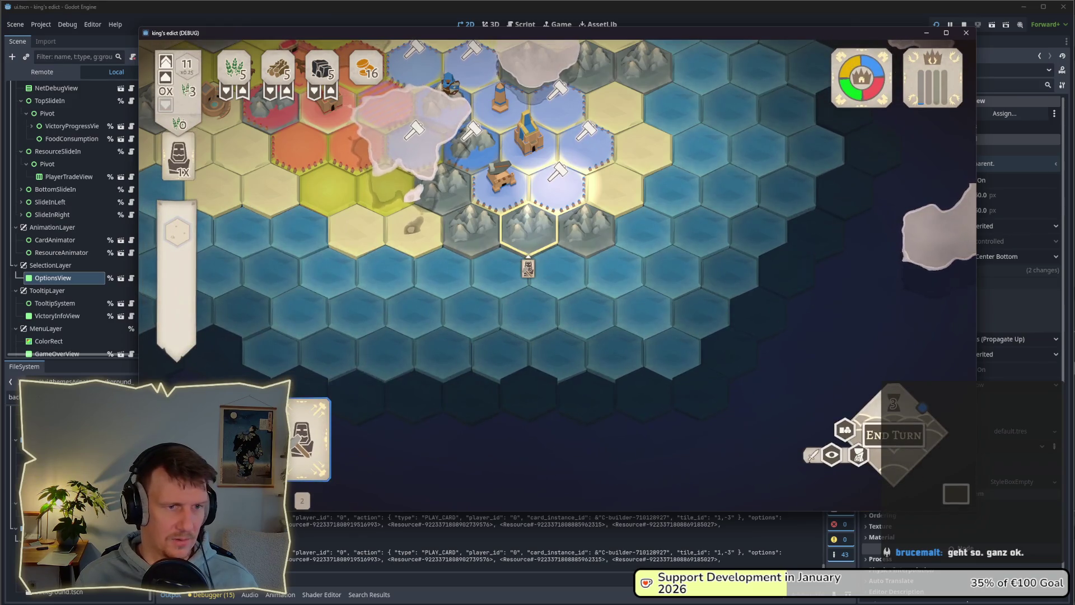
left_click(120, 278)
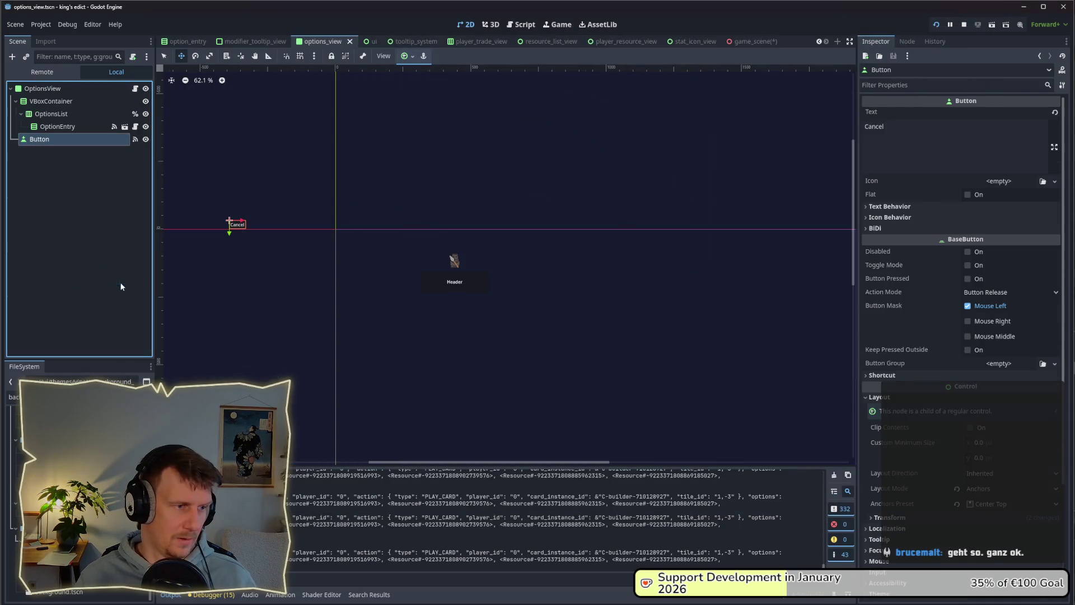
Toggle the Cancel button's visibility, undo to leave it hidden, and return to the game.
left_click(146, 138)
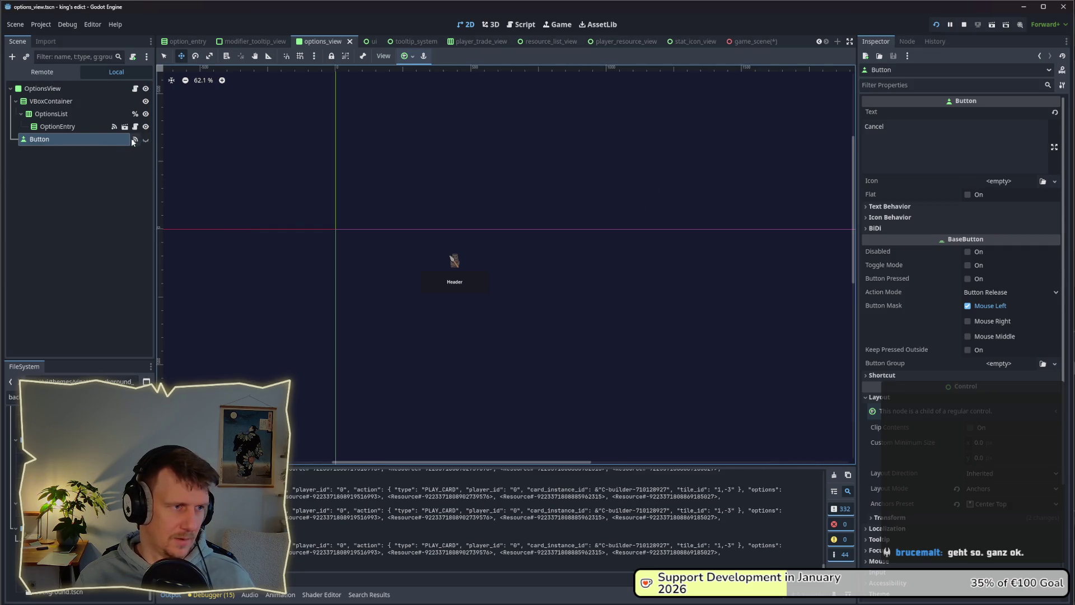
left_click(146, 139)
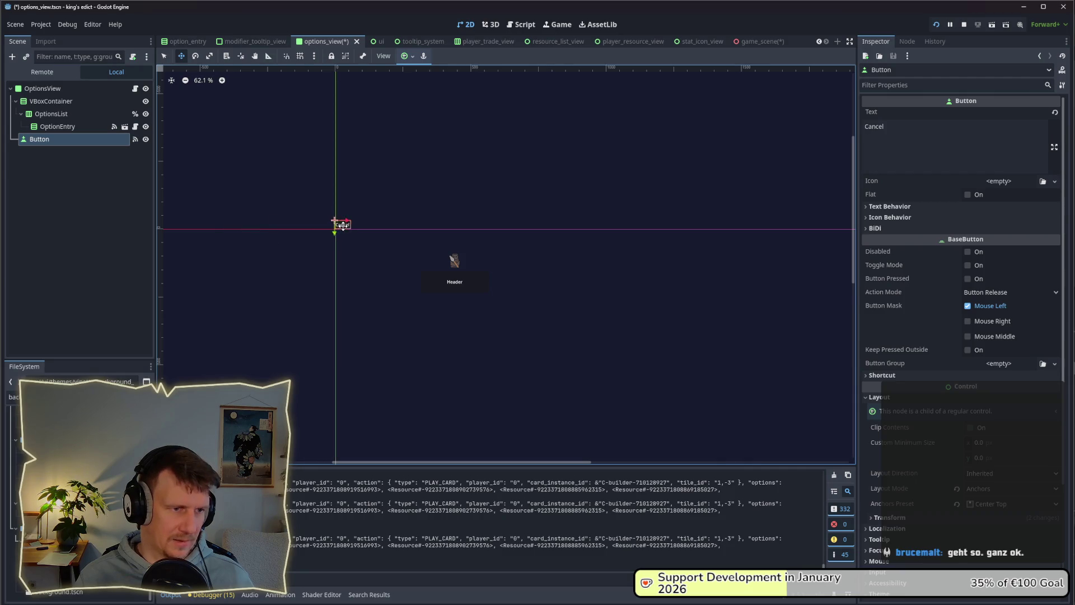
key("ctrl+z")
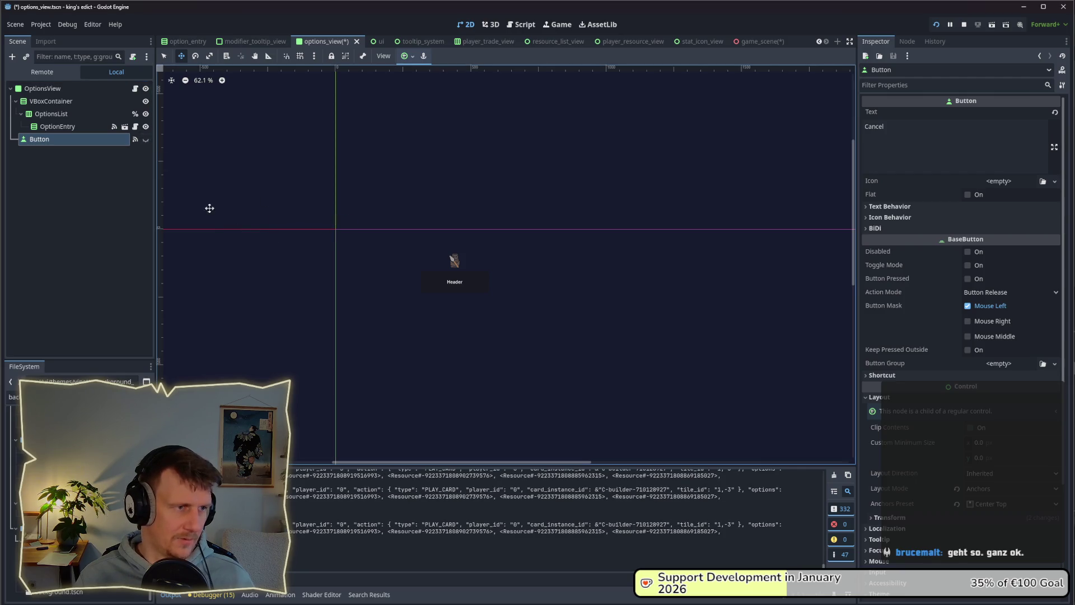
key("alt+Tab")
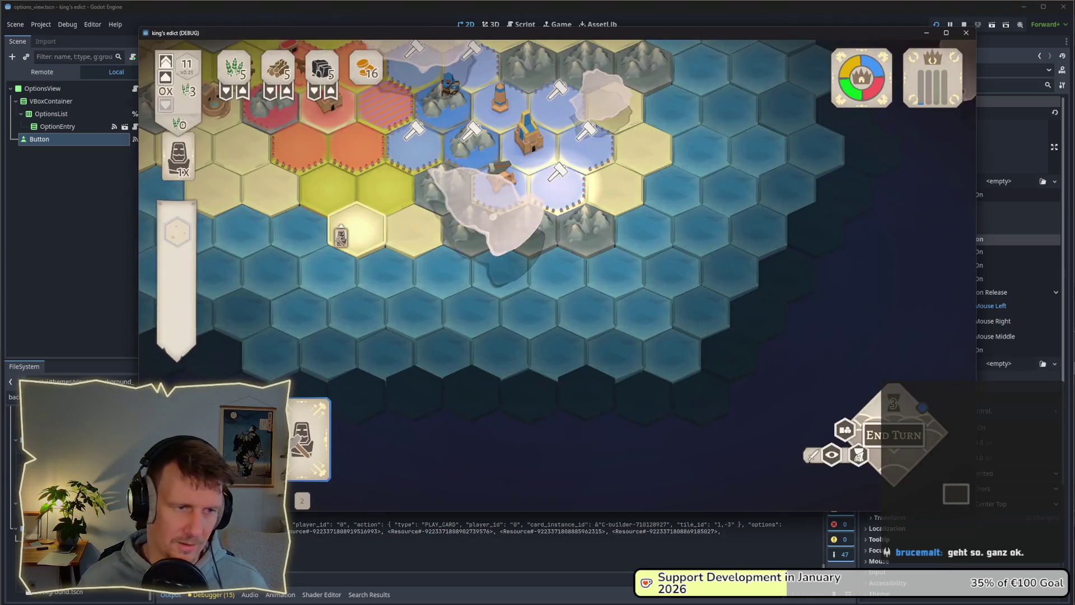
Open and close the builder hex's radial building menu, then start a browser search for 'toonstr'.
left_click(497, 224)
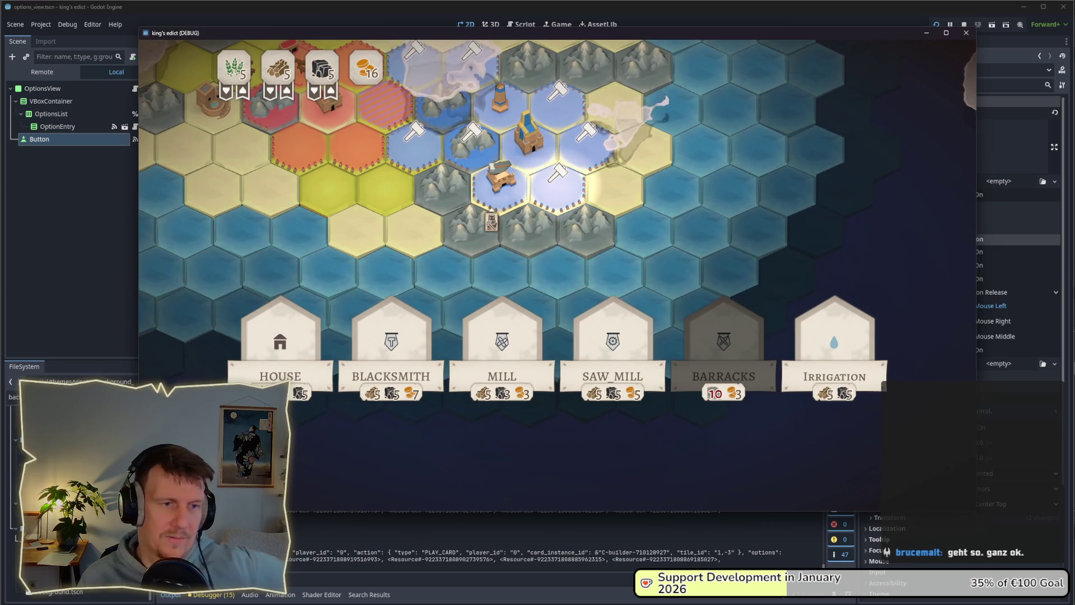
mouse_move(535, 216)
scroll(536, 216, "up", 2)
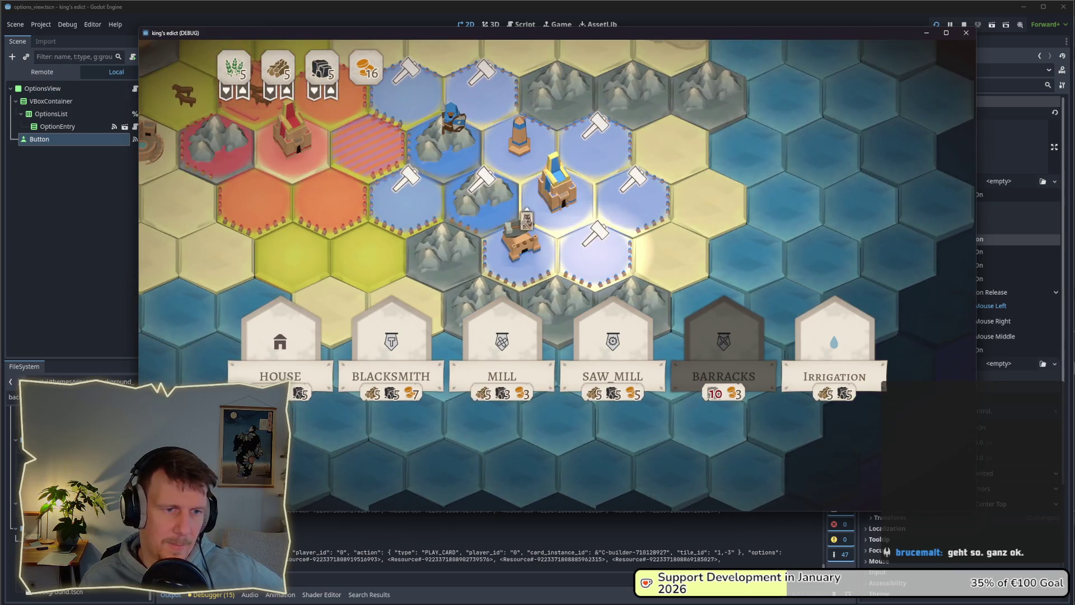
mouse_move(579, 227)
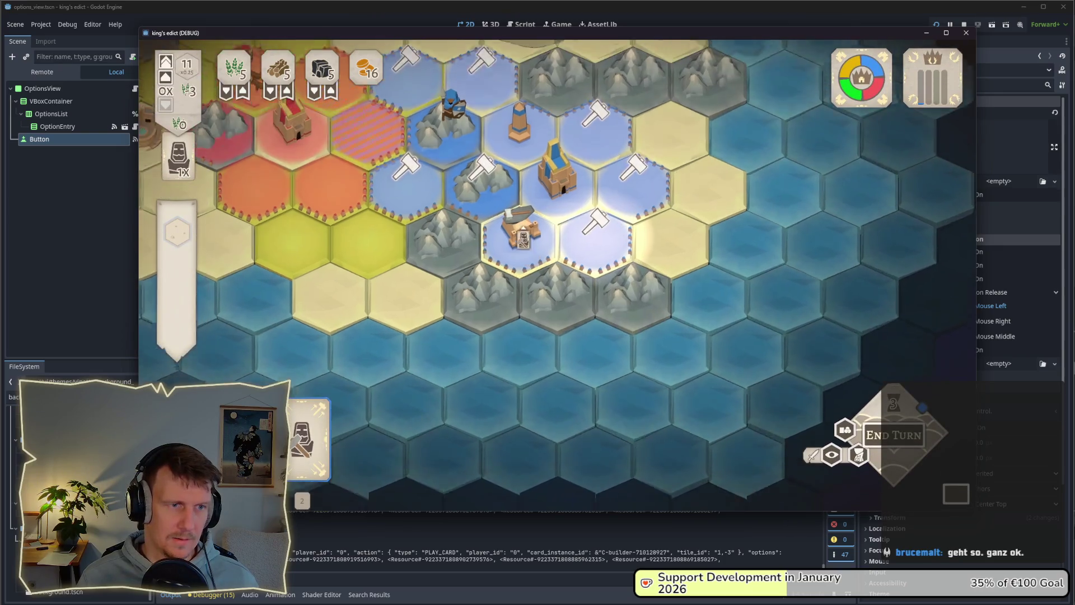
mouse_move(484, 202)
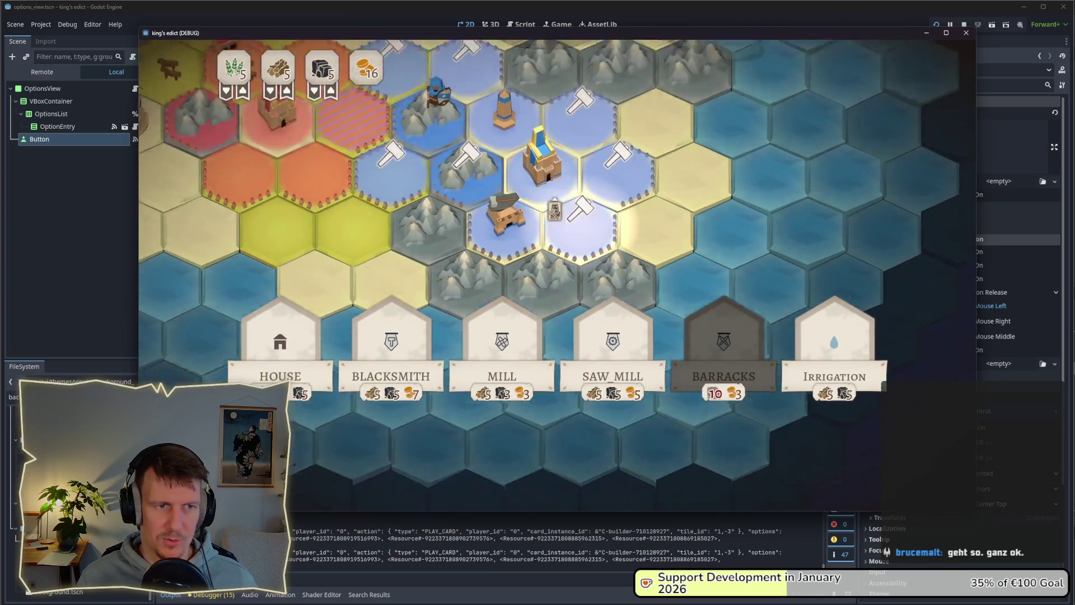
mouse_move(586, 264)
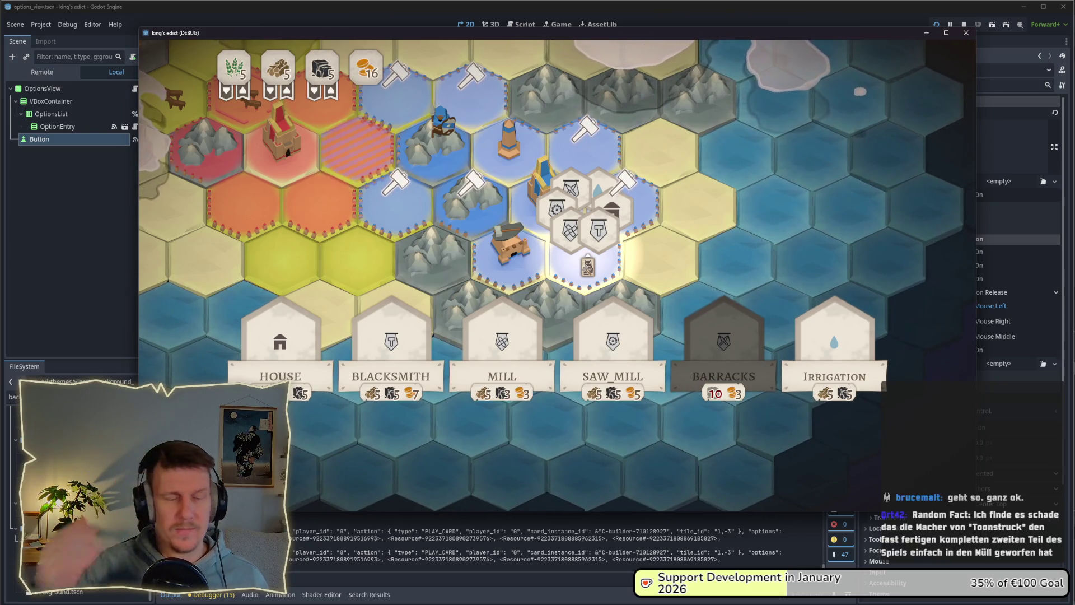
left_click(605, 282)
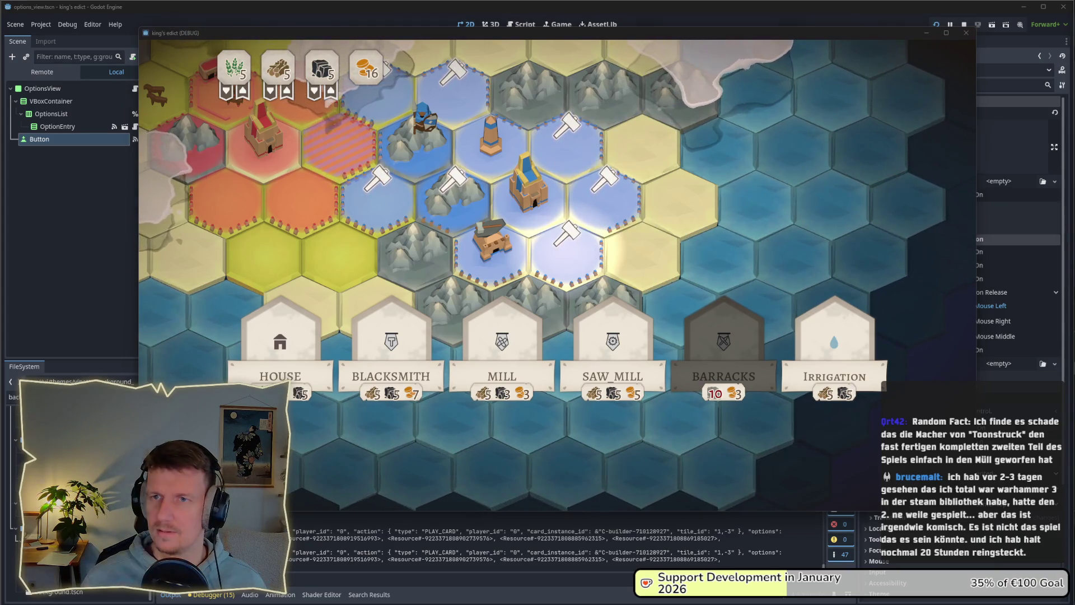
key("super+2")
type("toonstr")
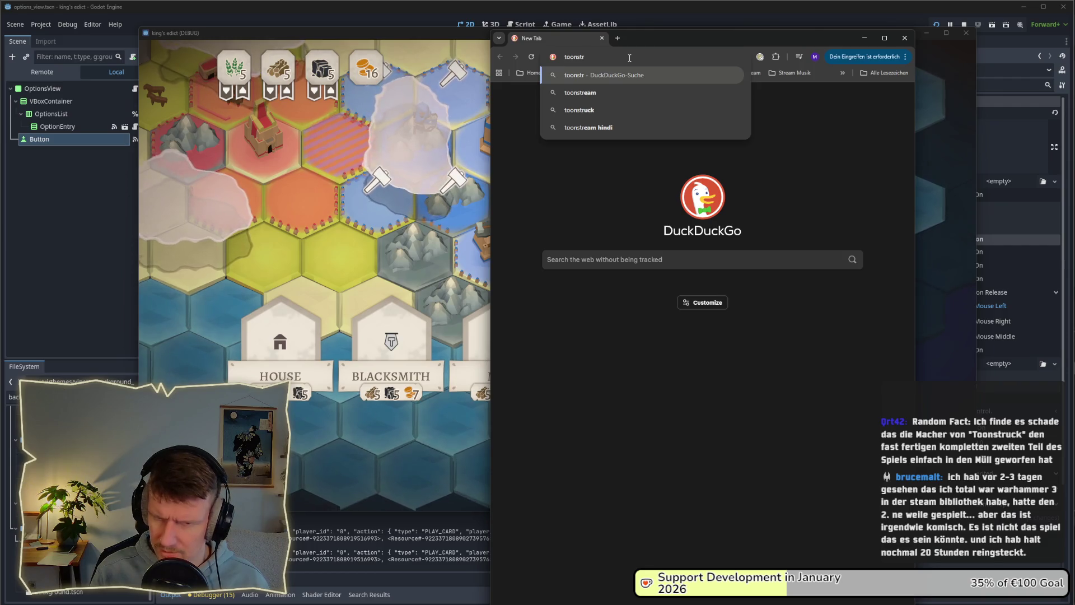
Search for 'toonstruck 2' and show the image results.
key("BackSpace")
key("BackSpace")
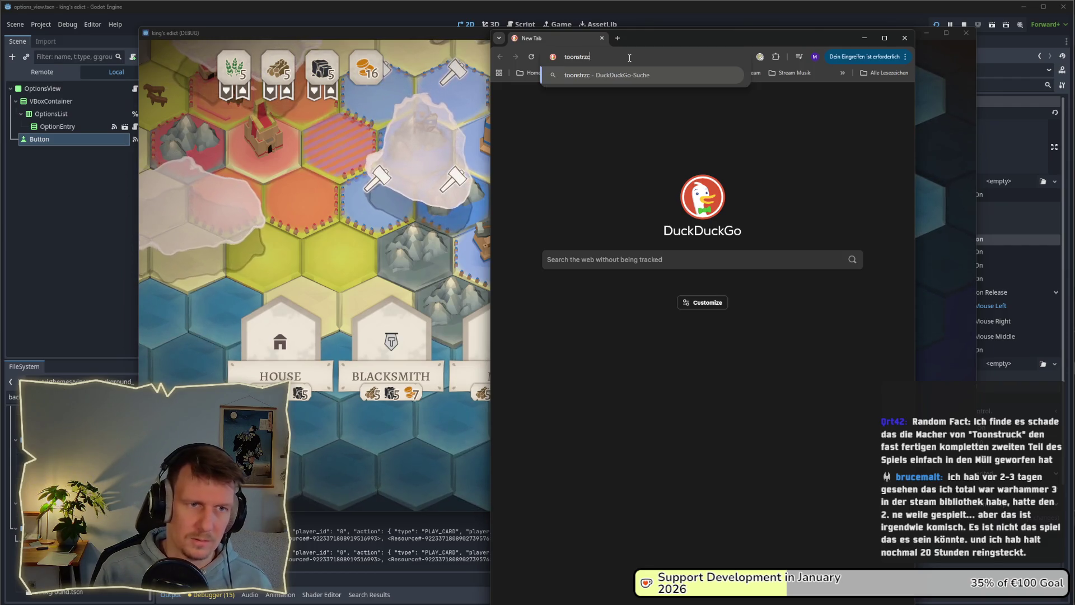
type("uck")
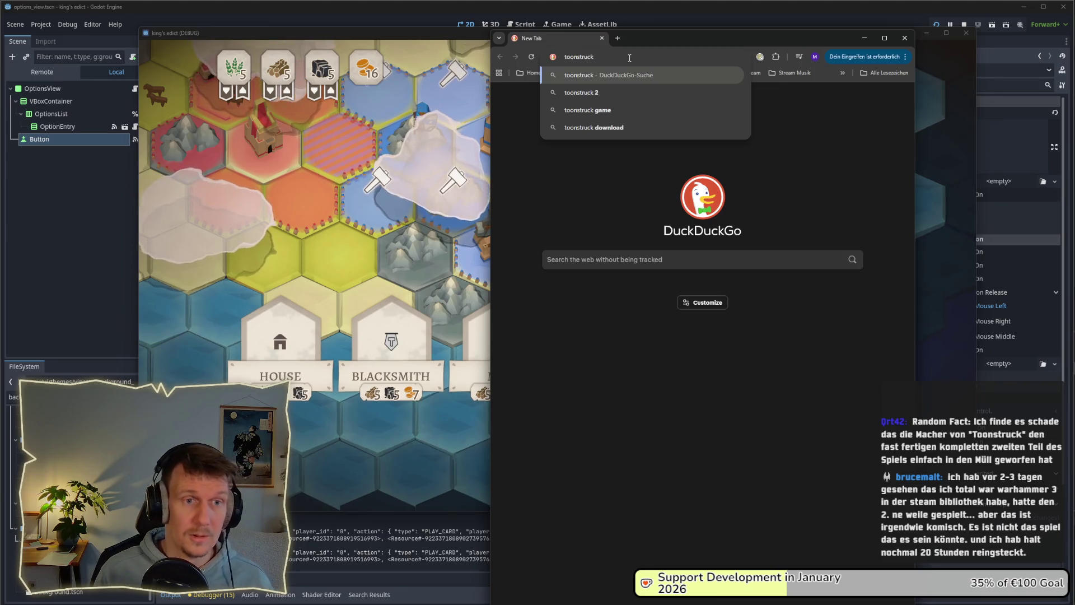
left_click(582, 92)
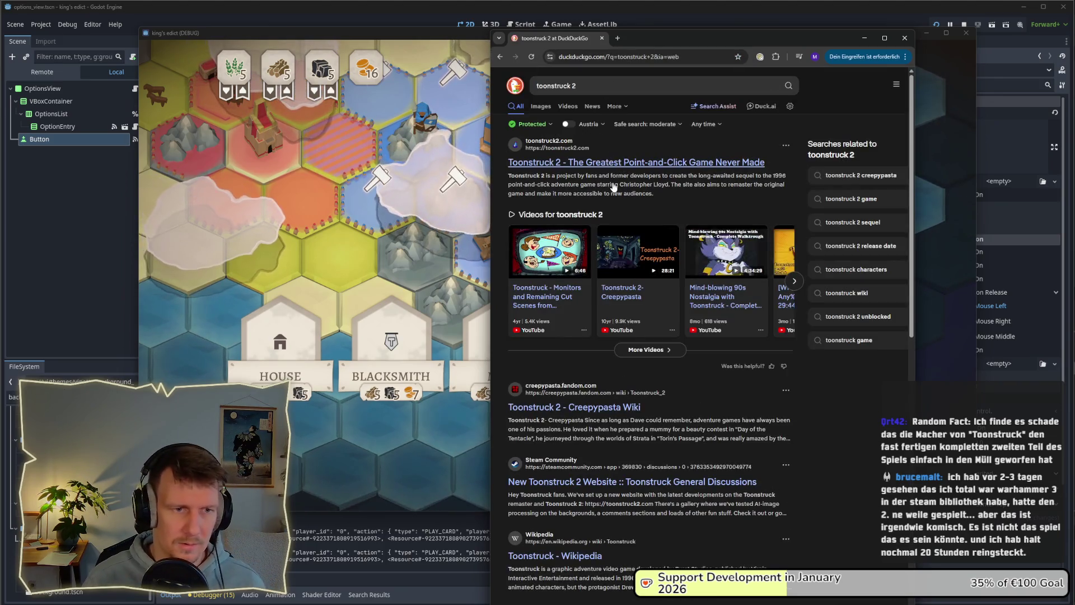
left_click(541, 106)
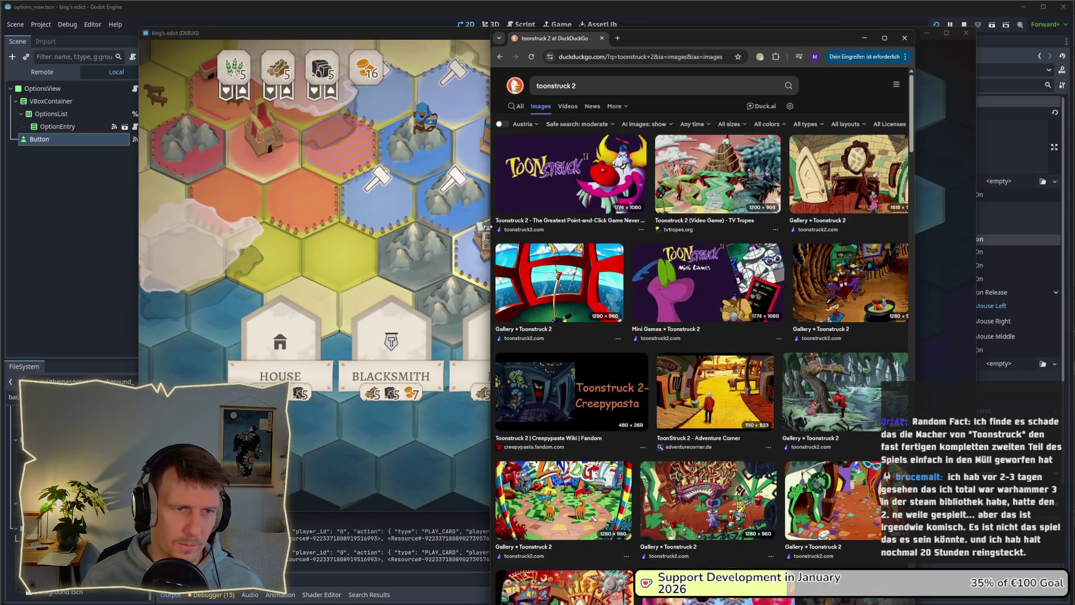
Widen the browser, scroll through the Toonstruck 2 images, then close the browser.
left_click_drag(487, 226, 329, 226)
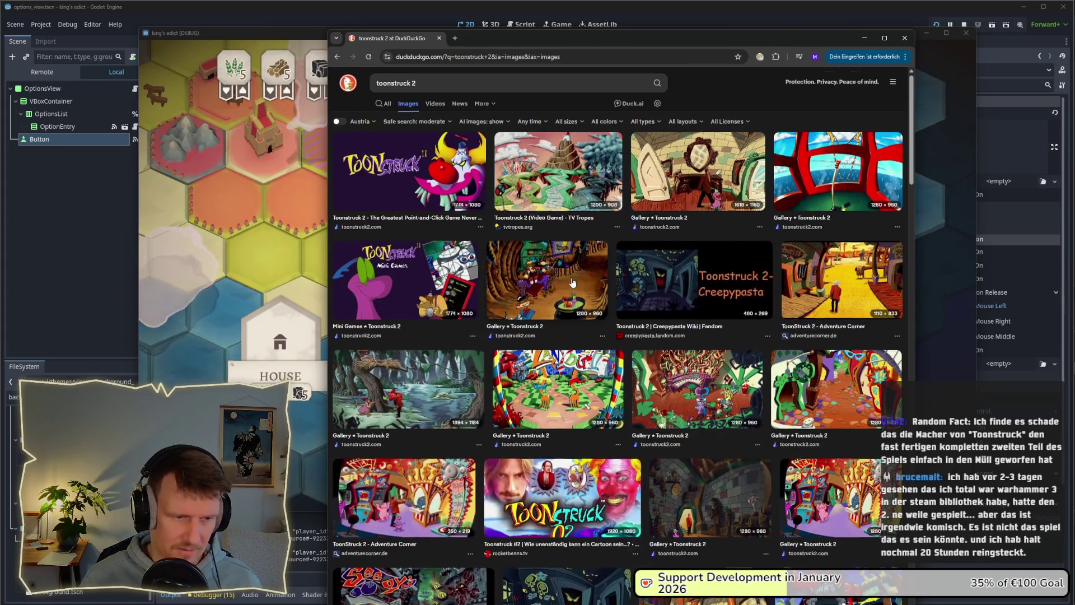
scroll(572, 283, "down", 2)
scroll(572, 283, "down", 2)
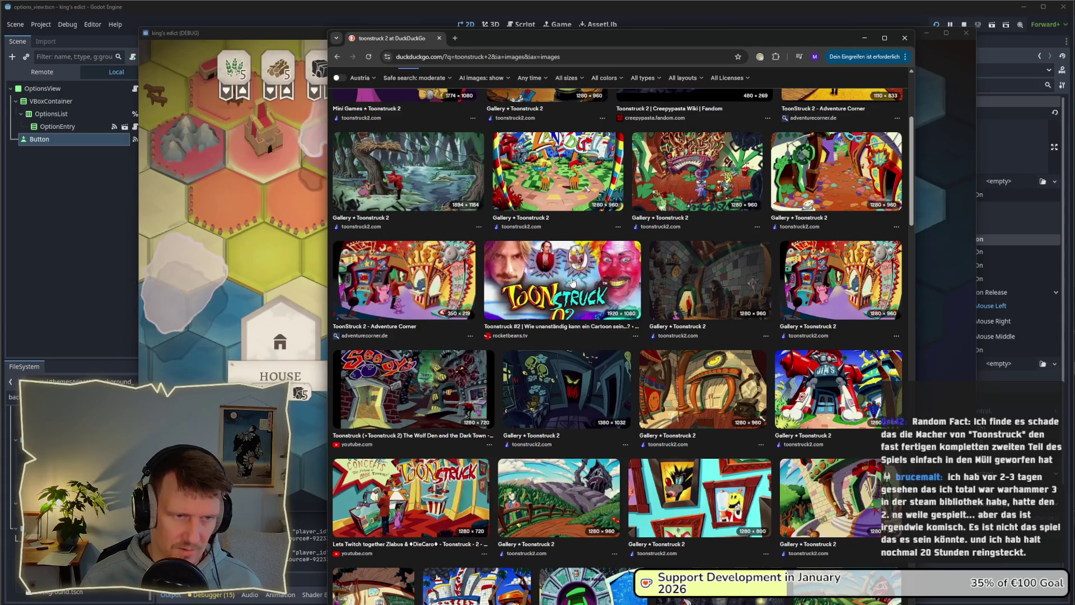
scroll(573, 283, "down", 4)
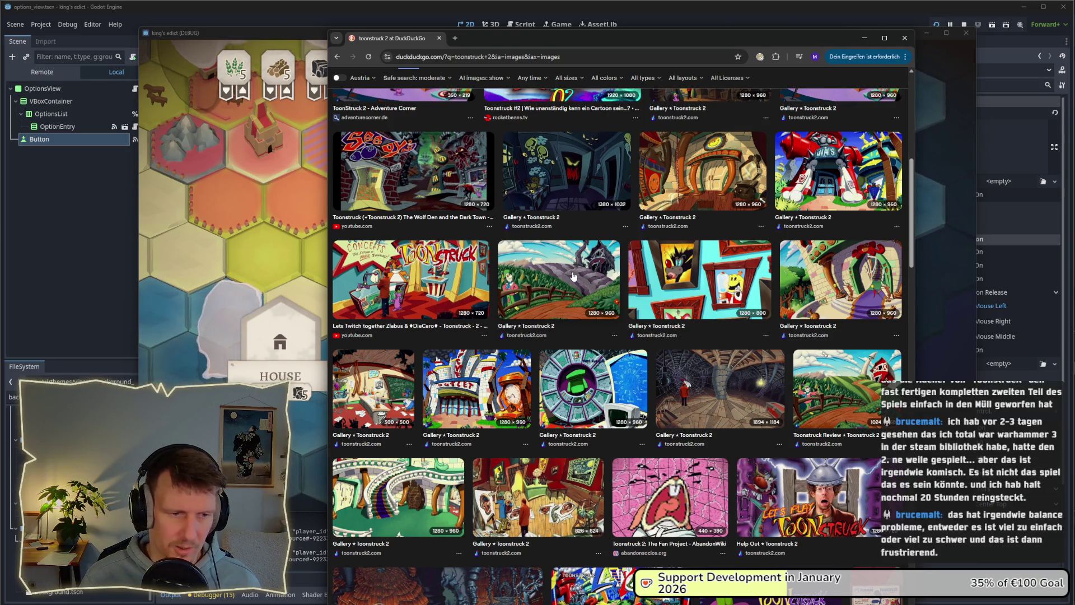
scroll(572, 276, "down", 1)
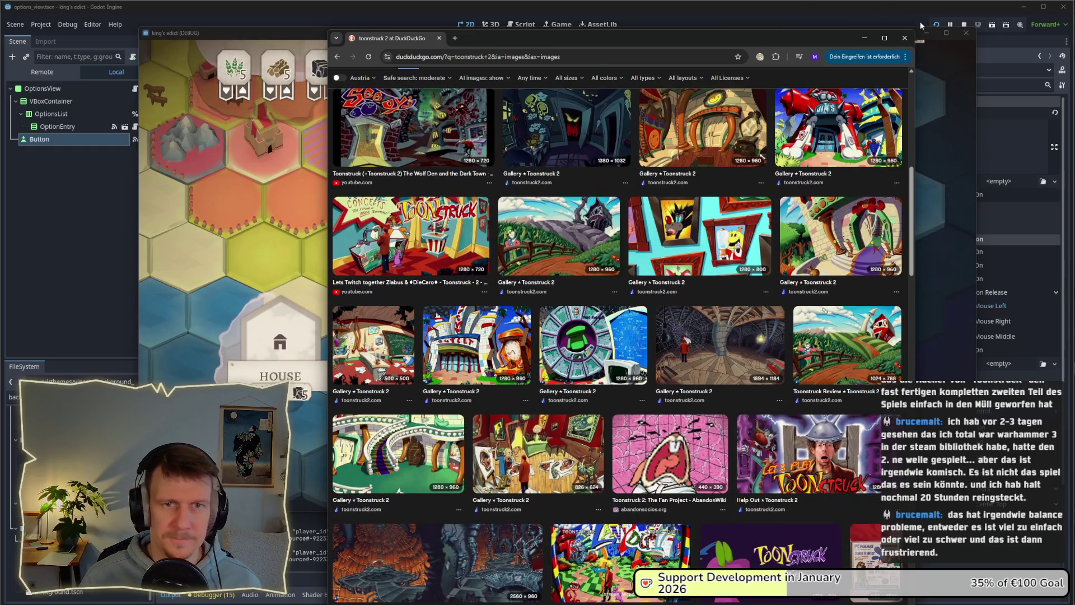
left_click(905, 38)
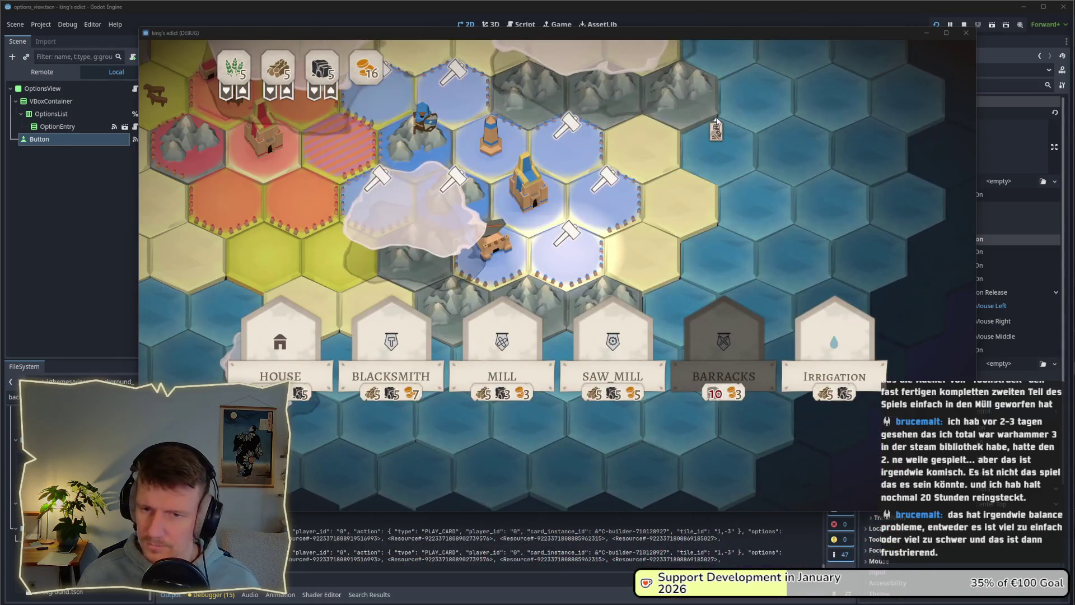
Check build options on hexes around the castle and play the builder card on a chosen hex.
left_click(597, 280)
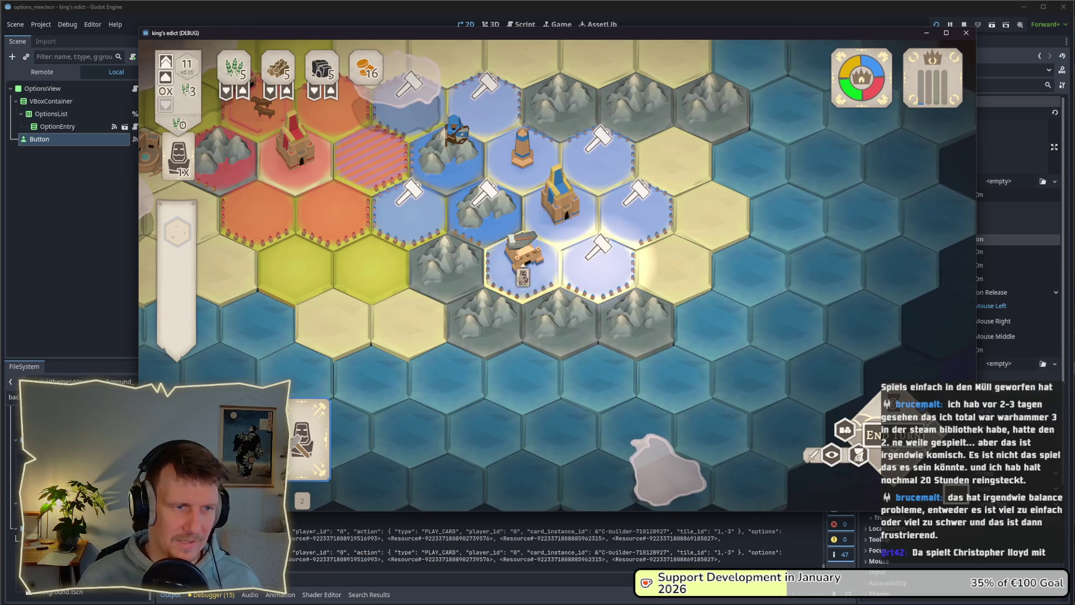
left_click(426, 128)
left_click(597, 262)
left_click(560, 270)
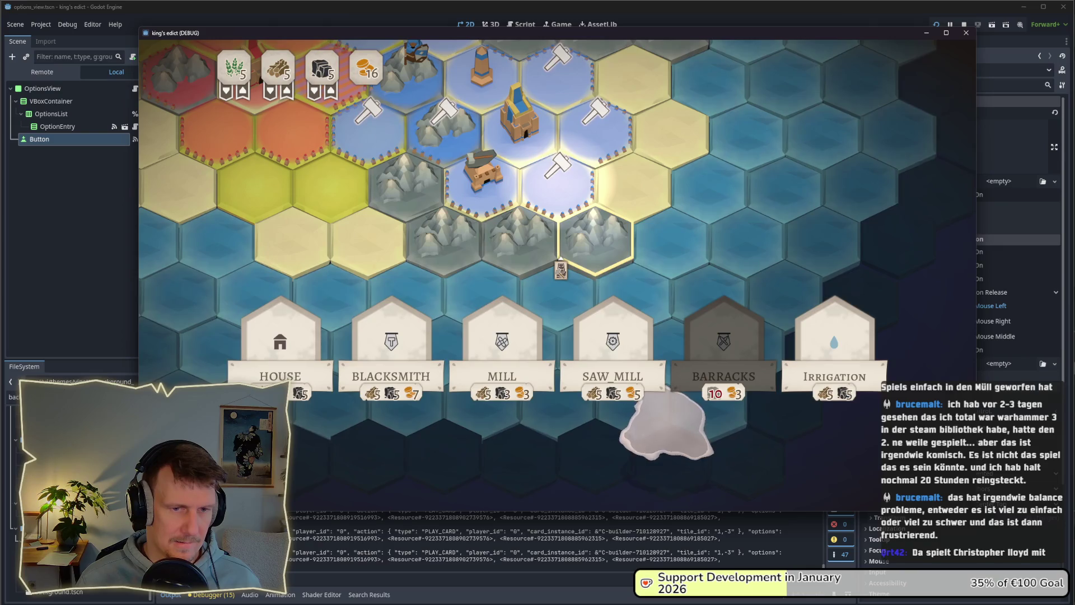
left_click(561, 271)
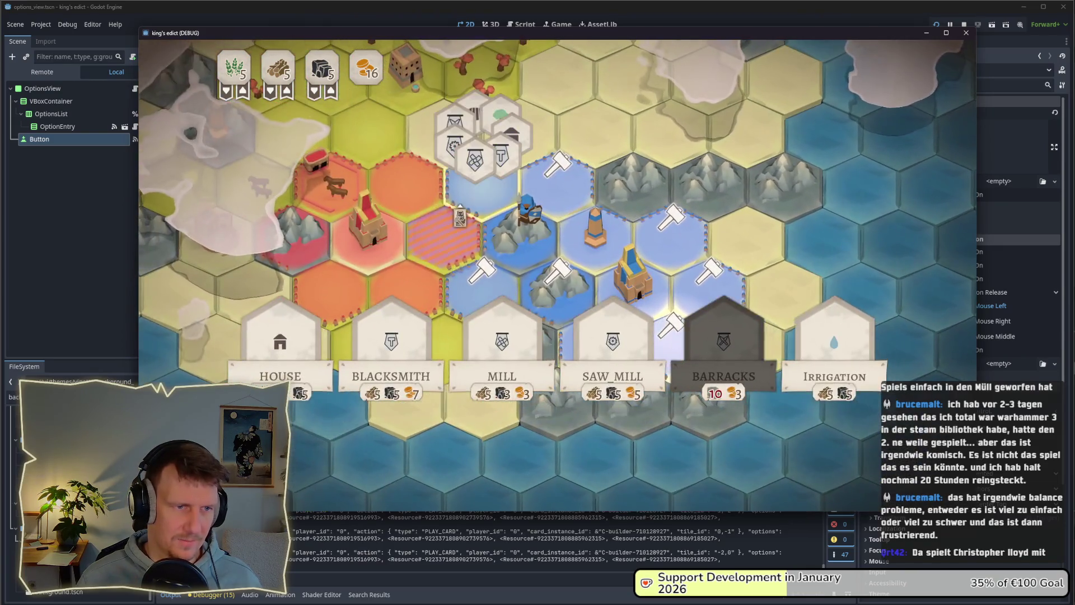
left_click(479, 255)
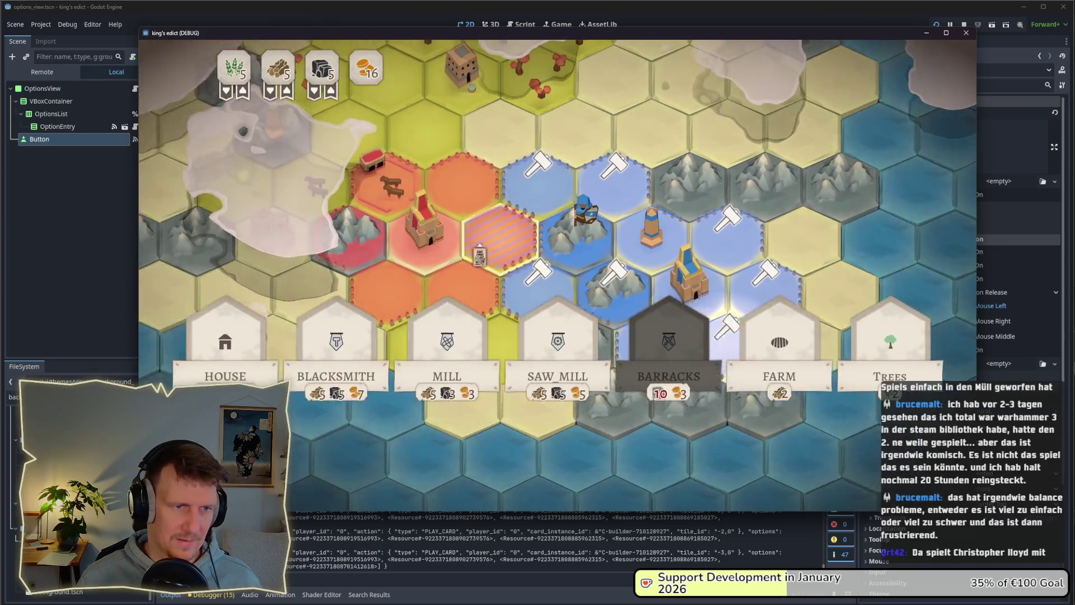
left_click(560, 247)
left_click(710, 247)
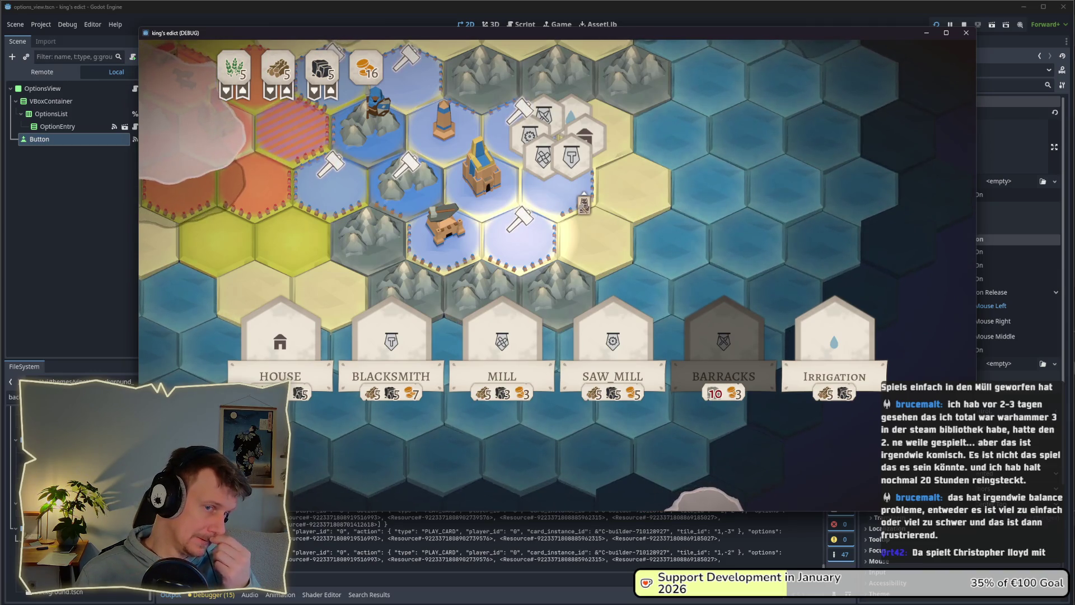
Move the builder across mountain, blue and hammer tiles, then open and close its building menu.
left_click(520, 284)
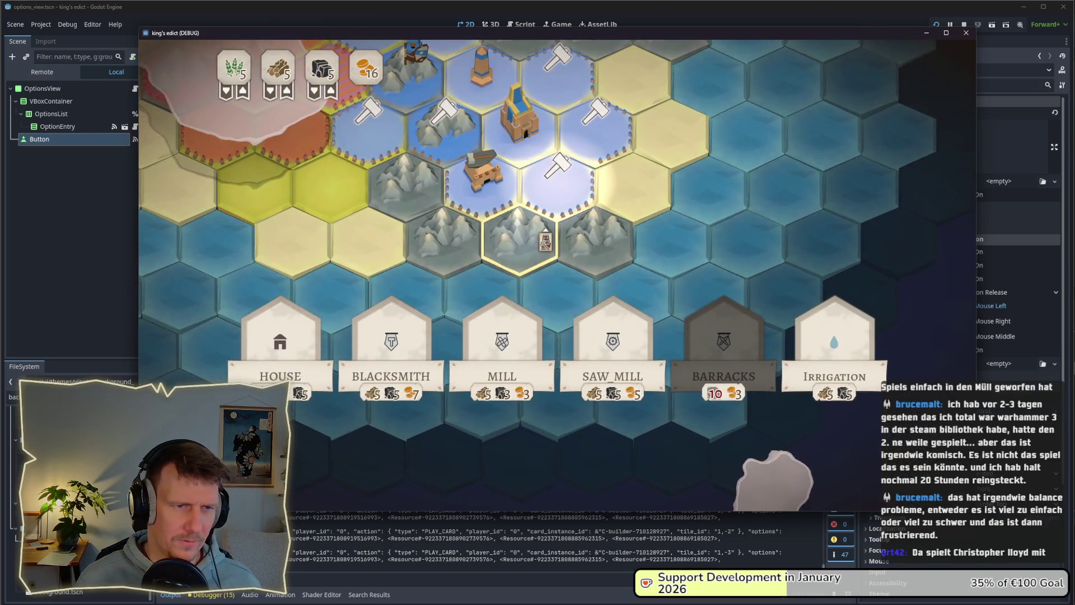
left_click(595, 126)
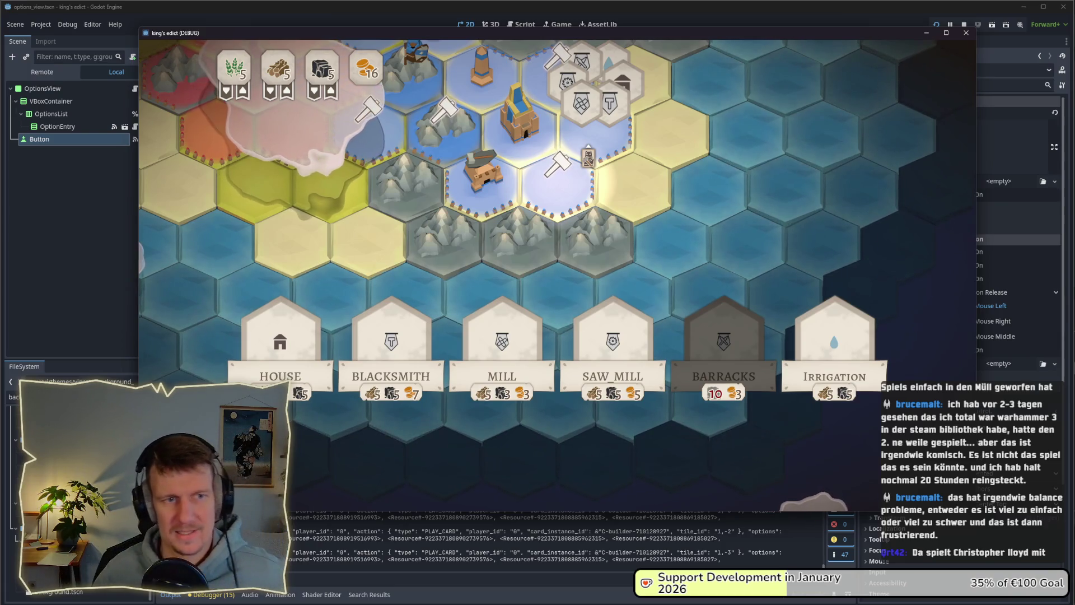
left_click(442, 124)
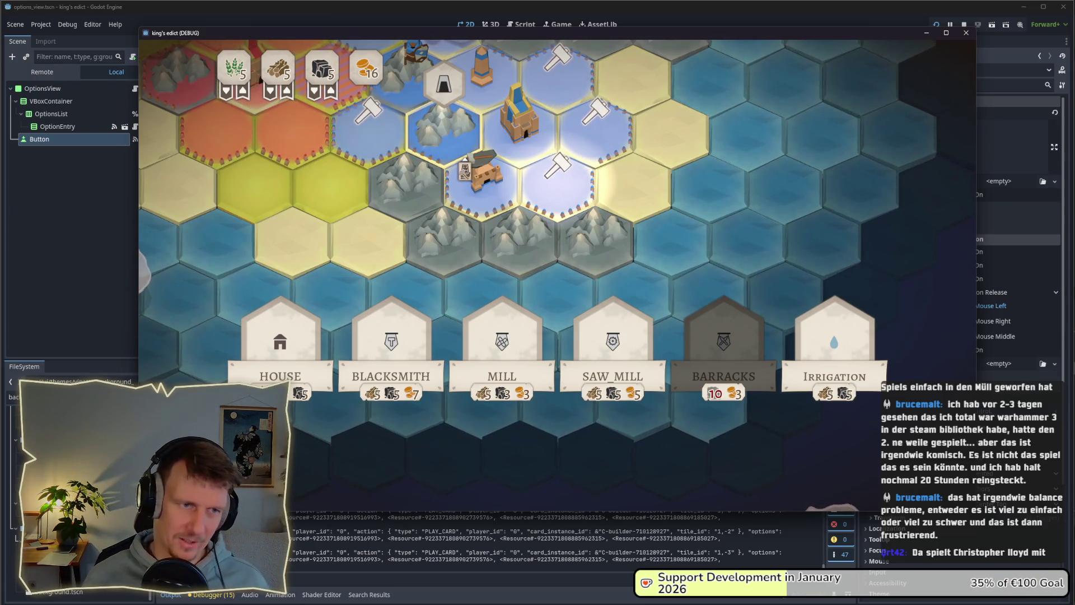
left_click(557, 165)
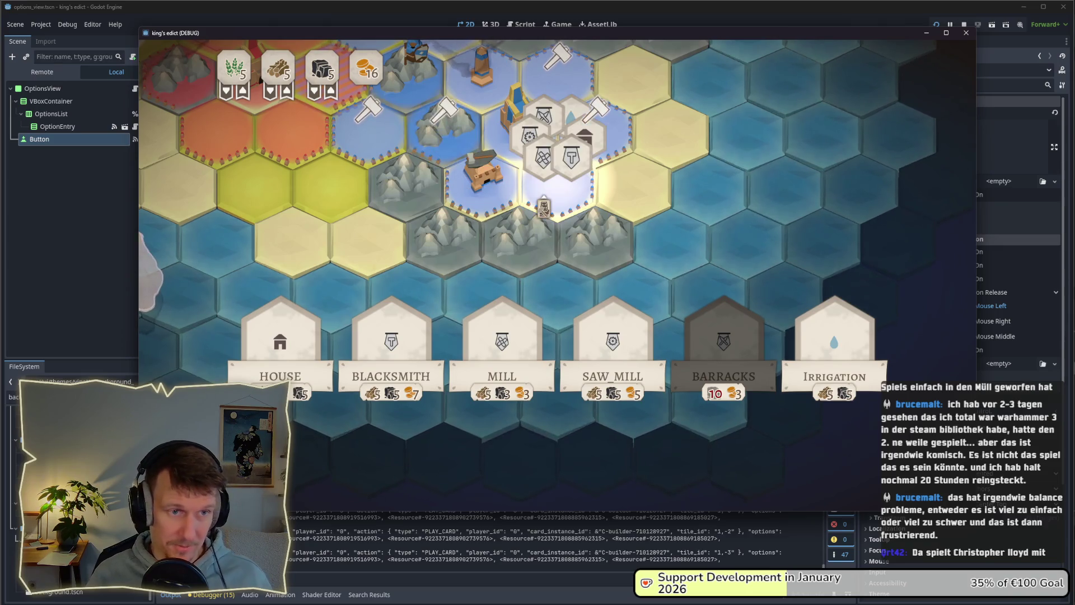
scroll(560, 274, "down", 2)
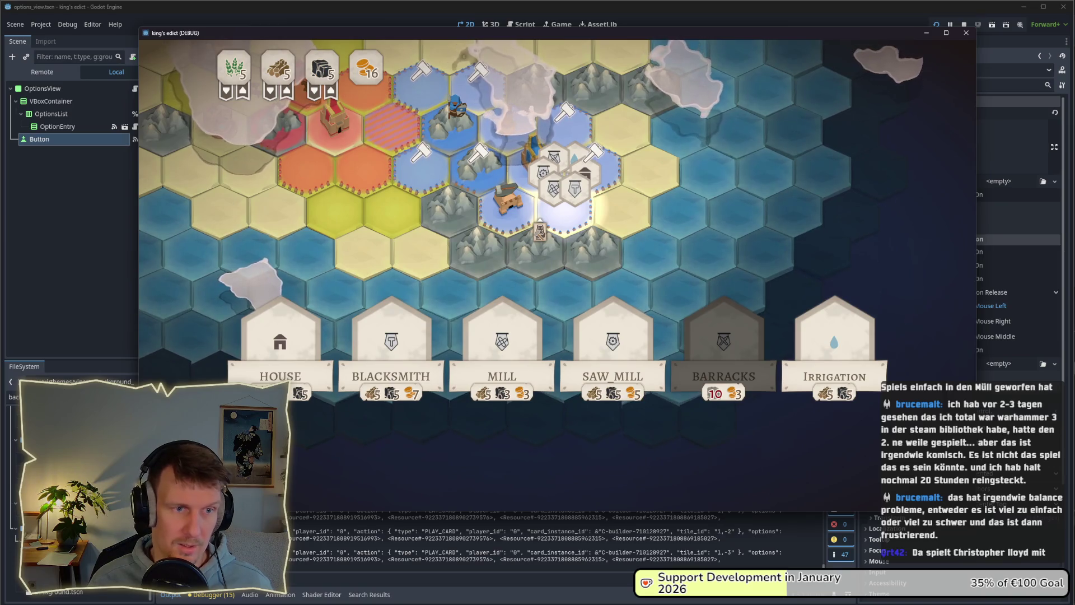
left_click(593, 152)
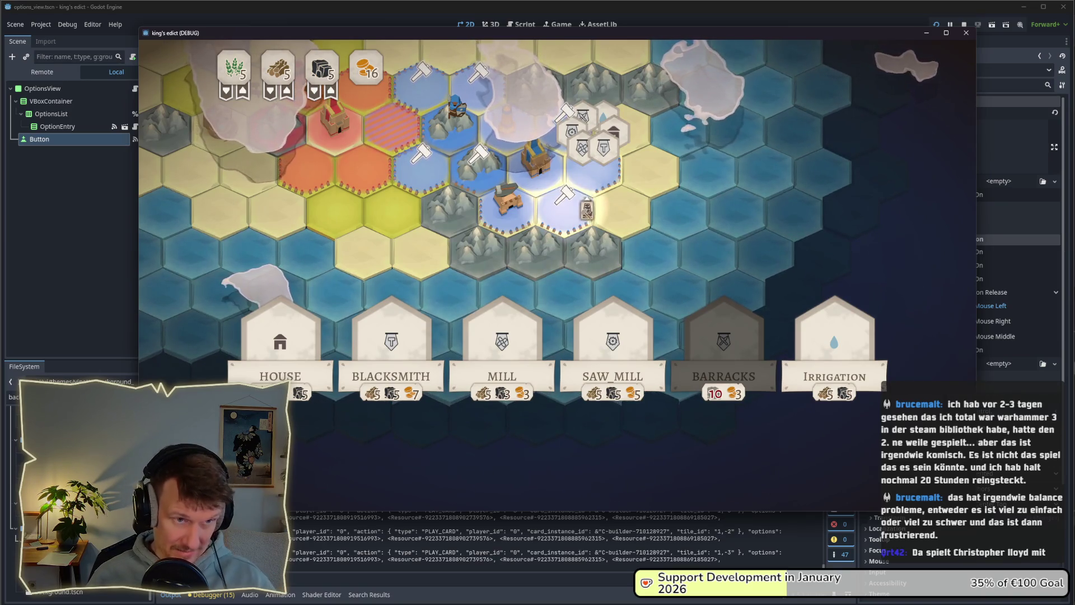
left_click(585, 215)
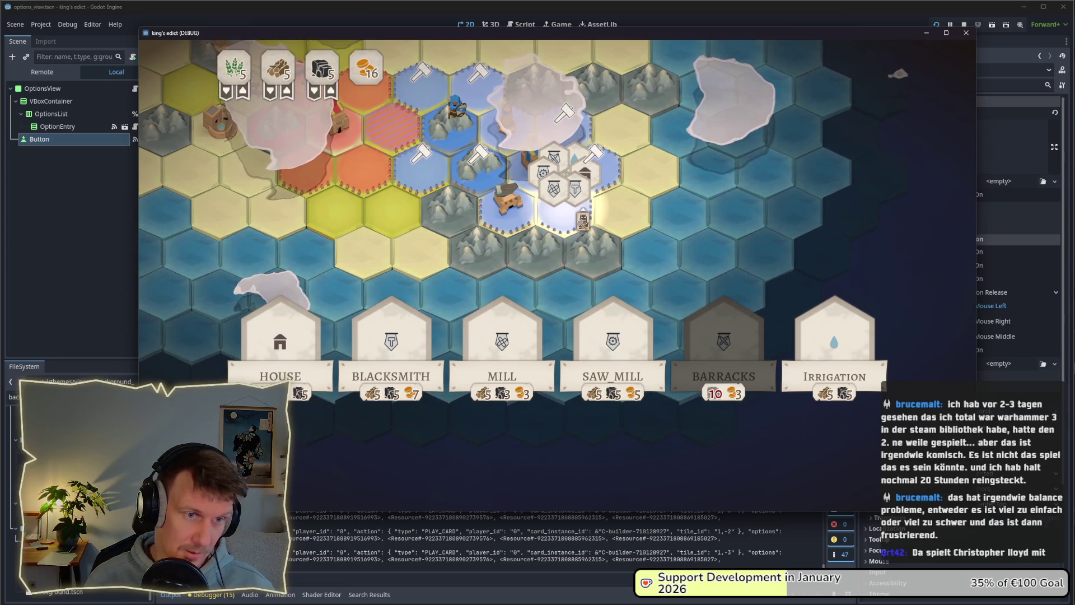
left_click(722, 132)
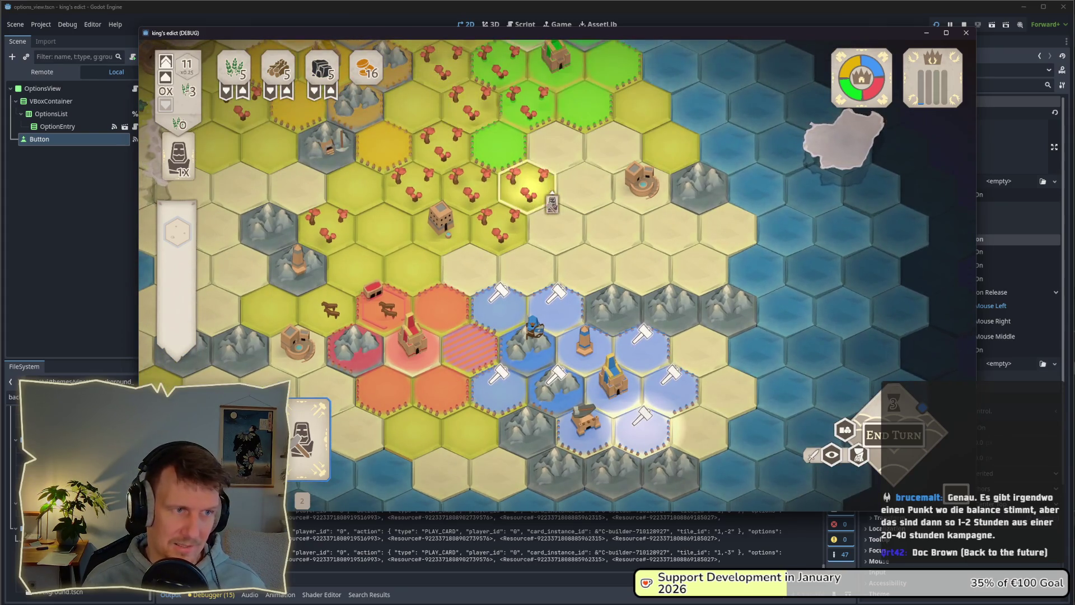
Step the selection down and right with S and D, opening build options beside the castle.
key("s")
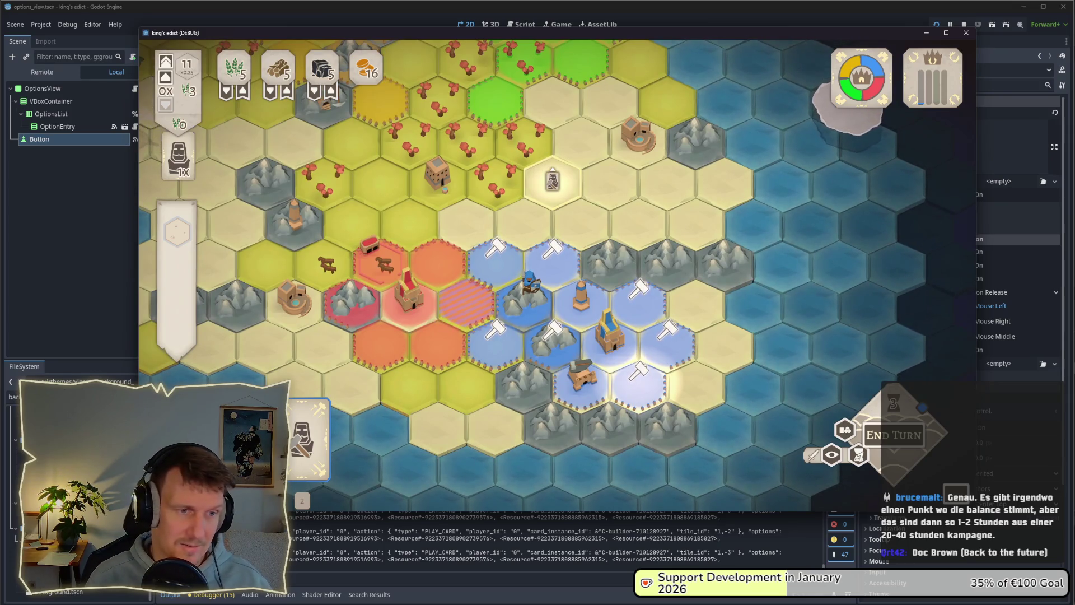
key("s")
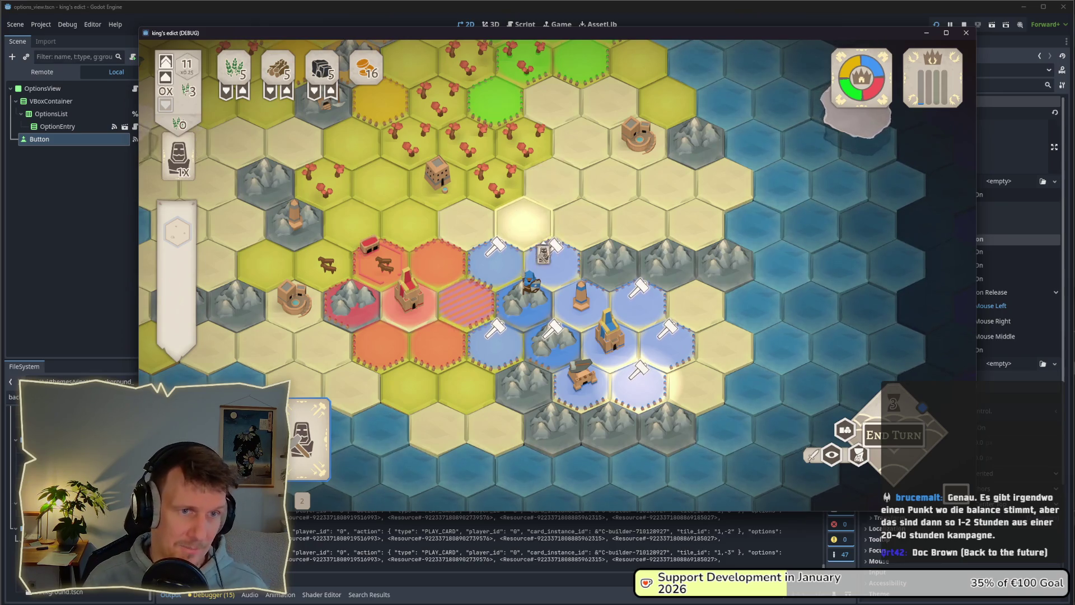
key("space")
key("s")
key("s")
key("space")
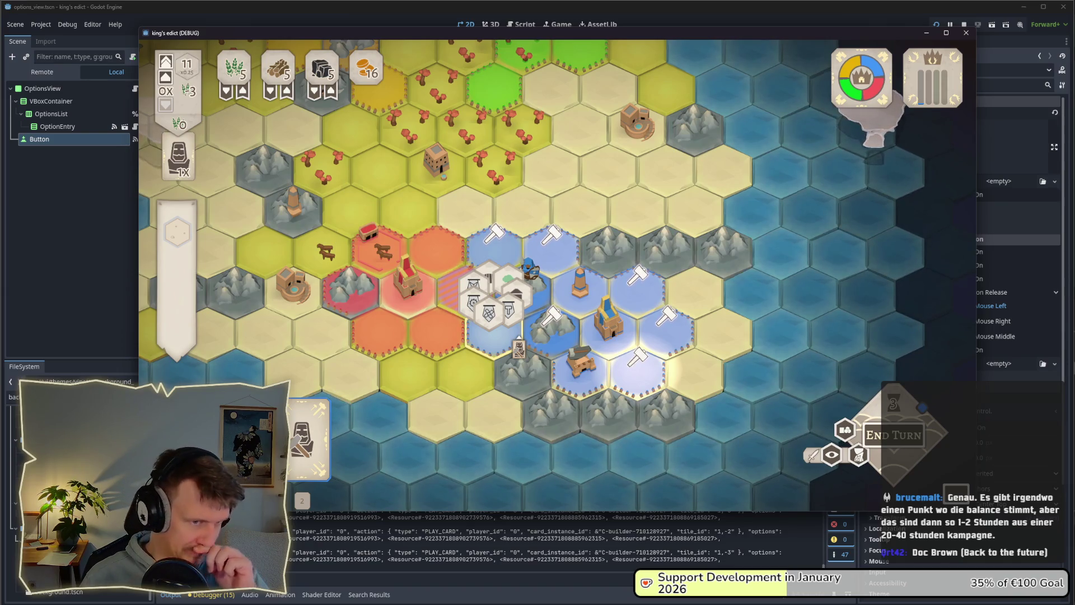
key("d")
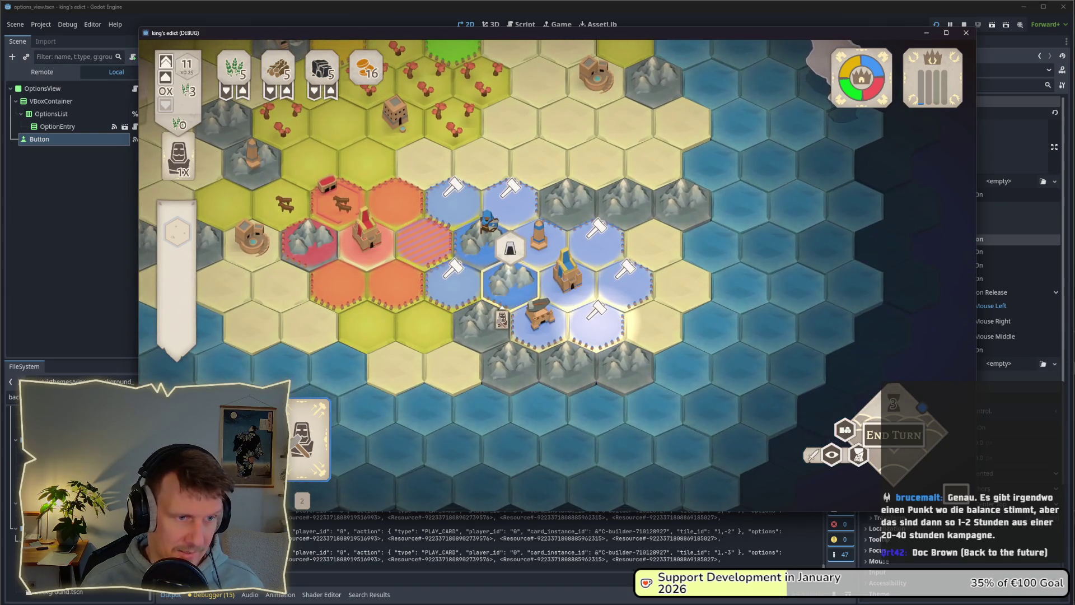
key("d")
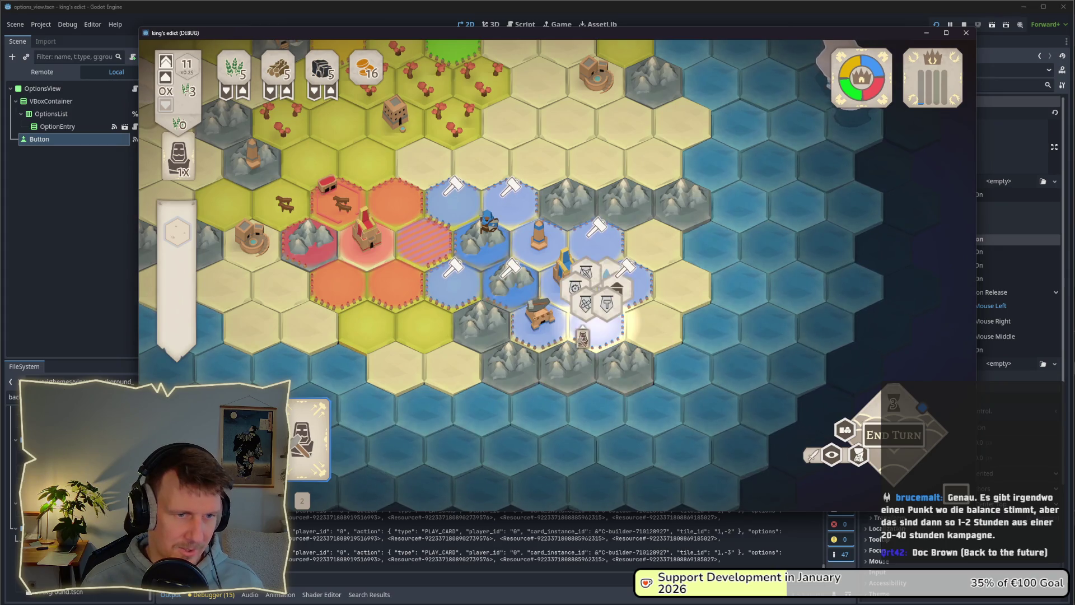
scroll(557, 274, "up", 3)
key("space")
scroll(557, 274, "down", 3)
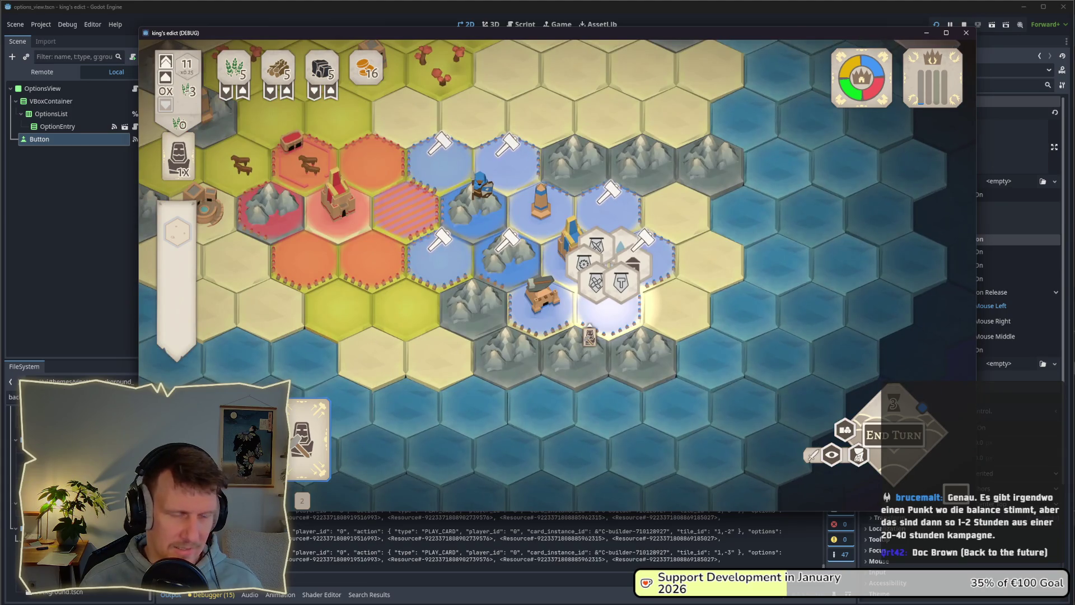
Move the builder marker left past the mine to the hex below-left of the green farmland.
key("a")
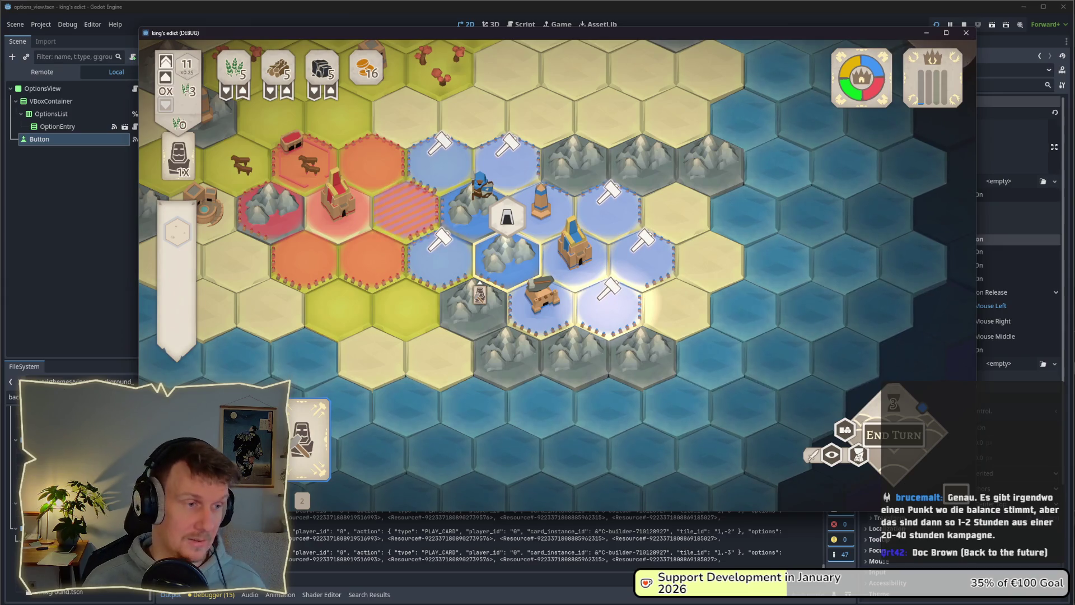
key("a")
scroll(557, 274, "down", 2)
key("a")
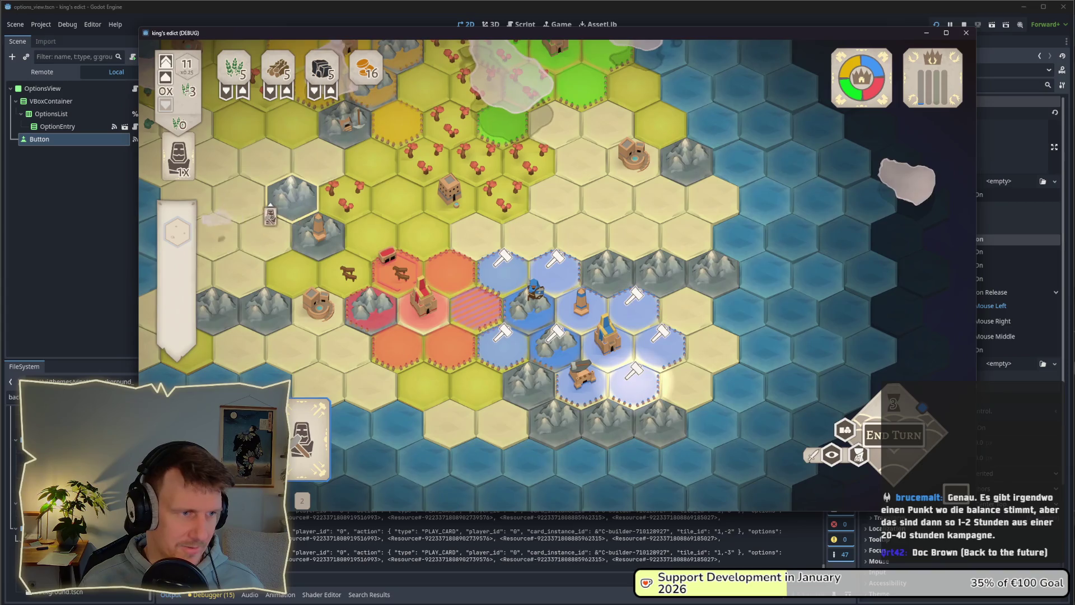
key("a")
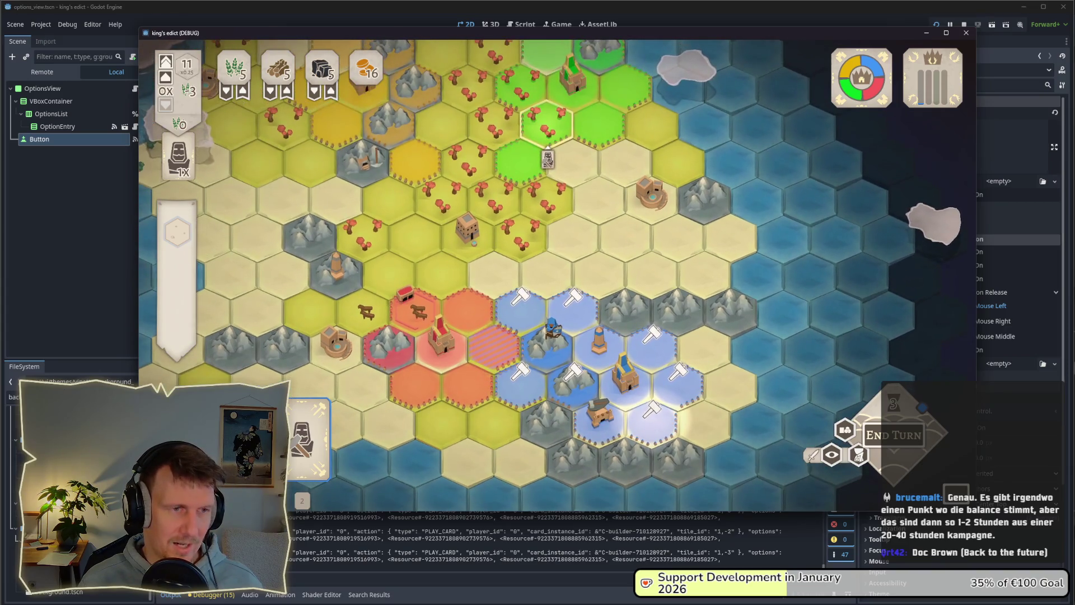
key("a")
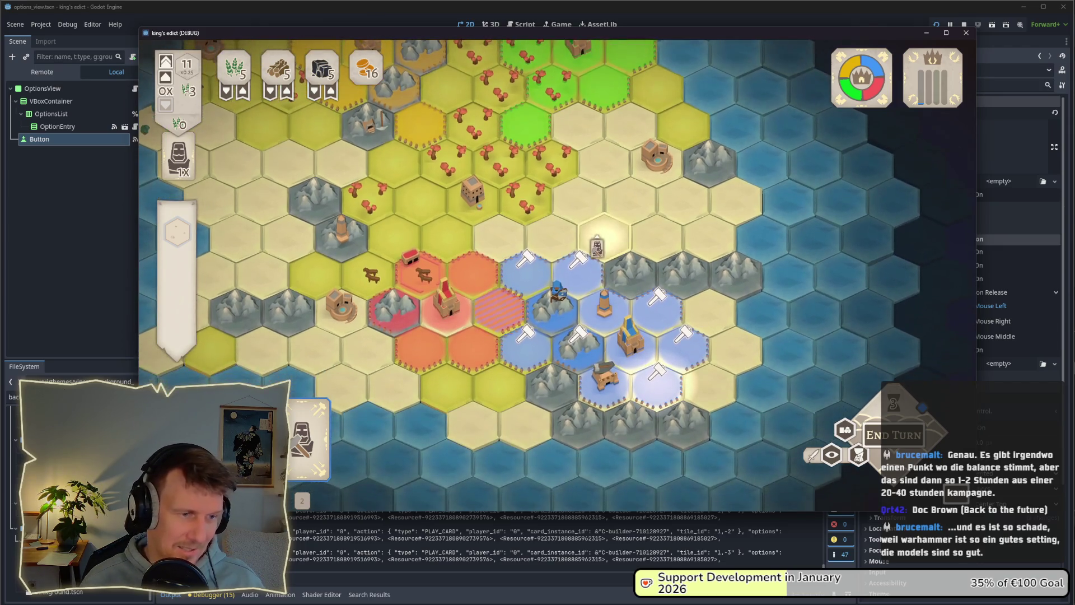
Move the build menu between the upper and lower blue hexes and open its building choices.
left_click(542, 354)
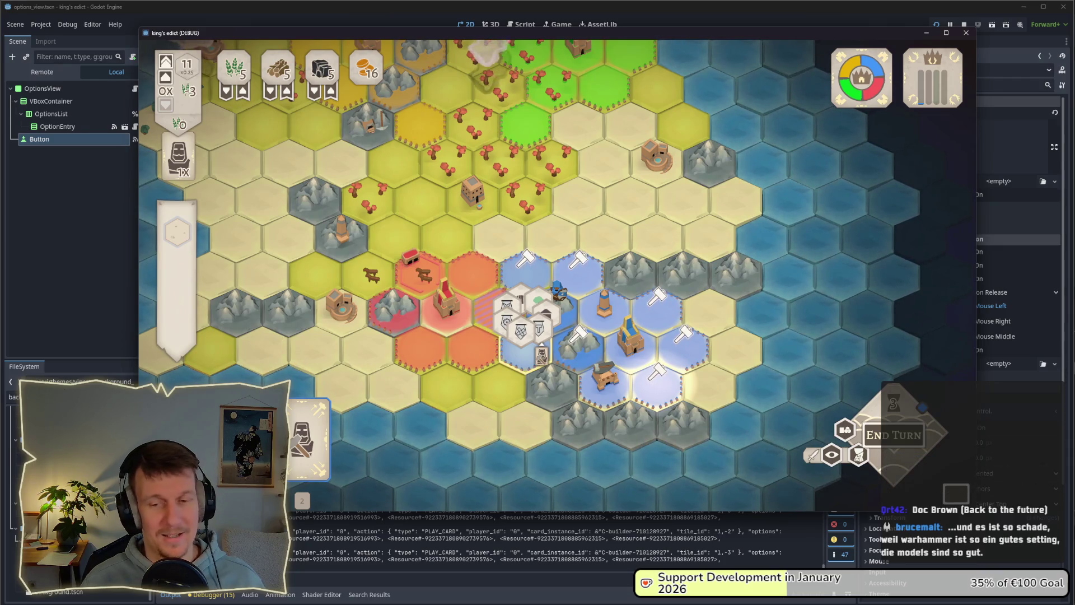
scroll(555, 278, "up", 2)
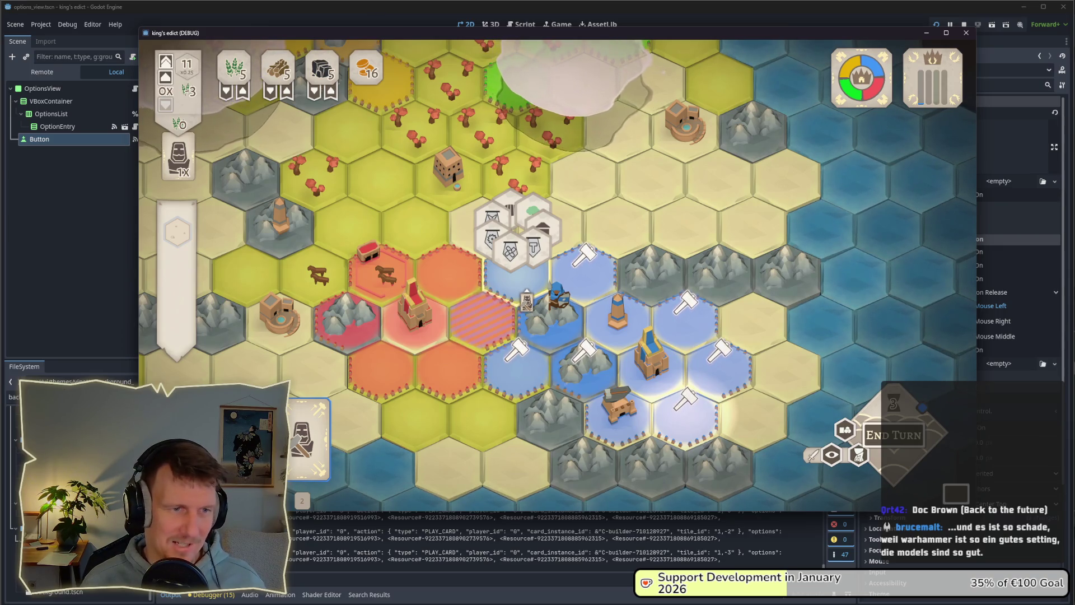
left_click(515, 364)
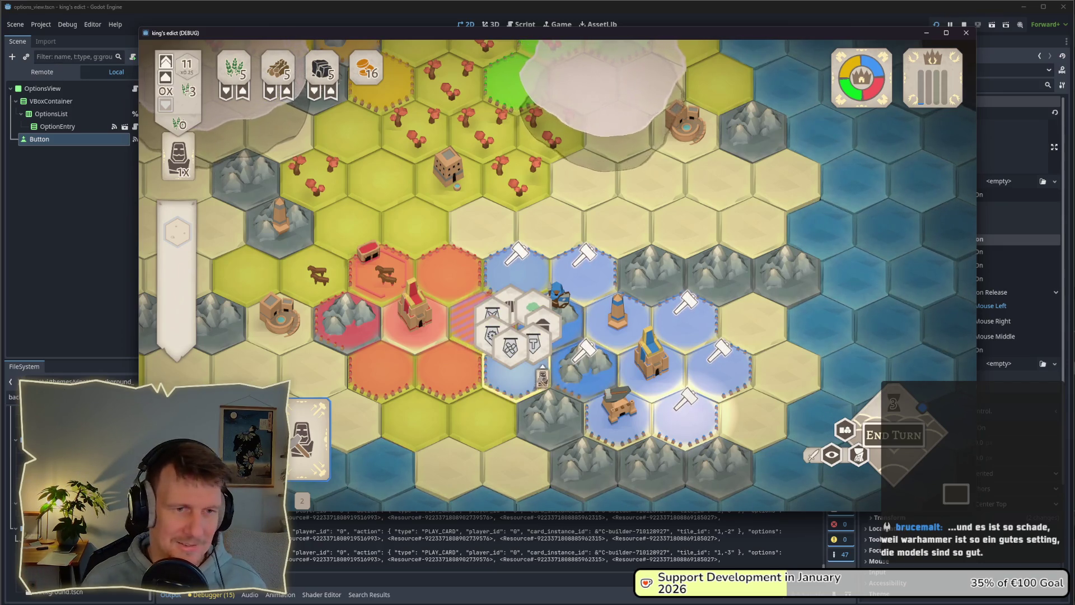
left_click(547, 277)
left_click(524, 373)
left_click(524, 374)
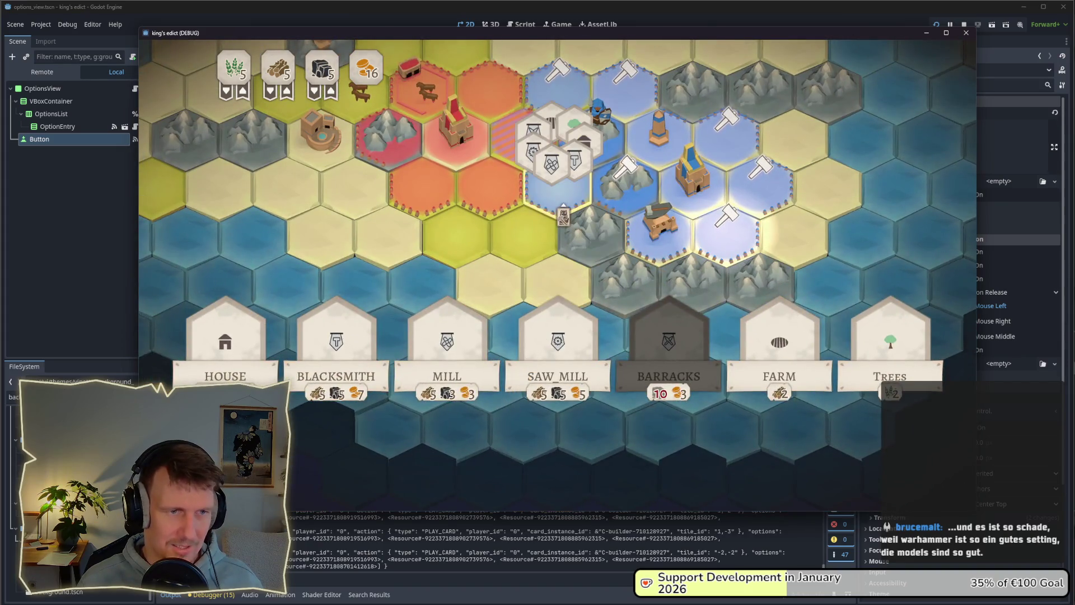
Close the building choices, cancel the build menu with a right-click, and stop the game.
left_click(718, 201)
left_click(718, 200)
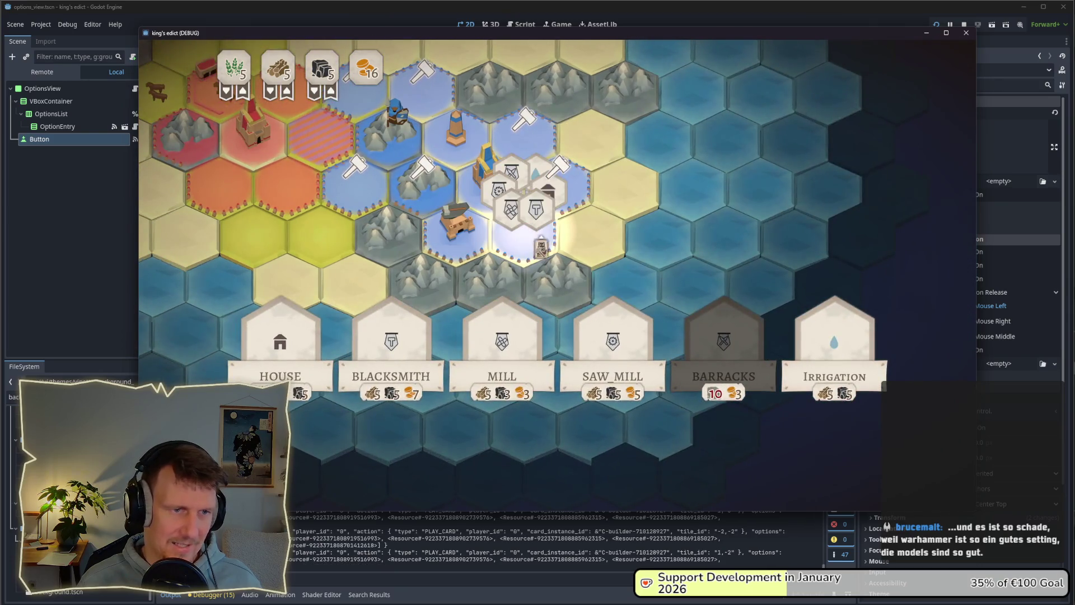
right_click(542, 241)
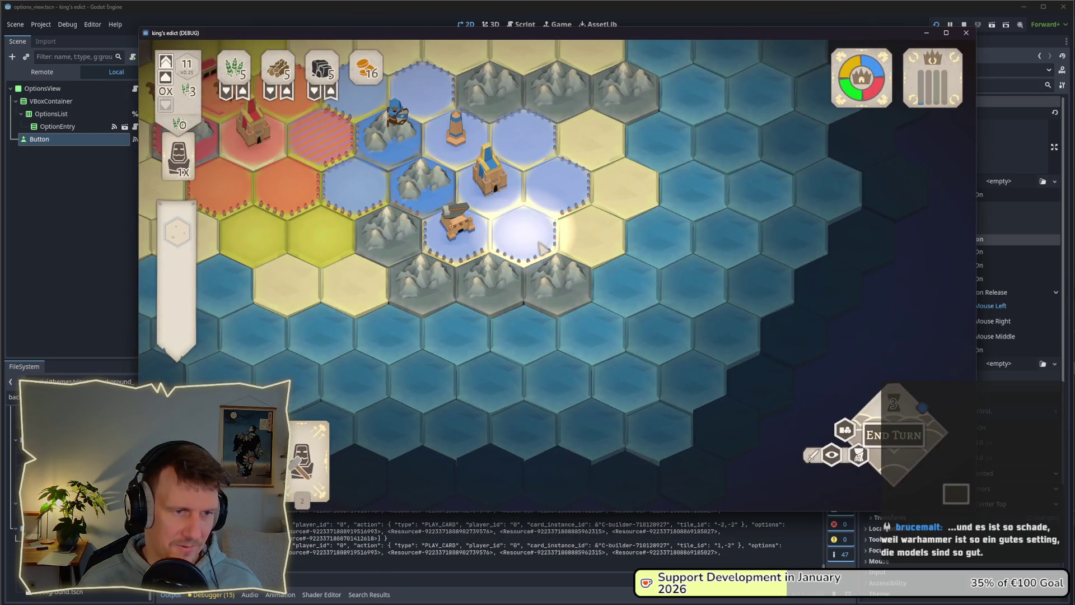
left_click(965, 25)
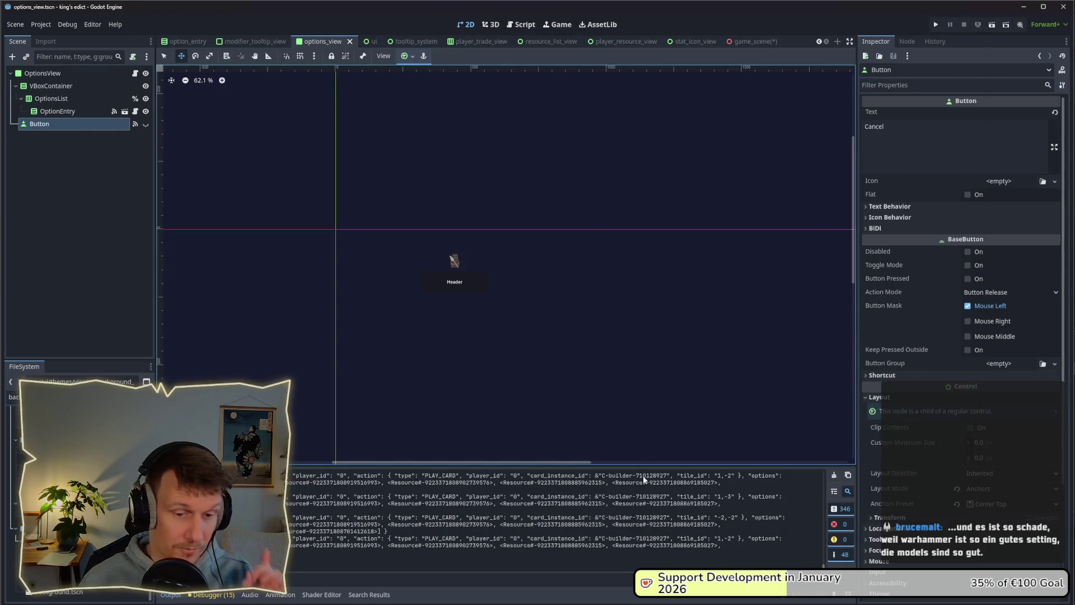
Launch a Command Prompt in the E:\projects\games\kings-edict folder via Explorer's address bar.
key("super+e")
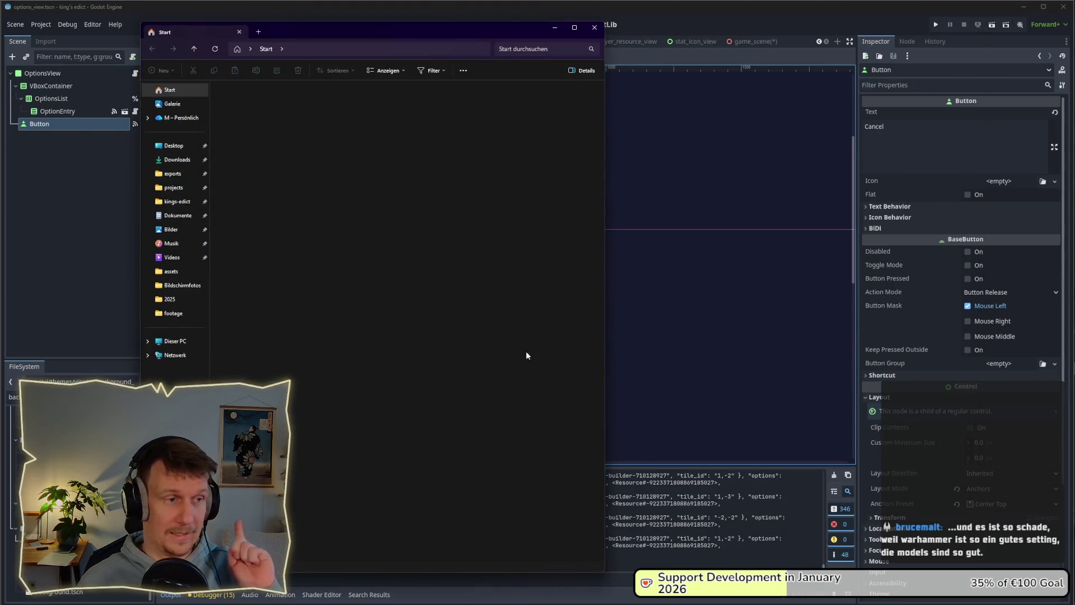
left_click(334, 49)
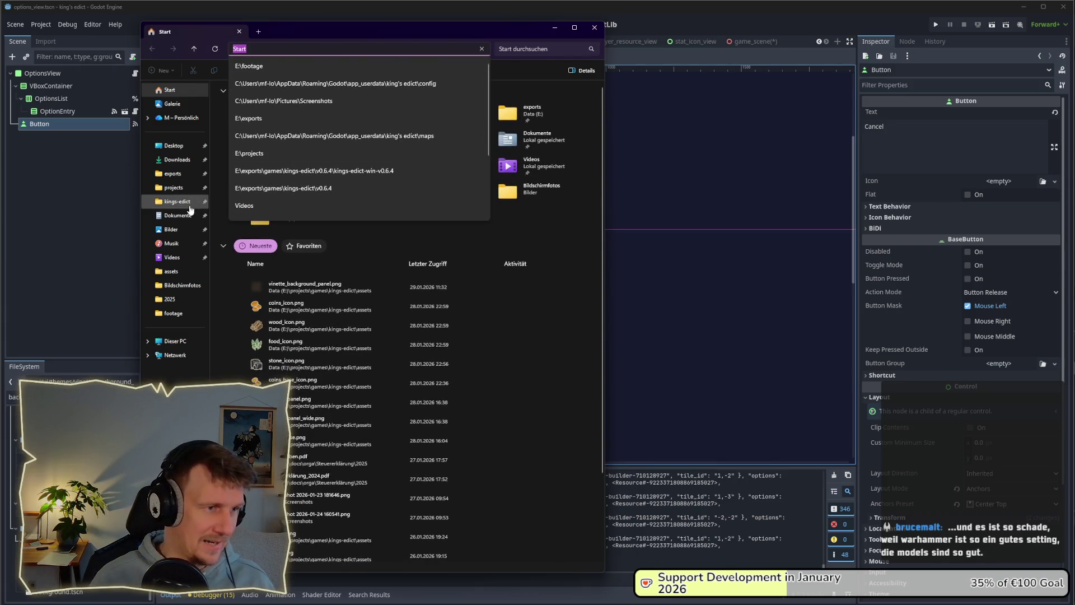
left_click(177, 202)
left_click(473, 51)
type("cmd")
key("Return")
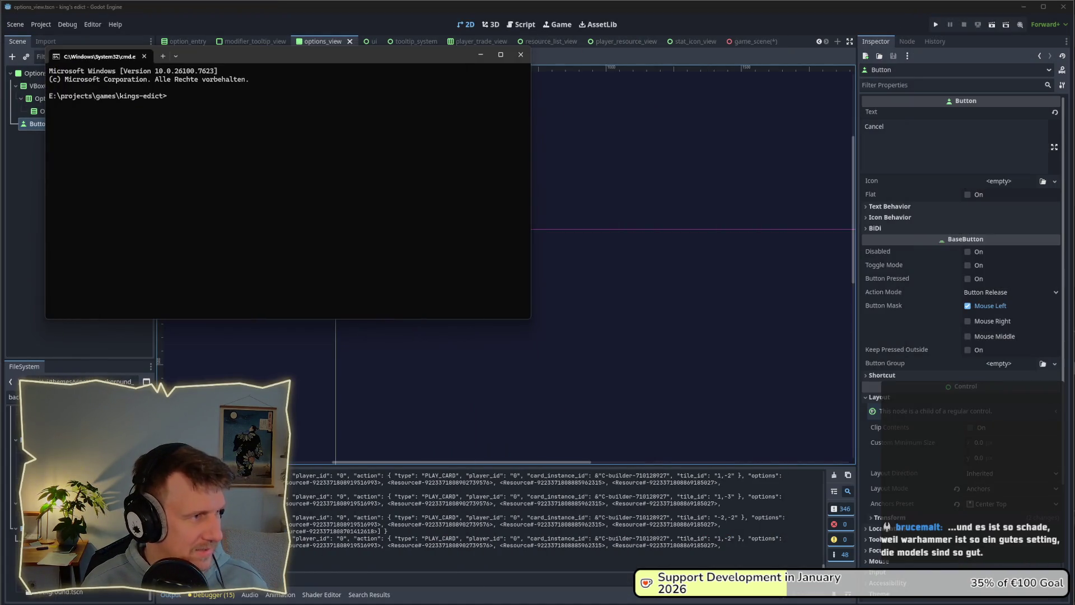
Move the console window to the left edge and select the OptionEntry node in Godot.
mouse_move(220, 61)
left_mouse_down()
mouse_move(42, 89)
mouse_move(0, 136)
left_mouse_up()
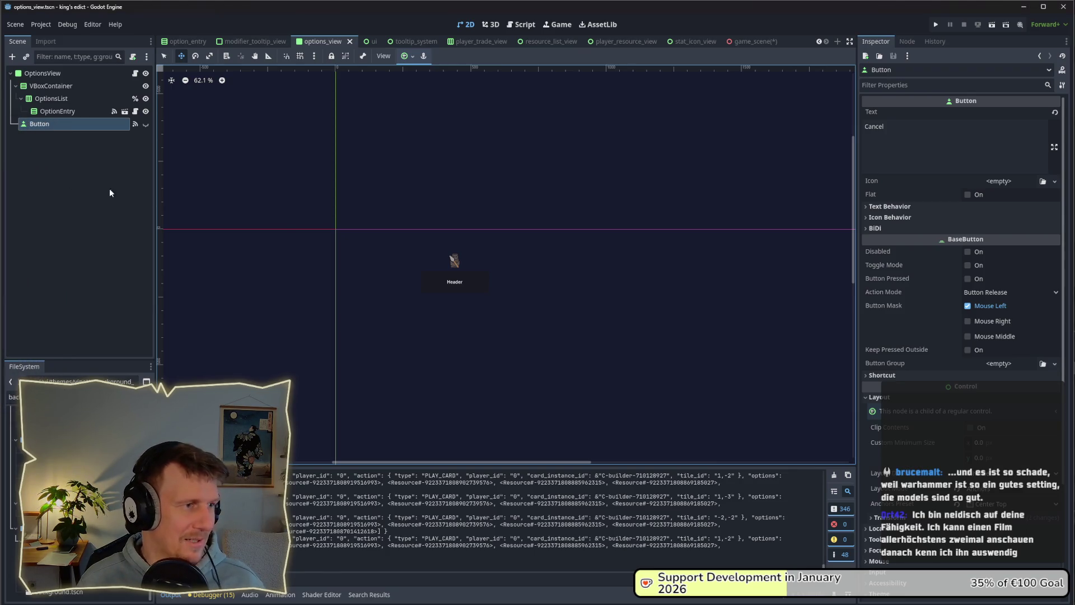
left_click(69, 113)
Select the Cancel Button node in options_view and switch to the 3D workspace.
left_click(62, 128)
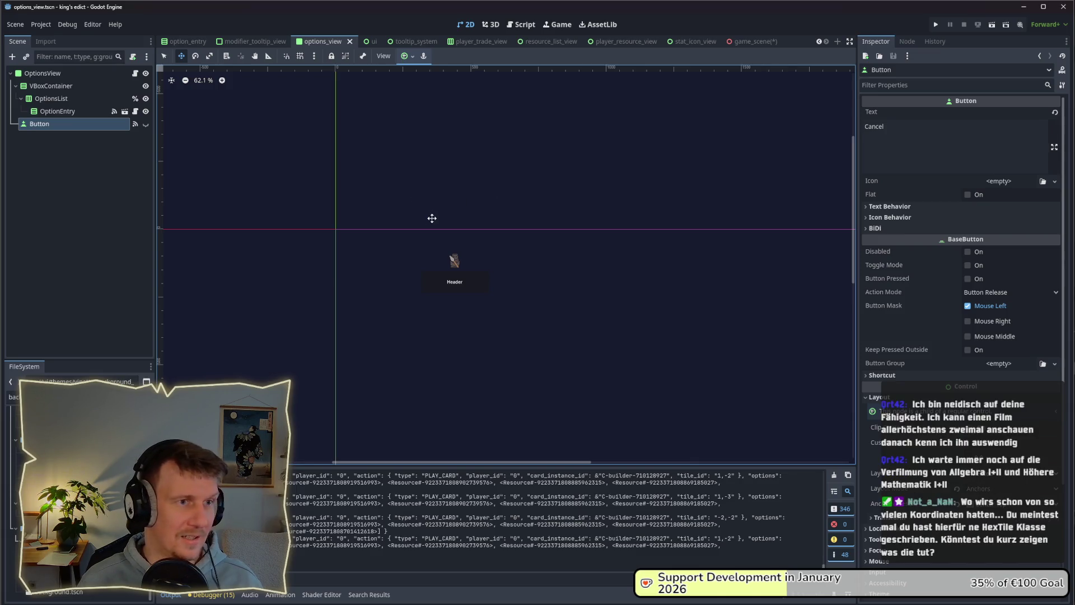
left_click(490, 25)
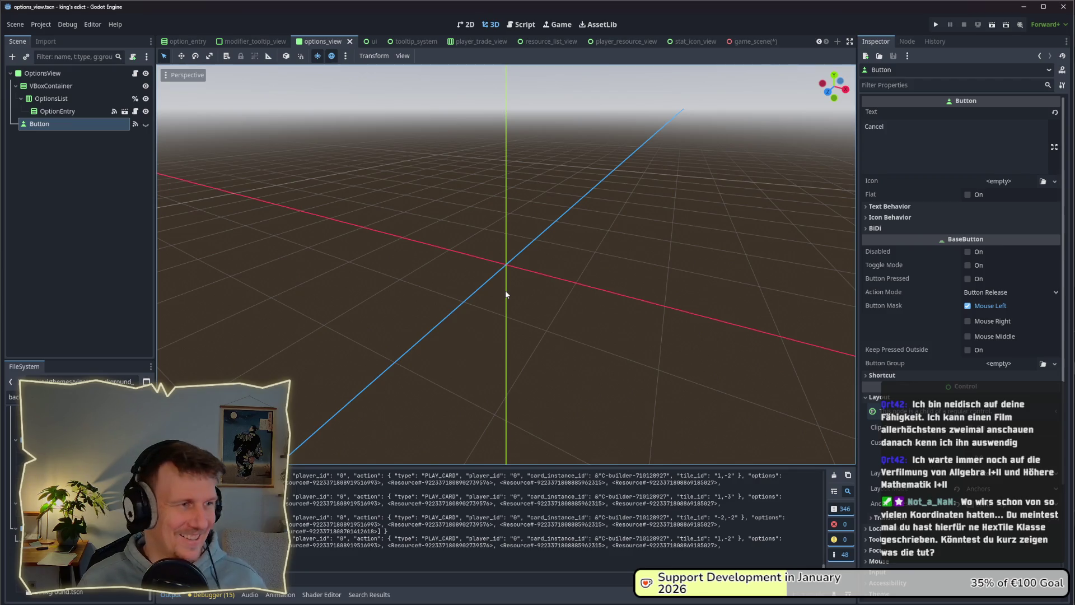
Read _on_game_event in options_view.gd, then switch to the Steam screenshot checklist note.
left_click(63, 74)
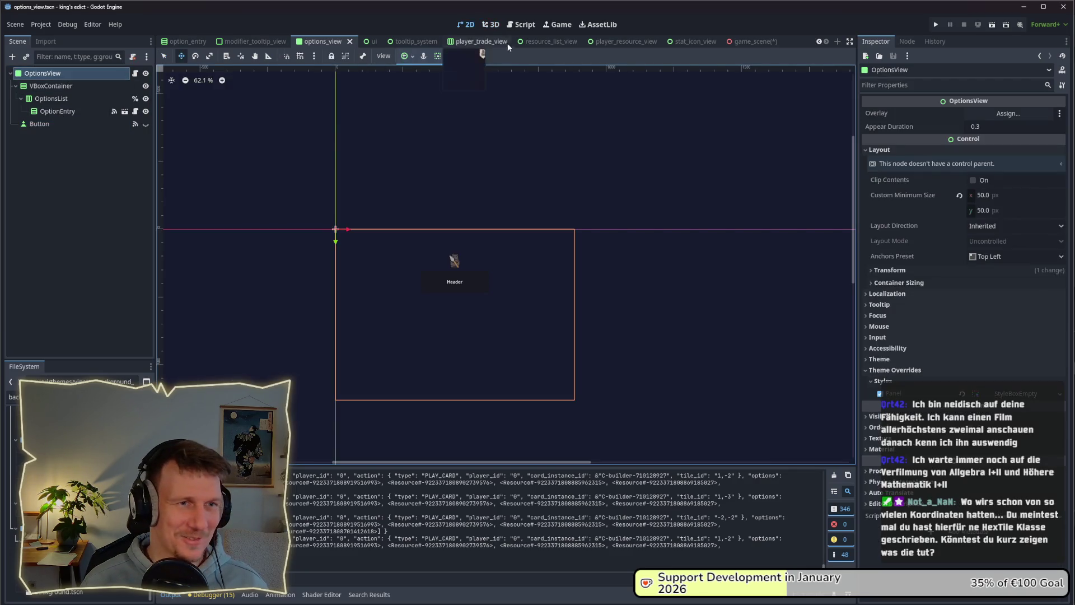
left_click(523, 26)
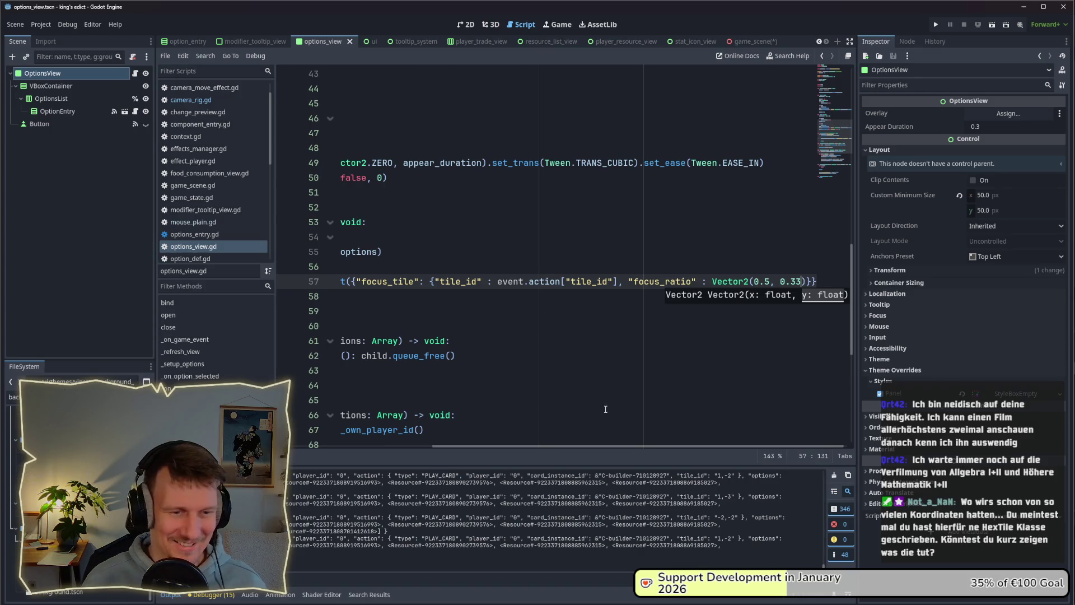
scroll(515, 336, "left", 5)
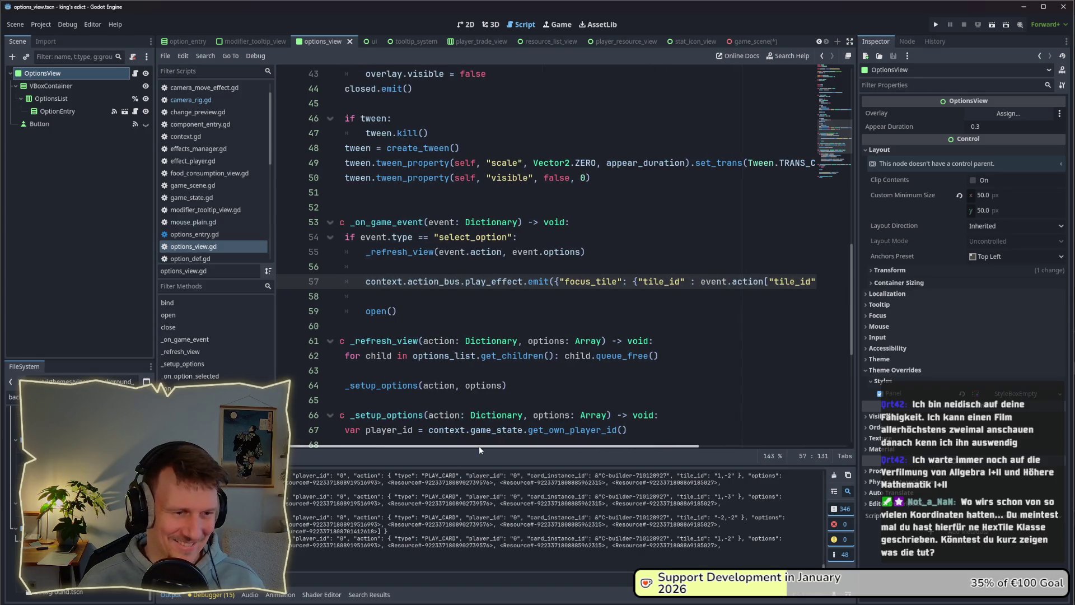
scroll(479, 446, "left", 1)
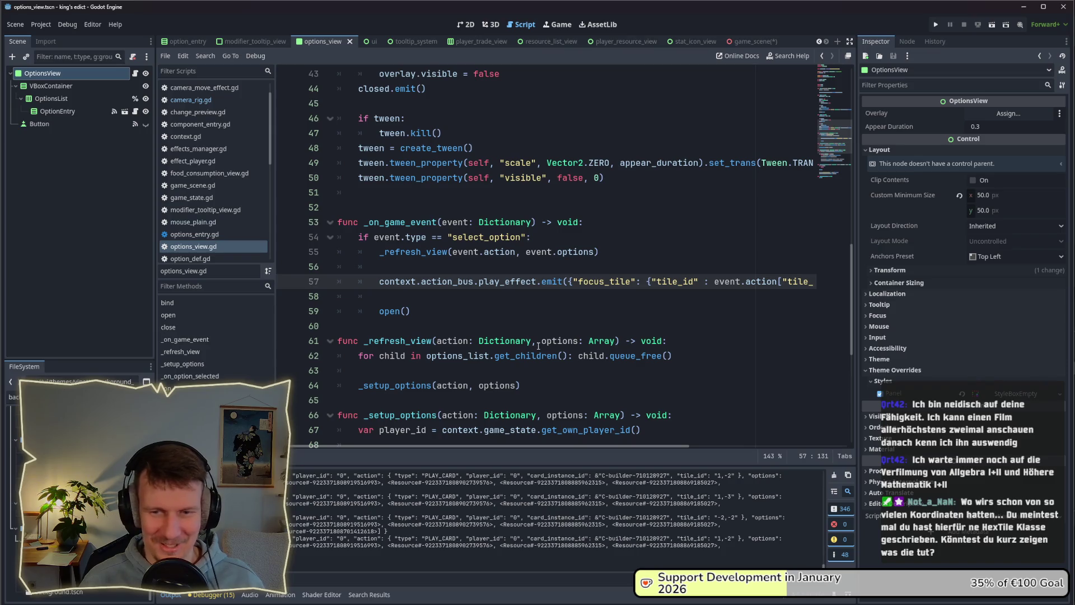
scroll(538, 346, "down", 1)
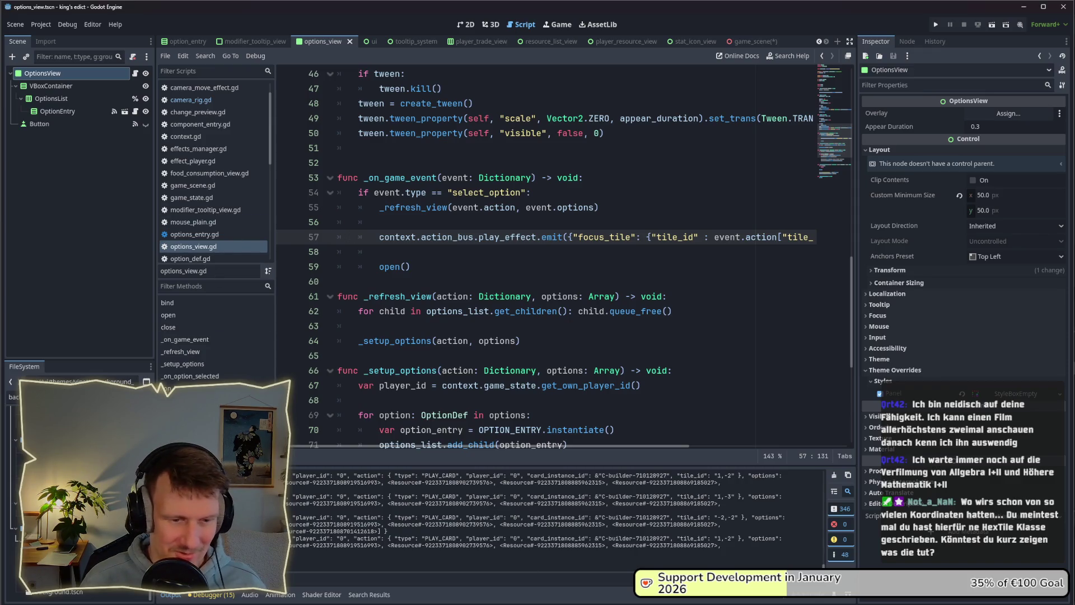
key("alt+Tab")
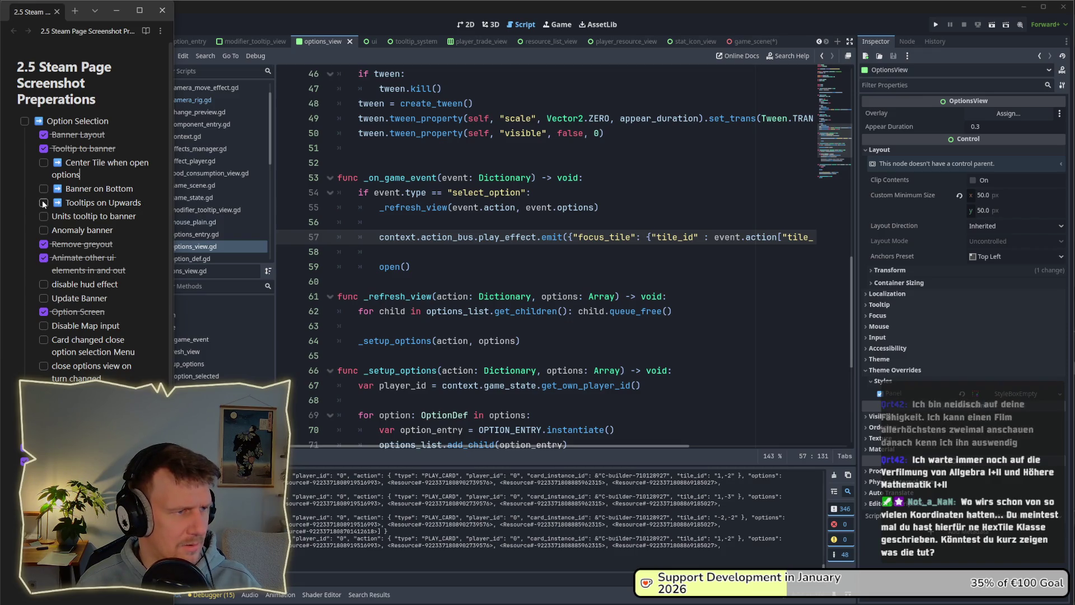
Check off Center Tile when open options, Banner on Bottom and Tooltips on Upwards, removing their arrows.
left_click(43, 163)
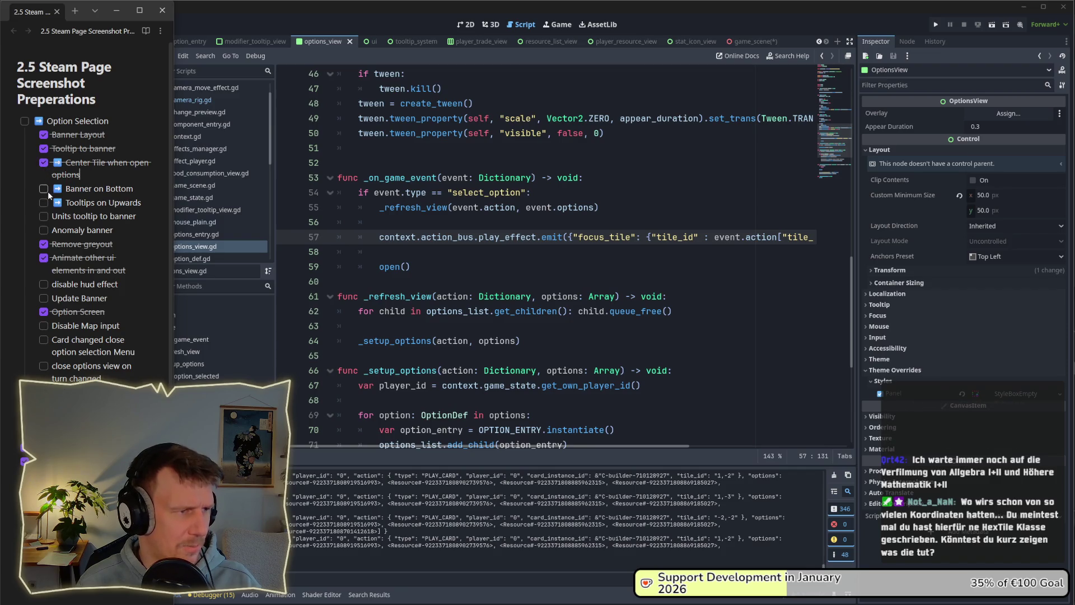
key("BackSpace")
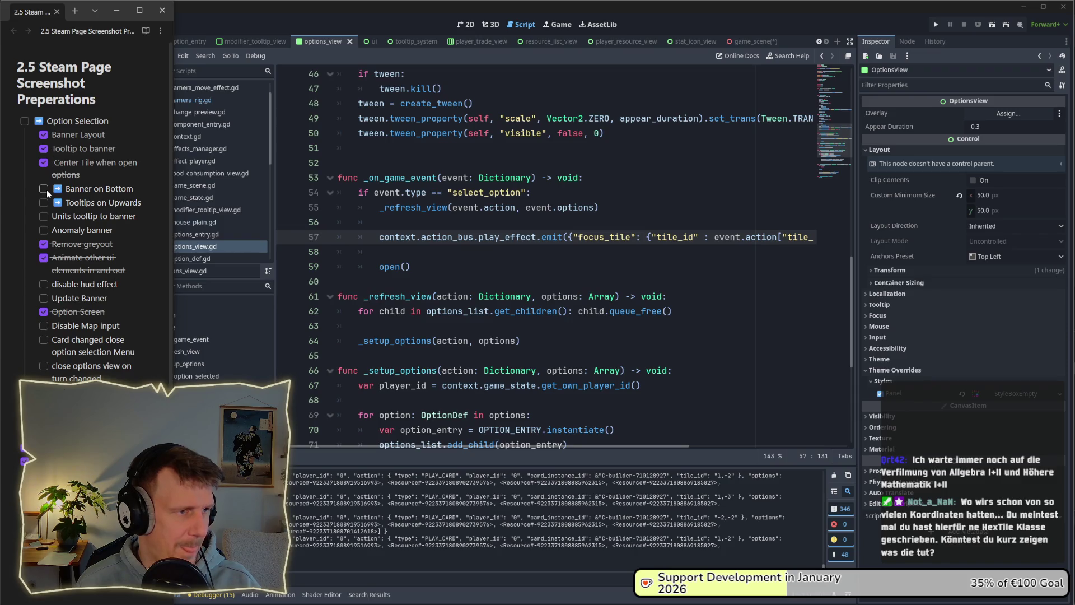
left_click(43, 189)
left_click(65, 188)
key("BackSpace")
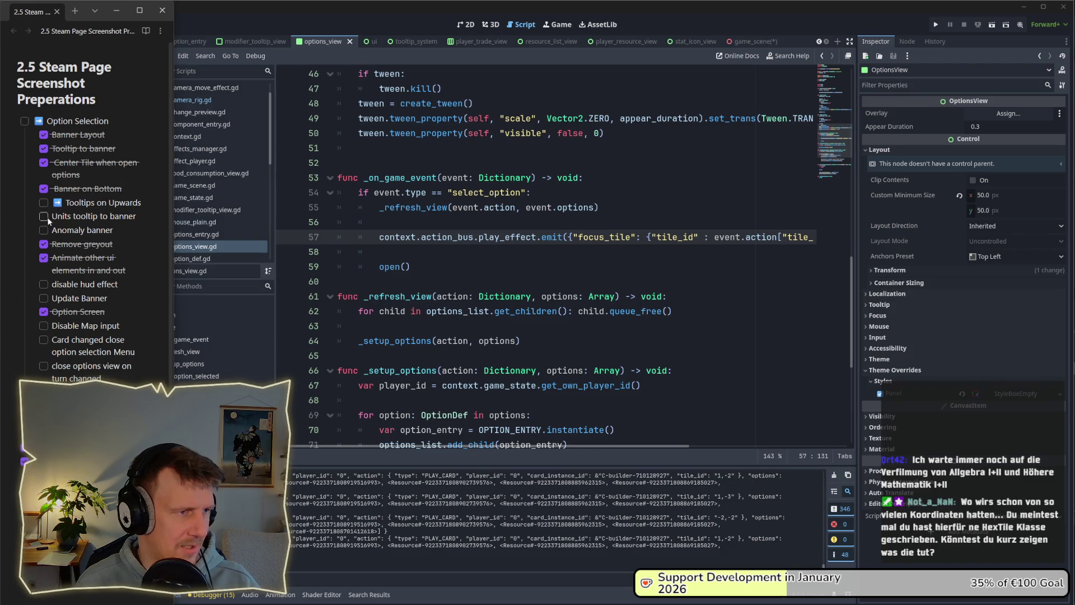
left_click_drag(62, 205, 55, 206)
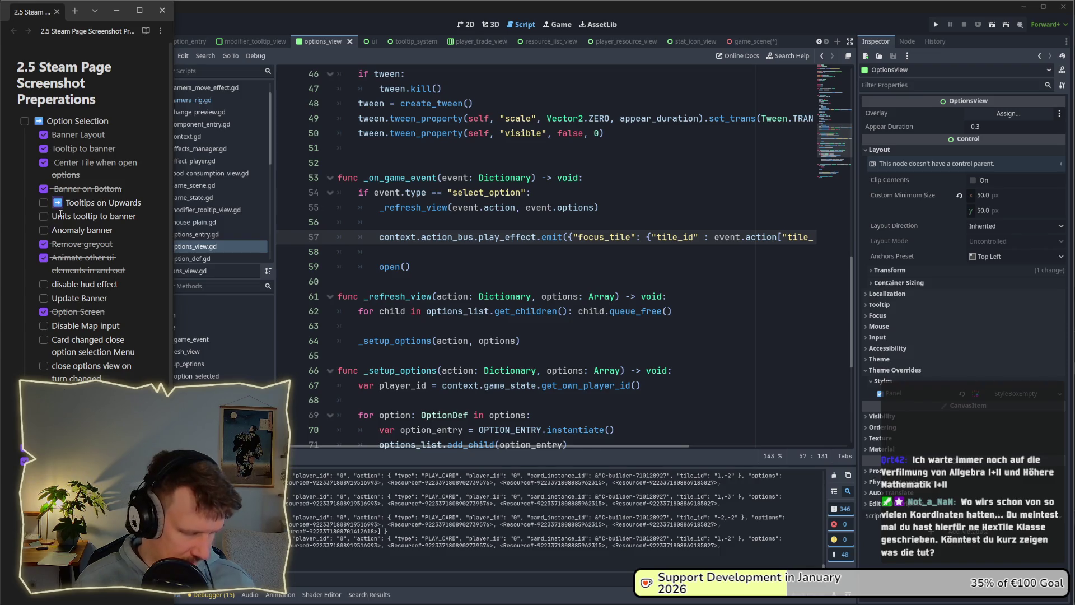
left_click(43, 203)
left_click(61, 206)
key("BackSpace")
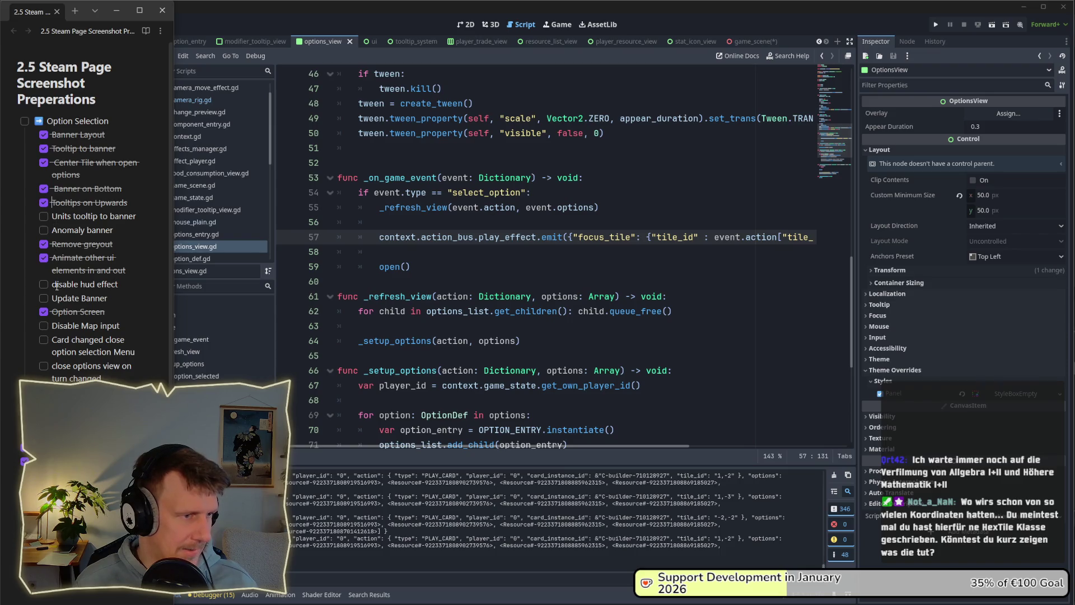
Add a new to-do item '➡️ Highlight tile' below the finished items.
key("Return")
type("Highlight tile")
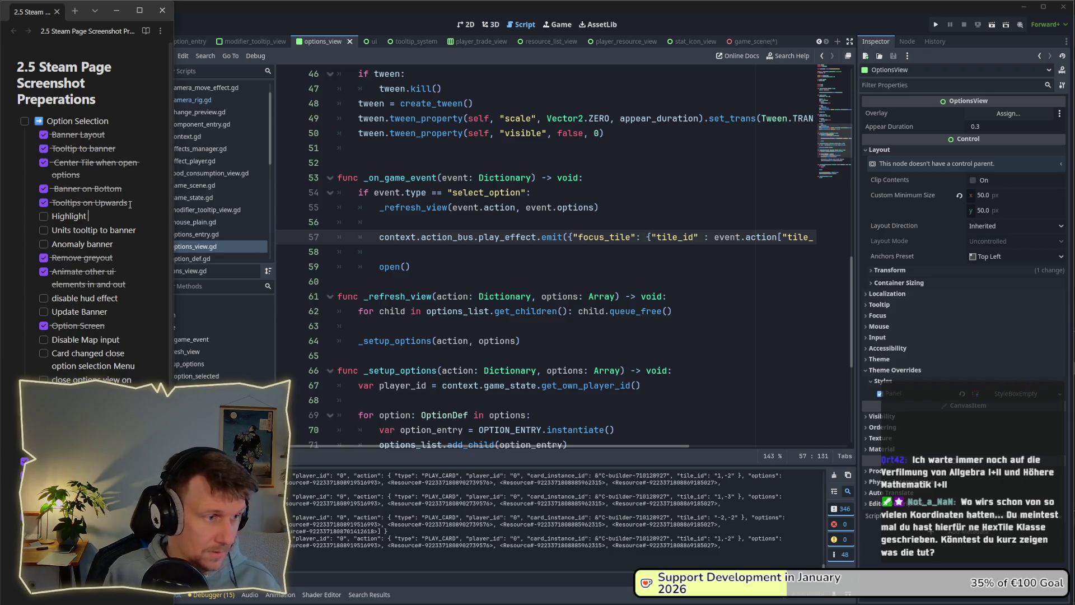
left_click(53, 215)
type("➡️")
left_click(130, 217)
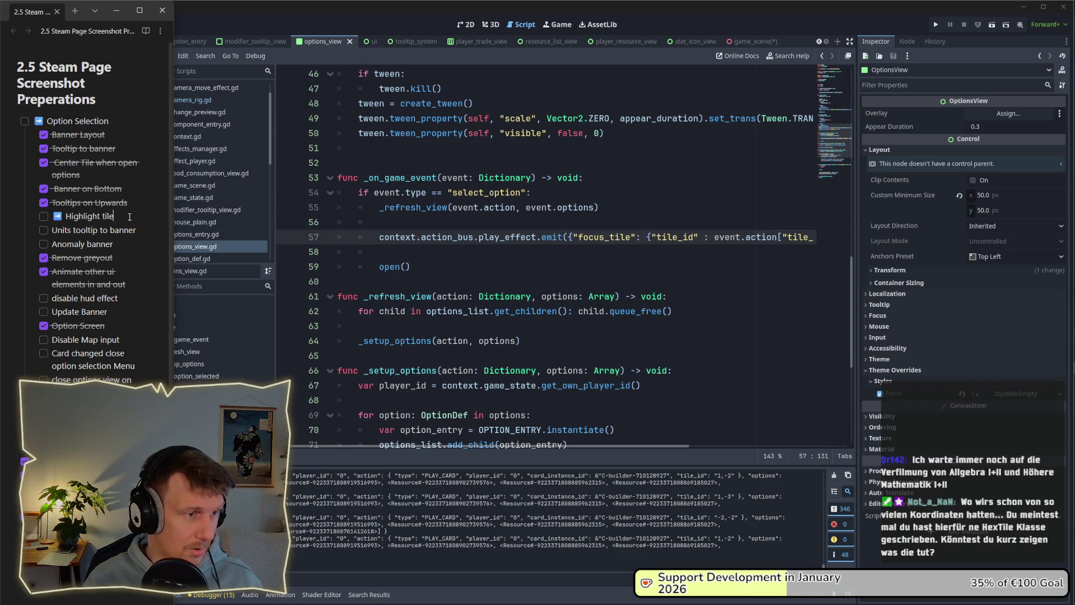
key("Return")
Add items '➡️ Animate tile "raise"' and '➡️ Sound effect on "raise"' to the checklist.
type("➡️ ")
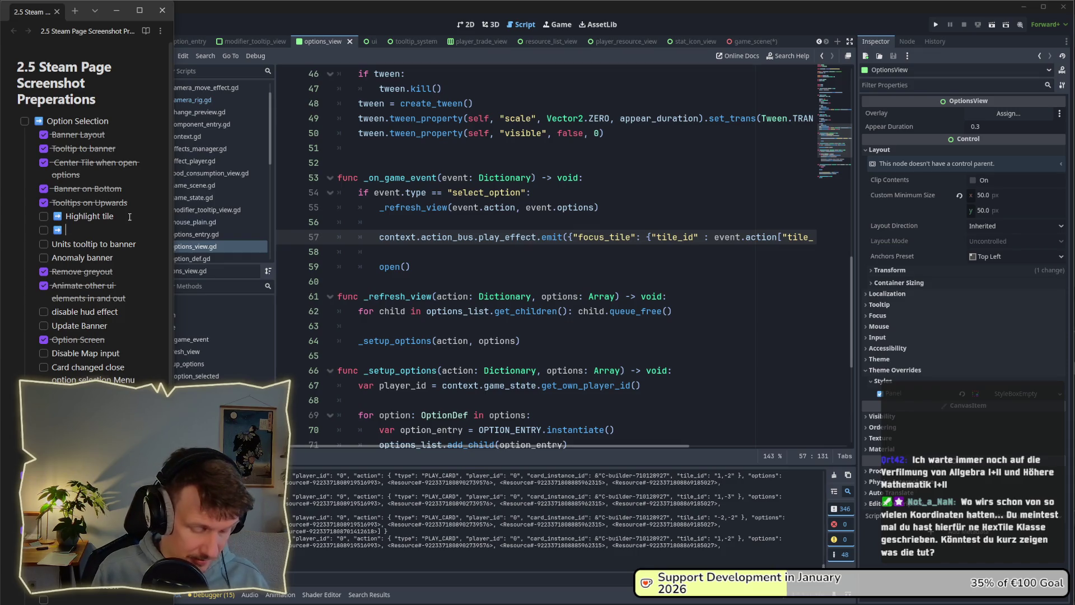
type("A")
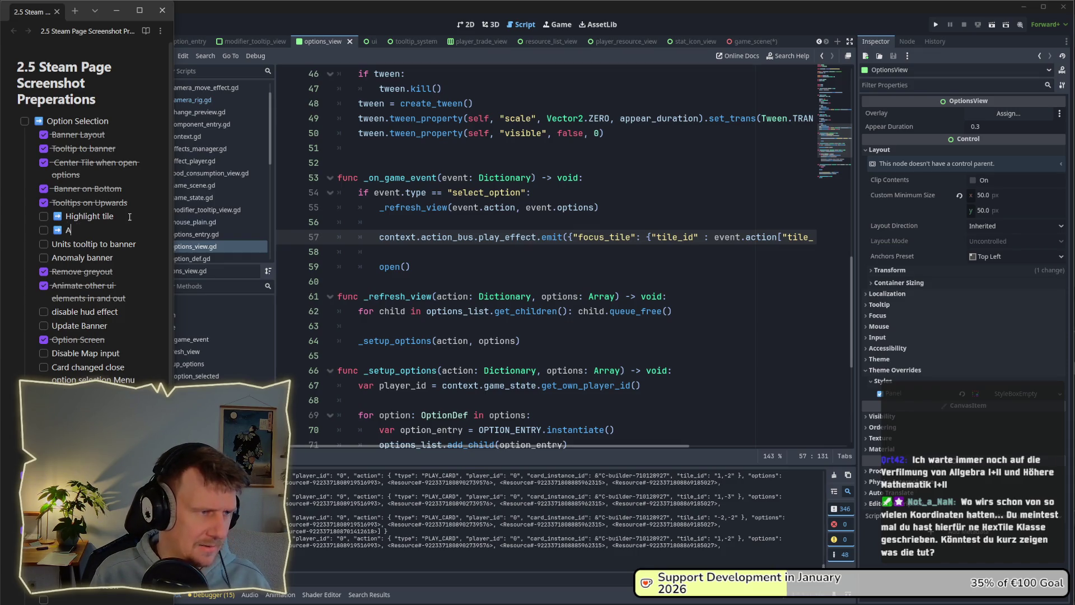
type("nimate Ti")
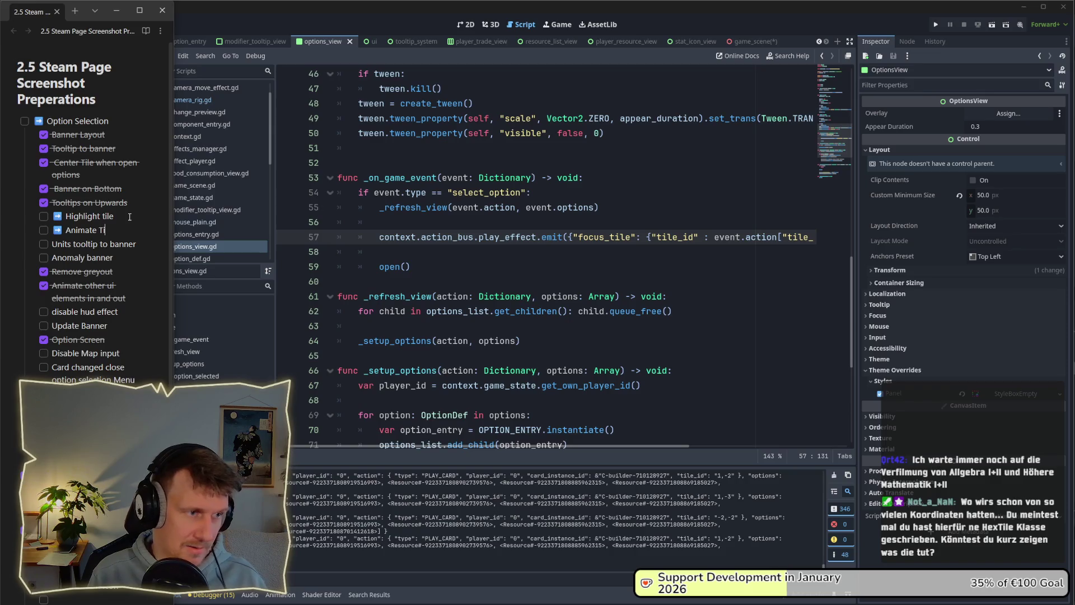
key("BackSpace")
key("BackSpace")
type("tile ()")
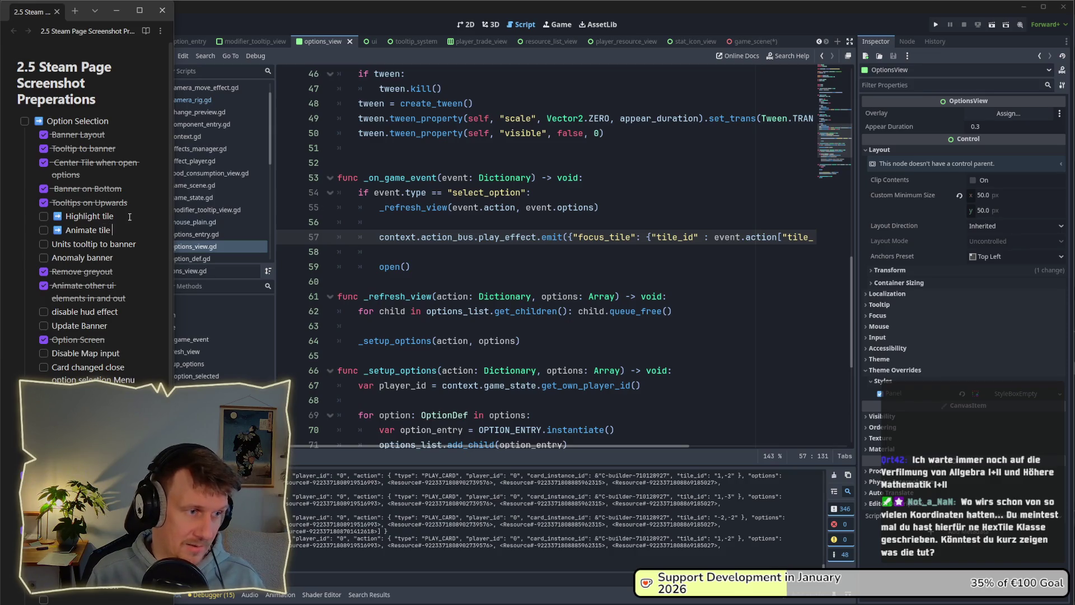
key("BackSpace")
key("BackSpace")
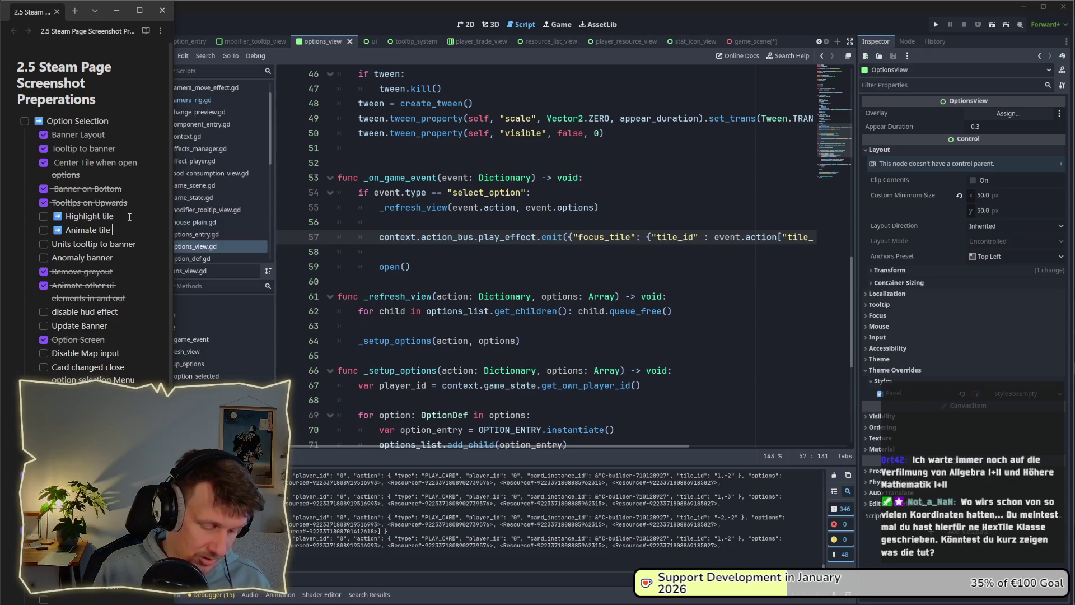
type("\"raise\"")
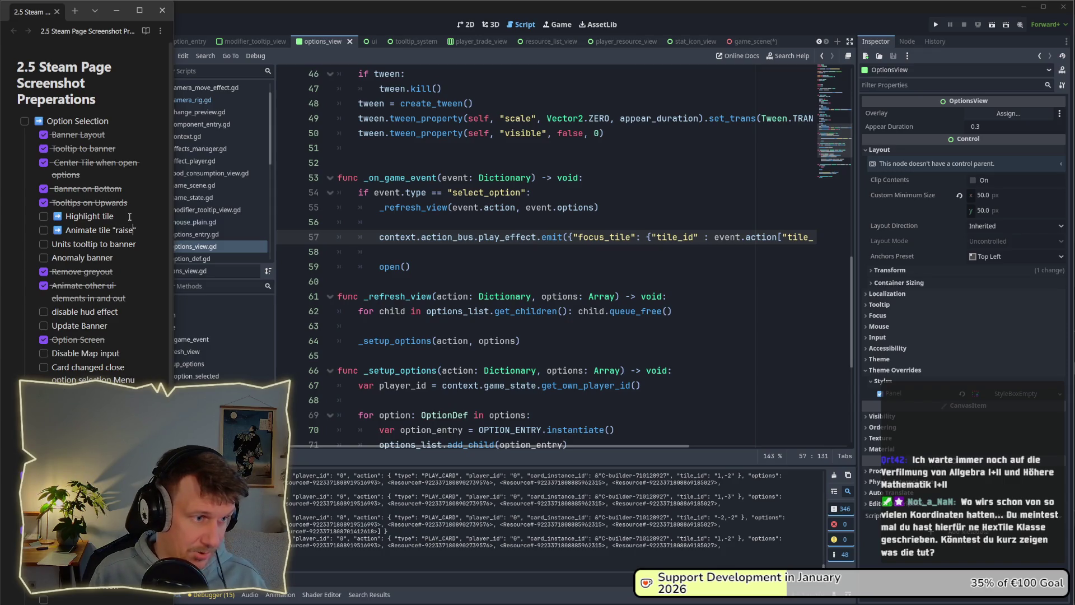
key("Return")
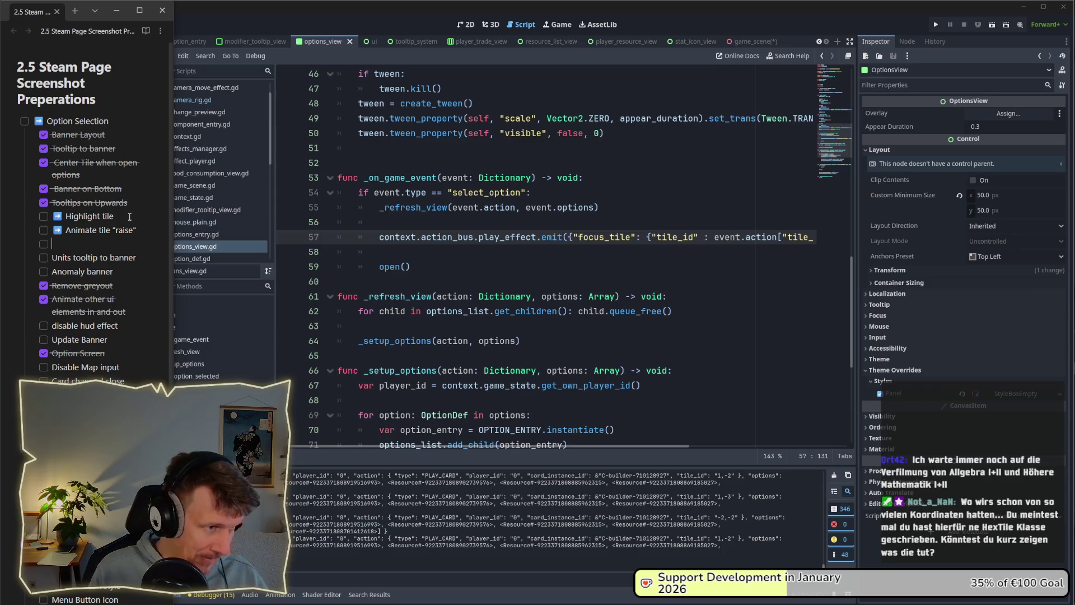
type("➡️ Sound effect on rai")
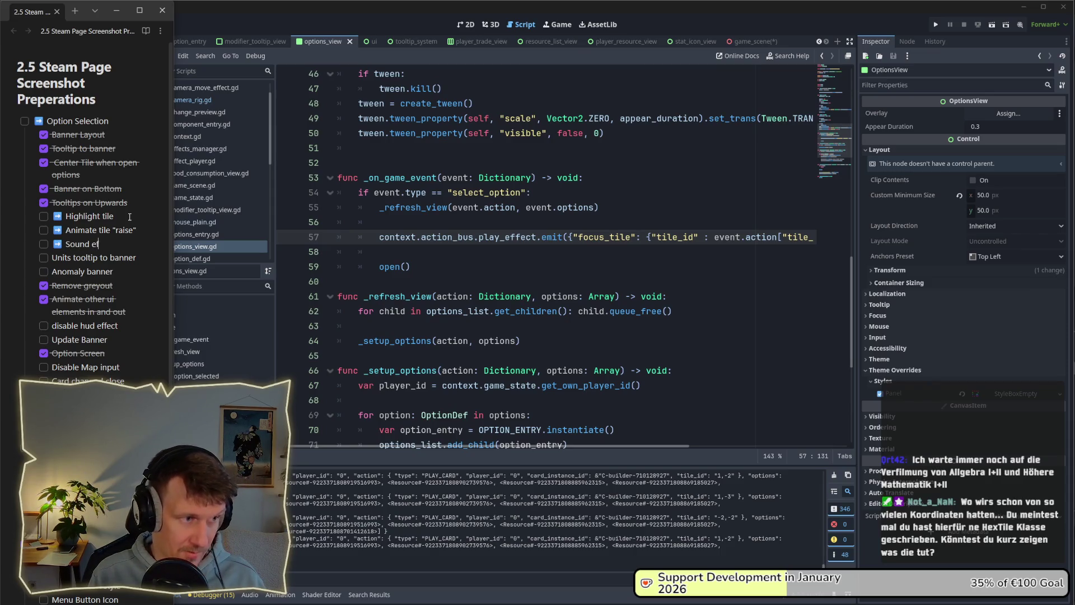
type("s")
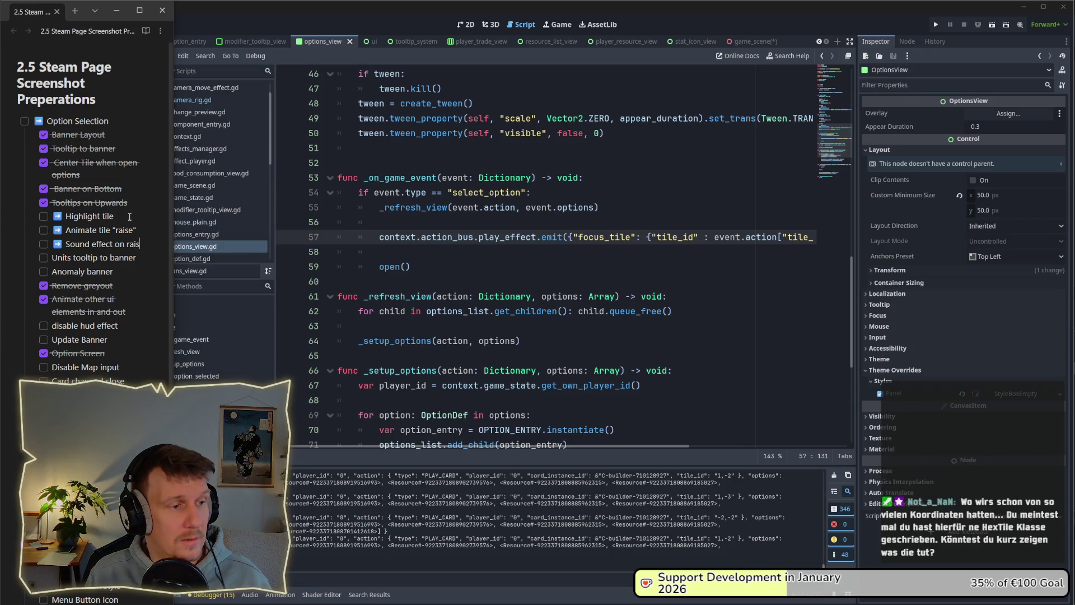
type("e")
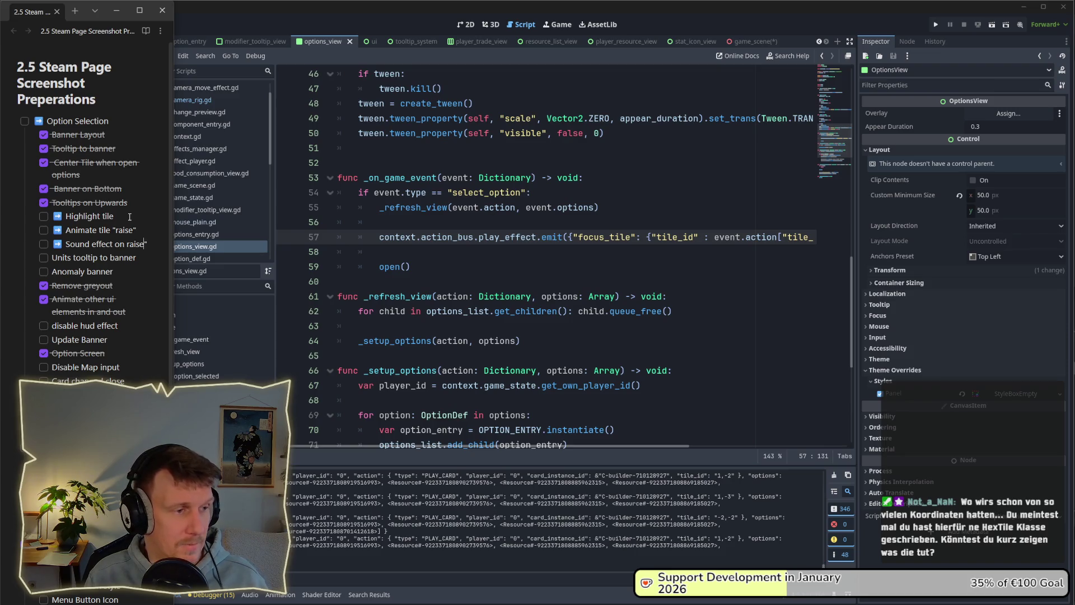
key("ctrl+Left")
type("\"")
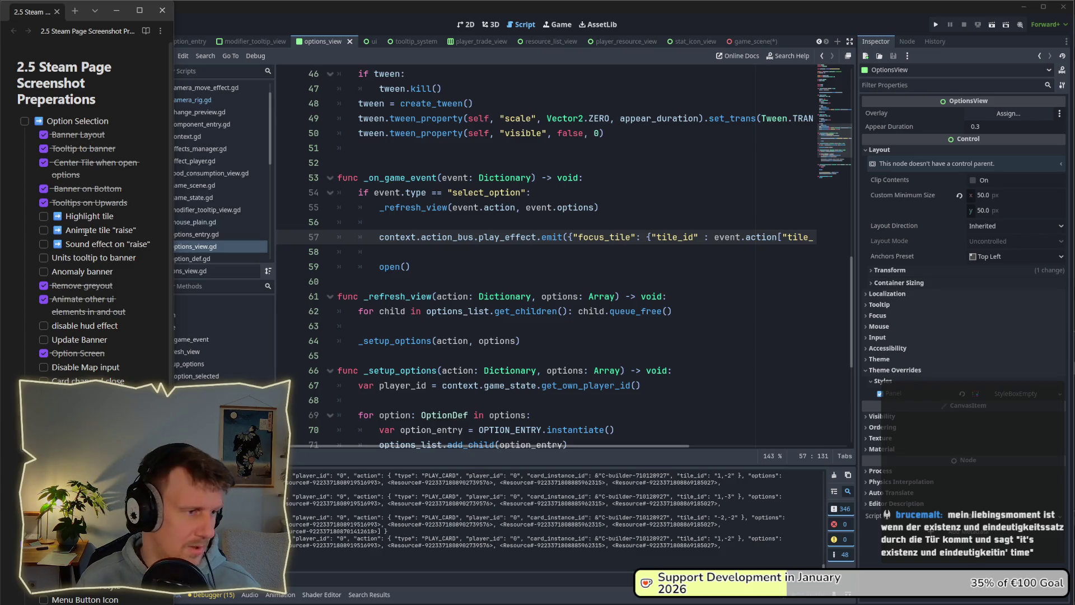
Back in Godot, filter the FileSystem for 'Hex' and open hex.gd.
left_click(359, 252)
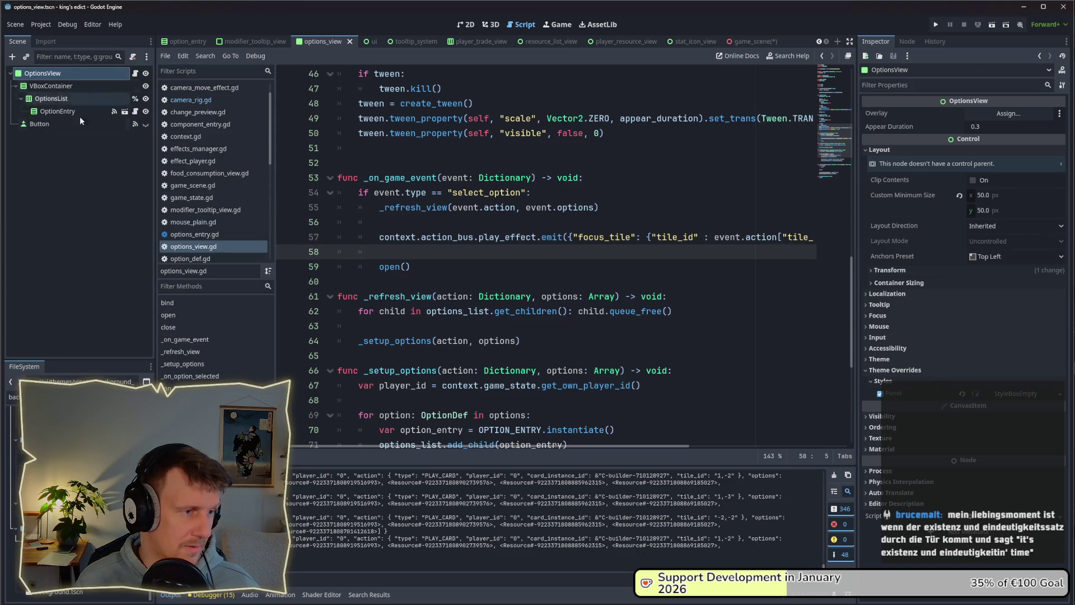
left_click(12, 397)
type("Hex")
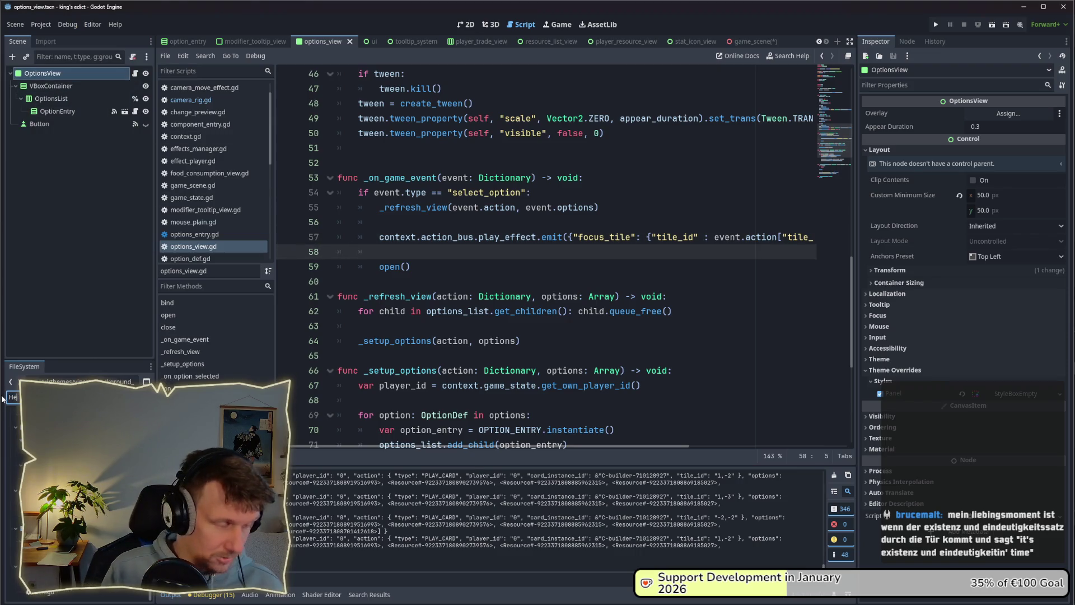
key("Return")
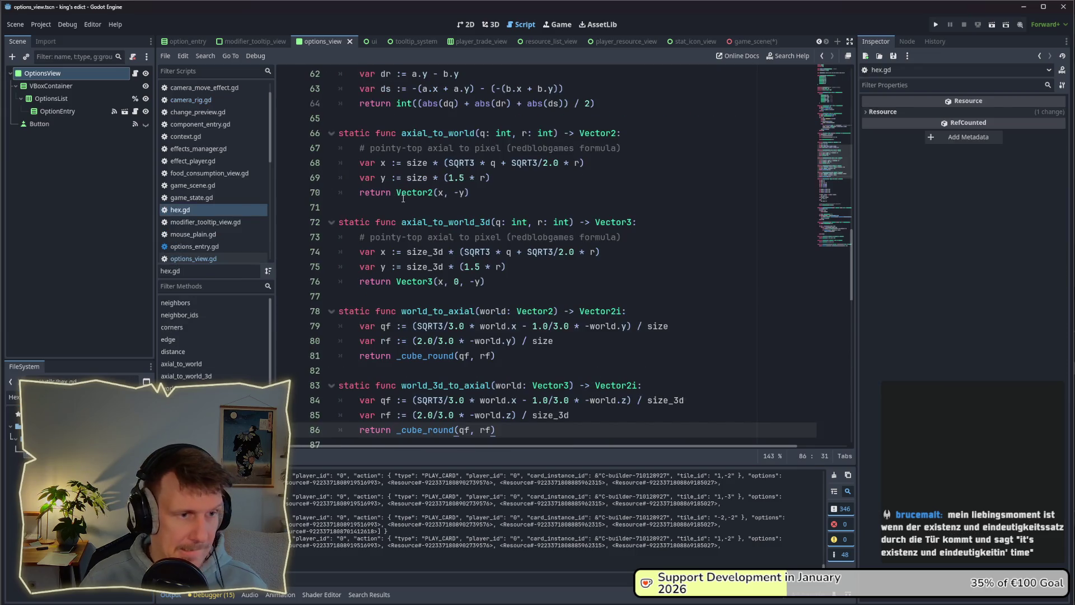
left_click_drag(851, 269, 852, 89)
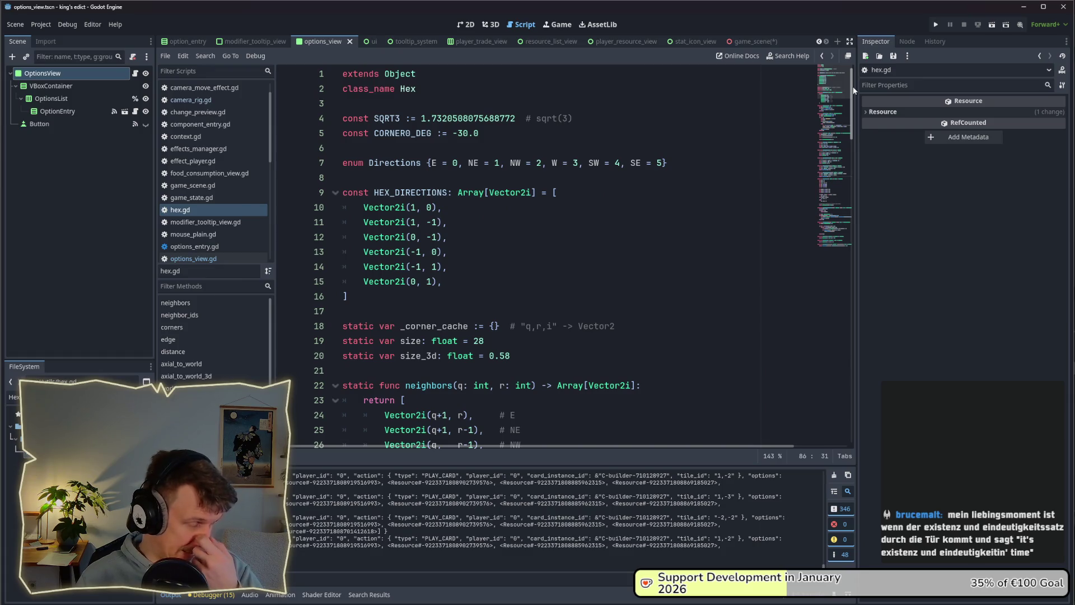
left_click(429, 90)
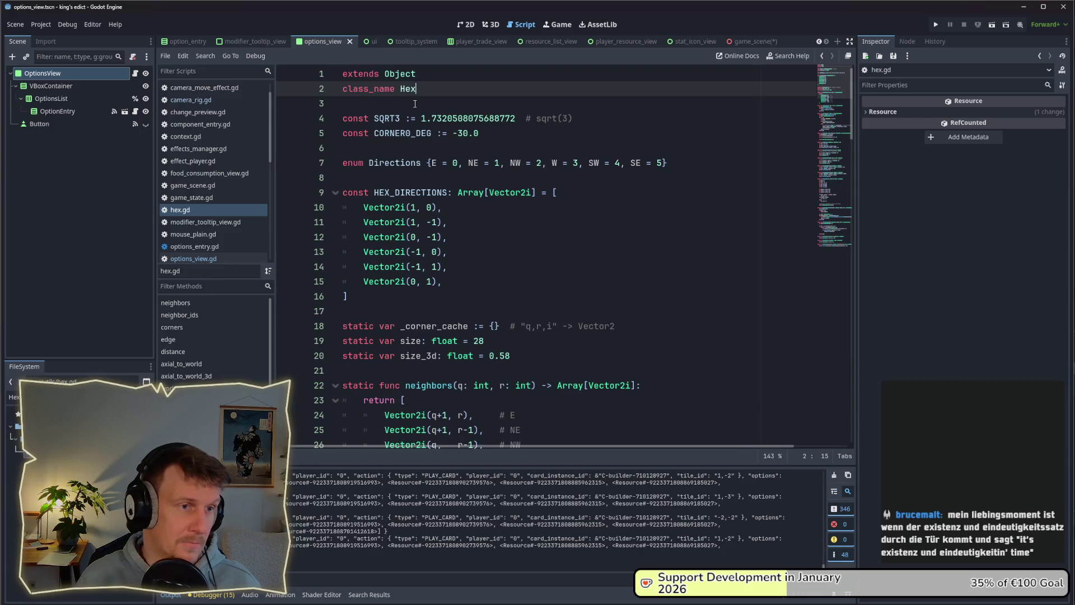
left_click_drag(417, 89, 403, 90)
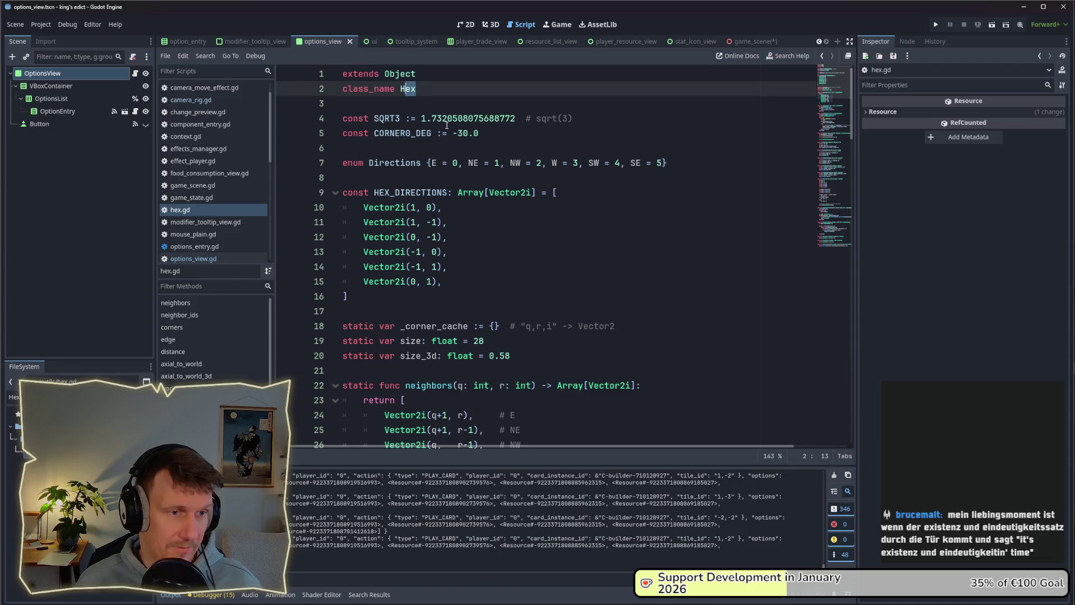
scroll(447, 125, "down", 1)
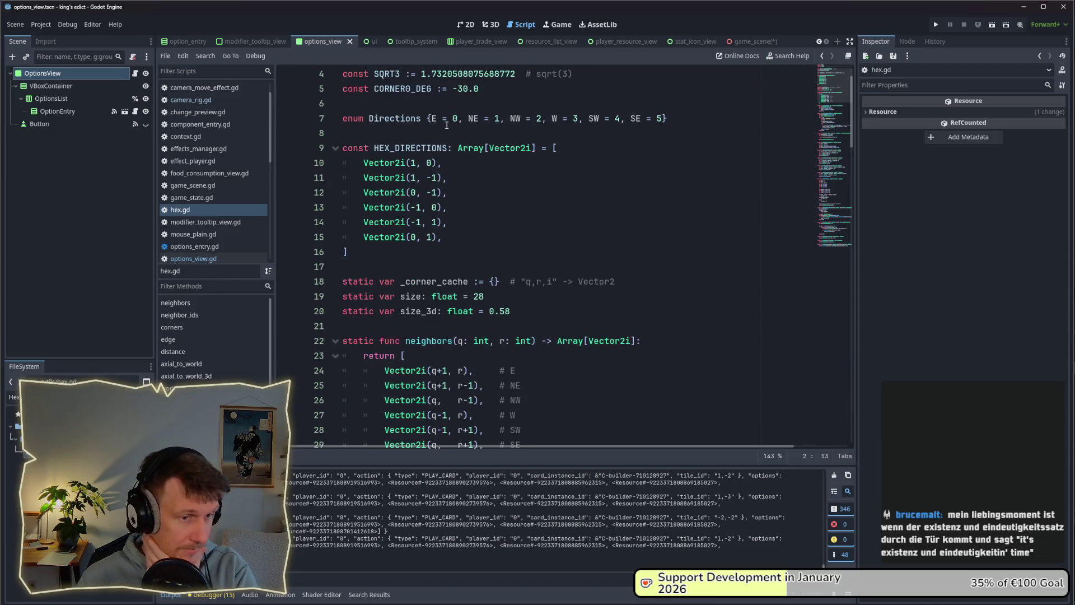
scroll(446, 125, "down", 5)
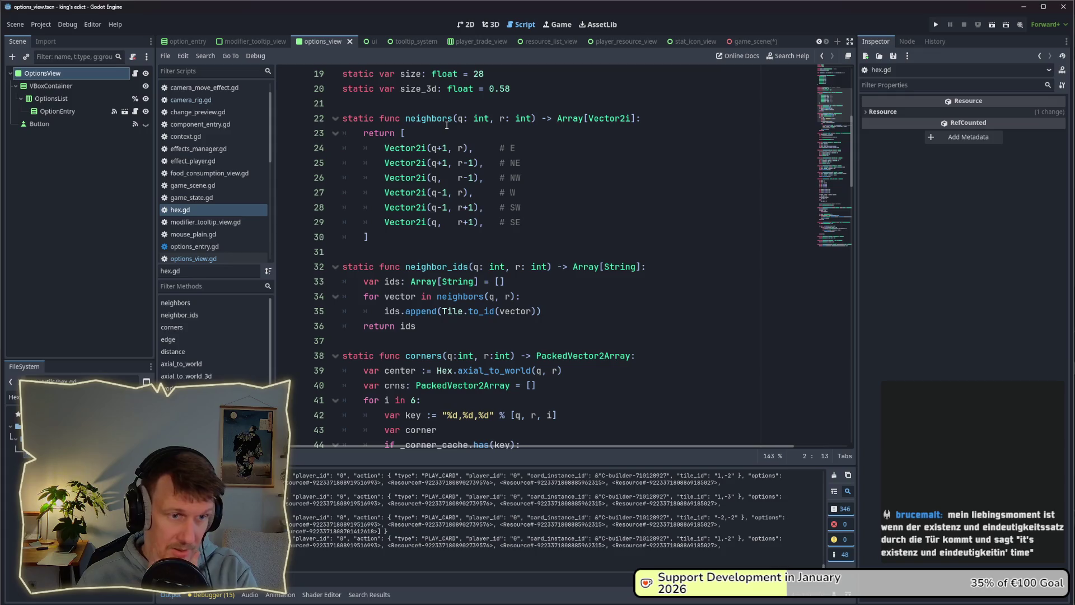
scroll(446, 125, "down", 3)
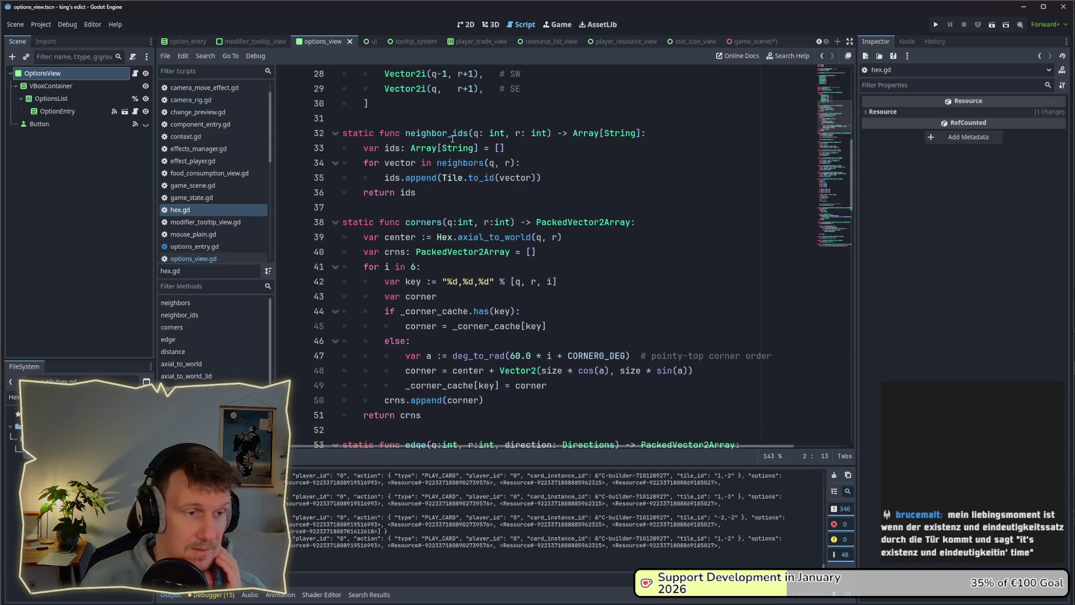
scroll(457, 157, "up", 2)
left_click_drag(442, 312, 405, 311)
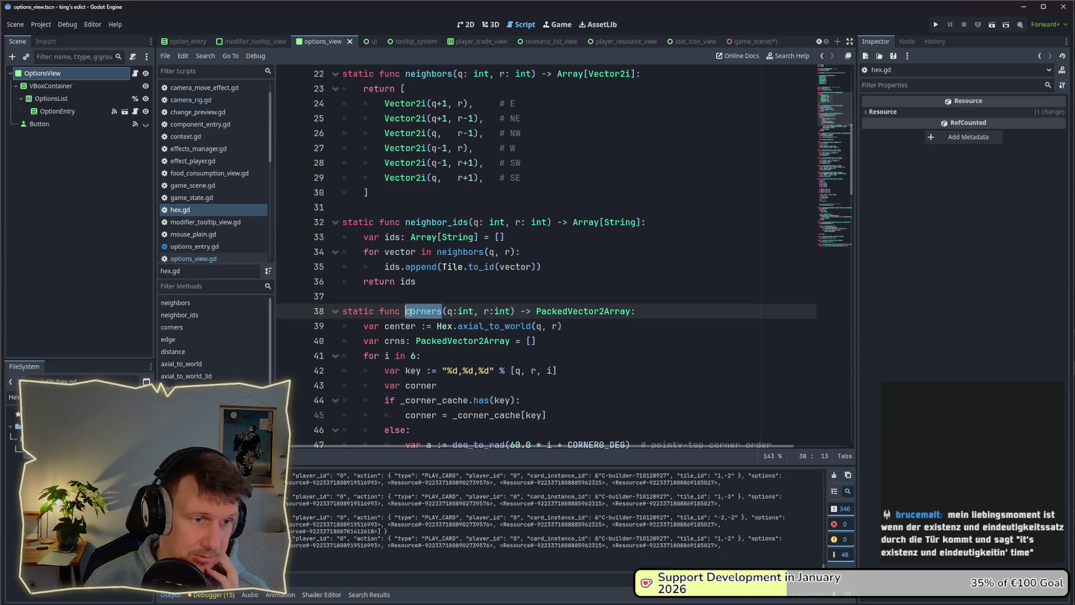
left_click_drag(468, 222, 405, 222)
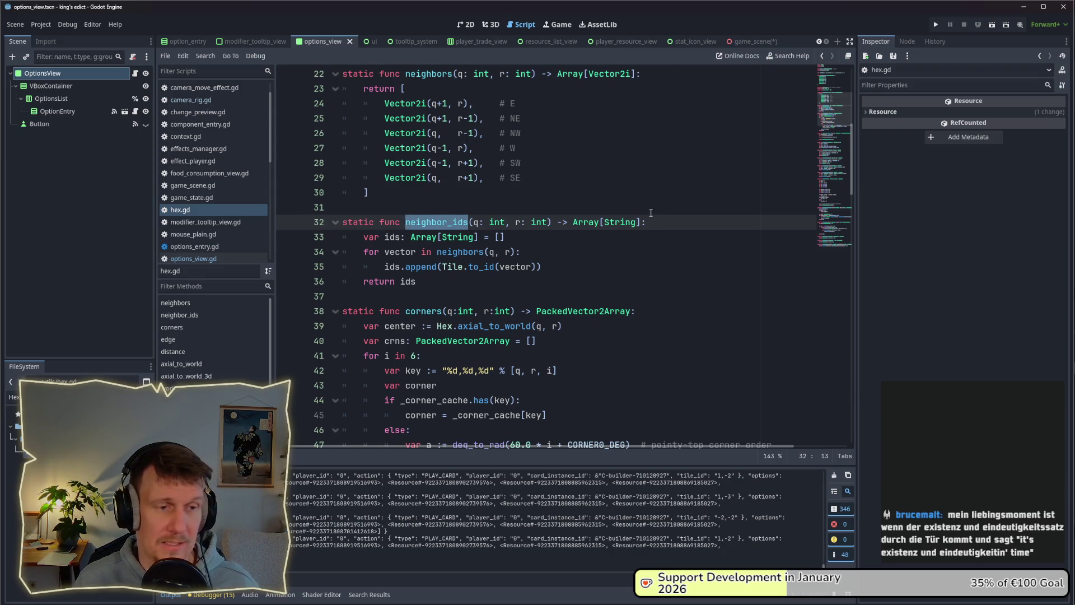
scroll(524, 258, "down", 4)
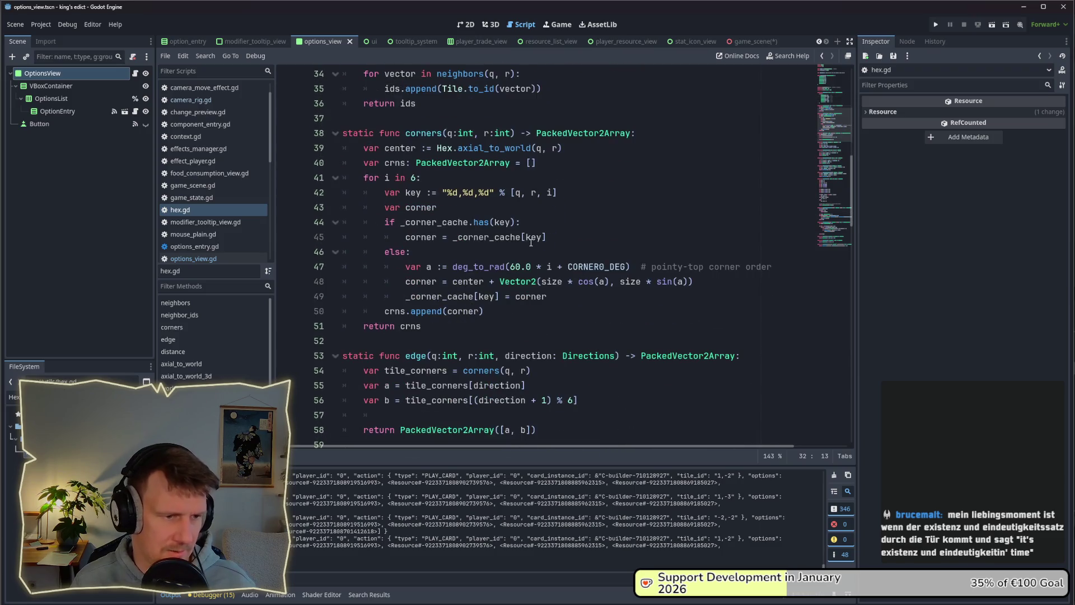
scroll(530, 243, "down", 2)
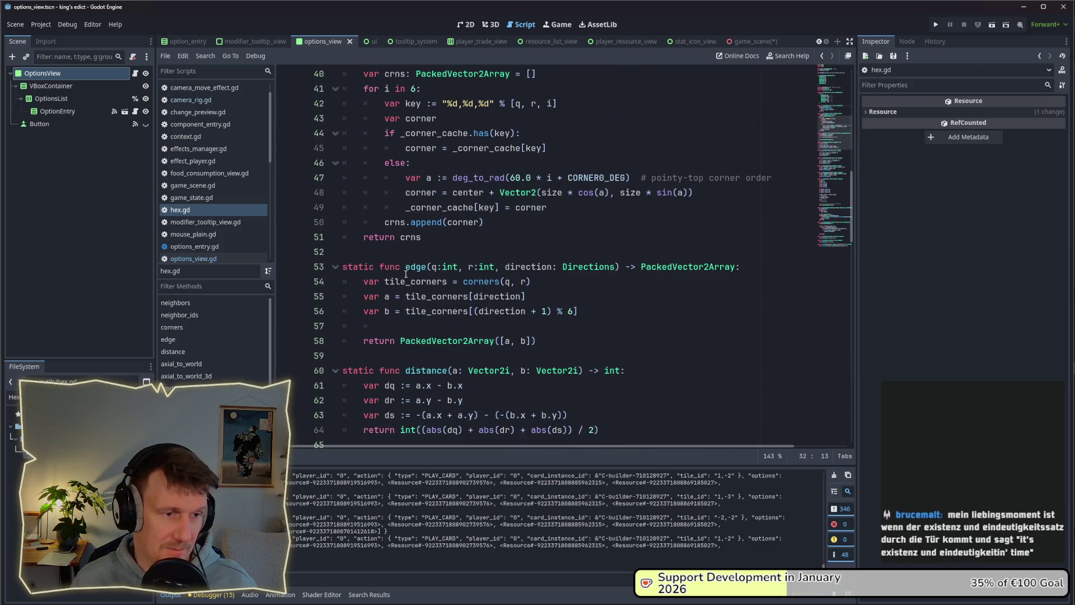
scroll(442, 287, "down", 1)
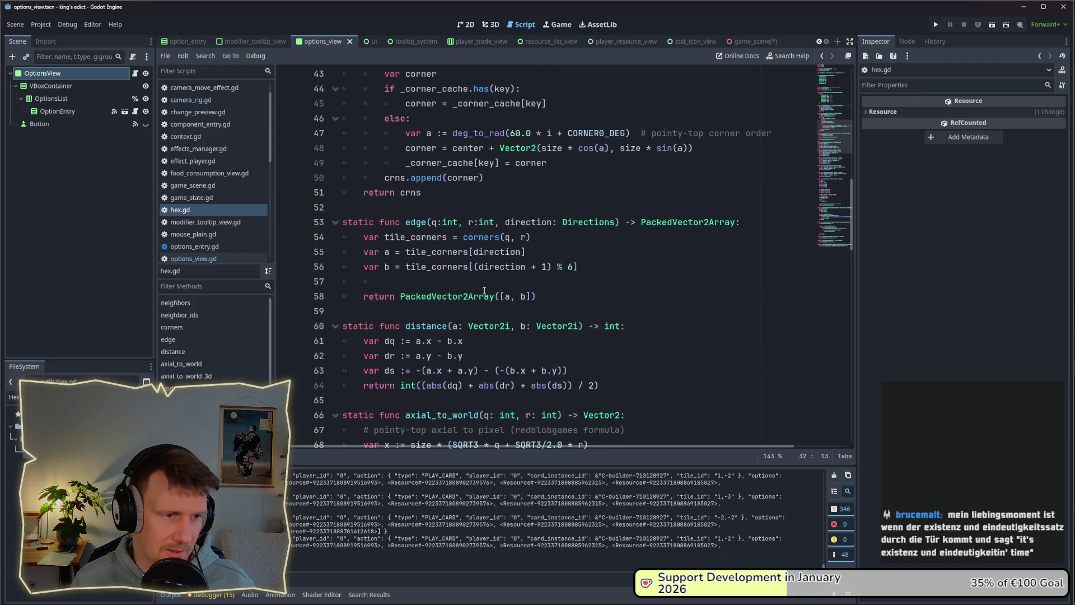
mouse_move(484, 291)
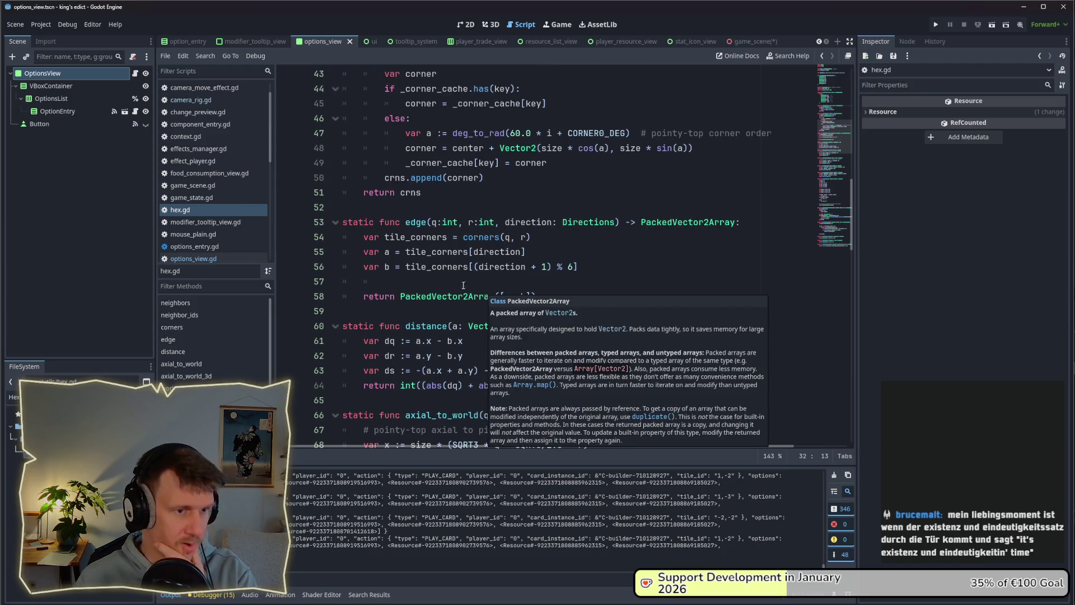
mouse_move(431, 274)
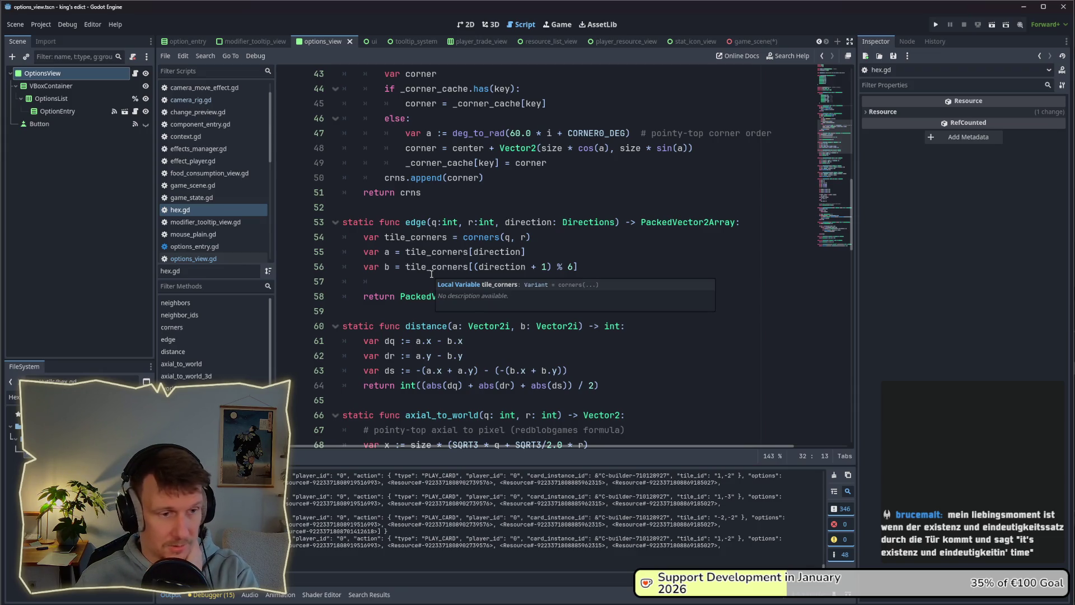
scroll(431, 274, "down", 1)
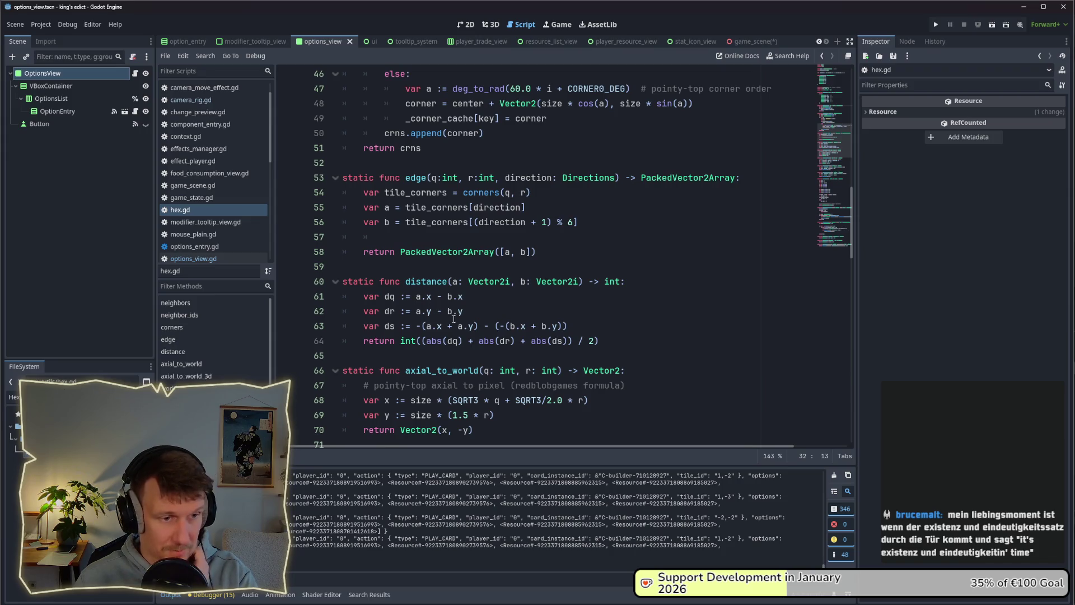
mouse_move(454, 319)
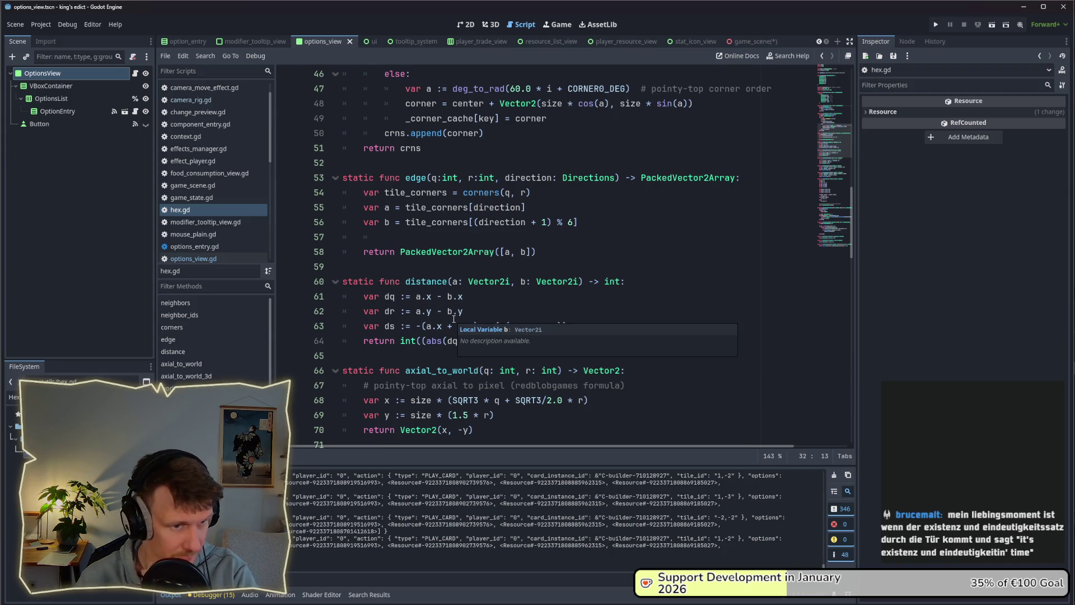
scroll(454, 319, "down", 3)
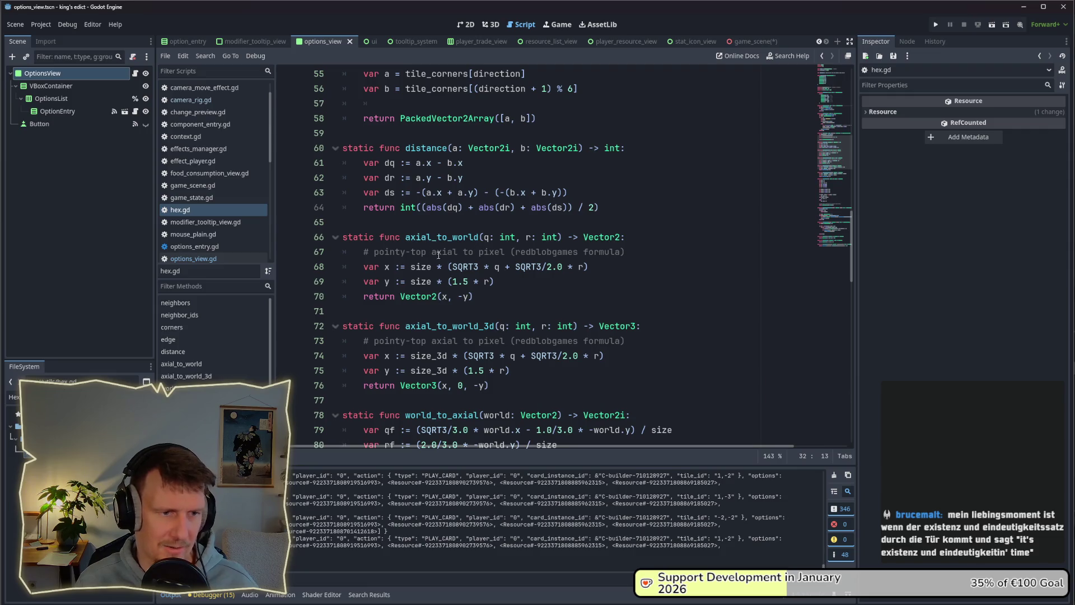
scroll(482, 271, "down", 3)
scroll(485, 274, "down", 3)
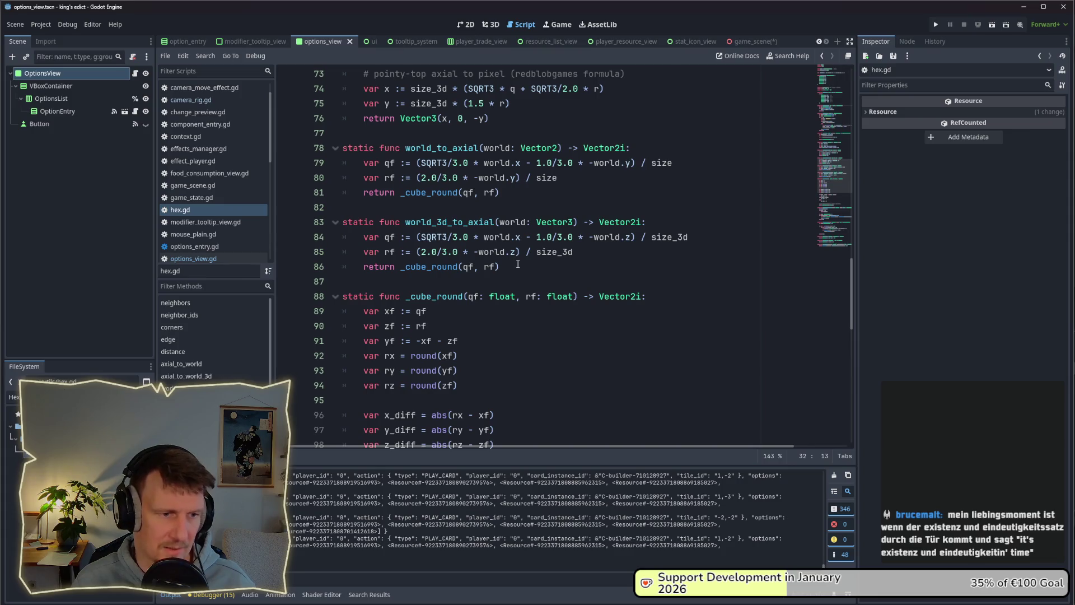
scroll(518, 265, "down", 9)
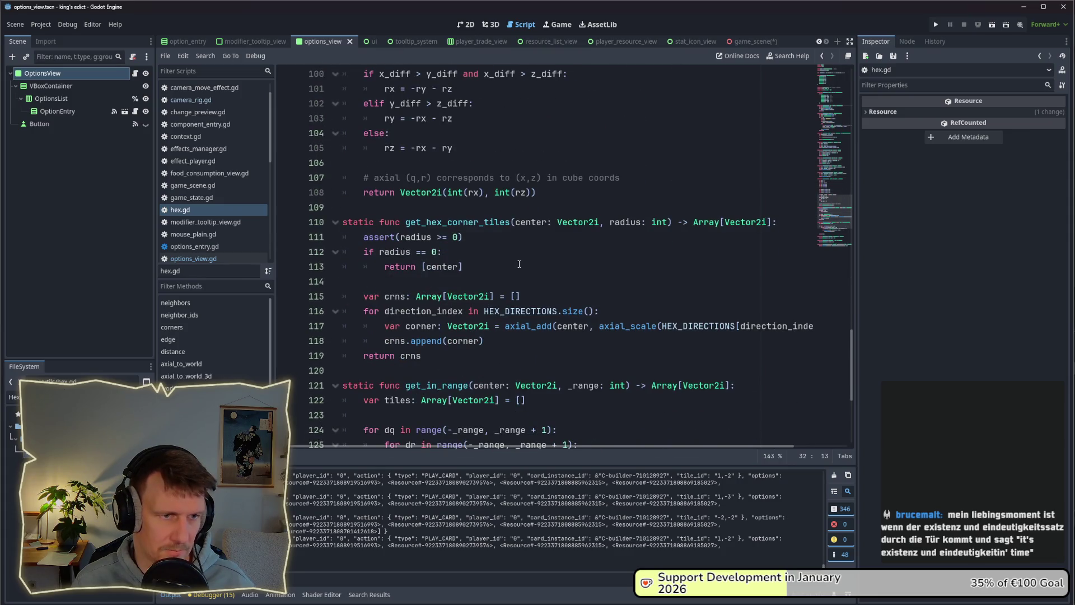
scroll(519, 264, "down", 3)
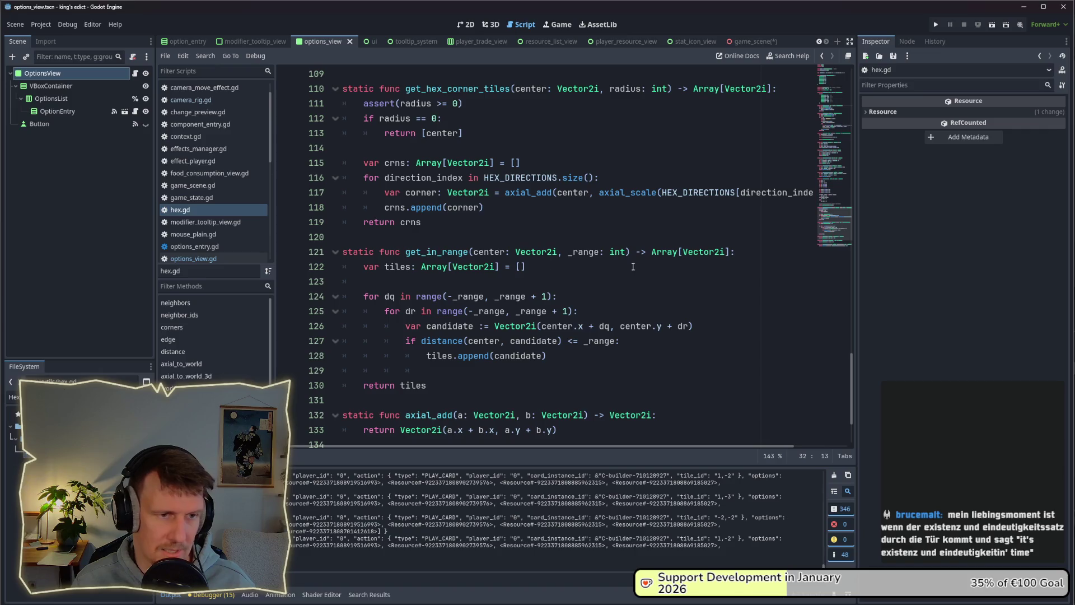
left_click_drag(406, 251, 469, 251)
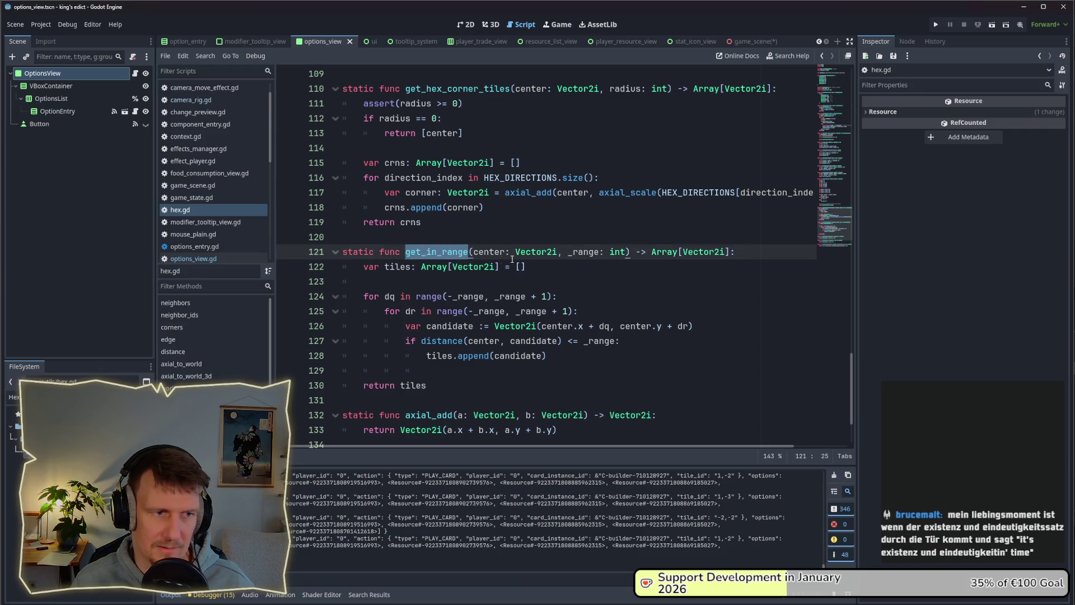
scroll(522, 273, "down", 1)
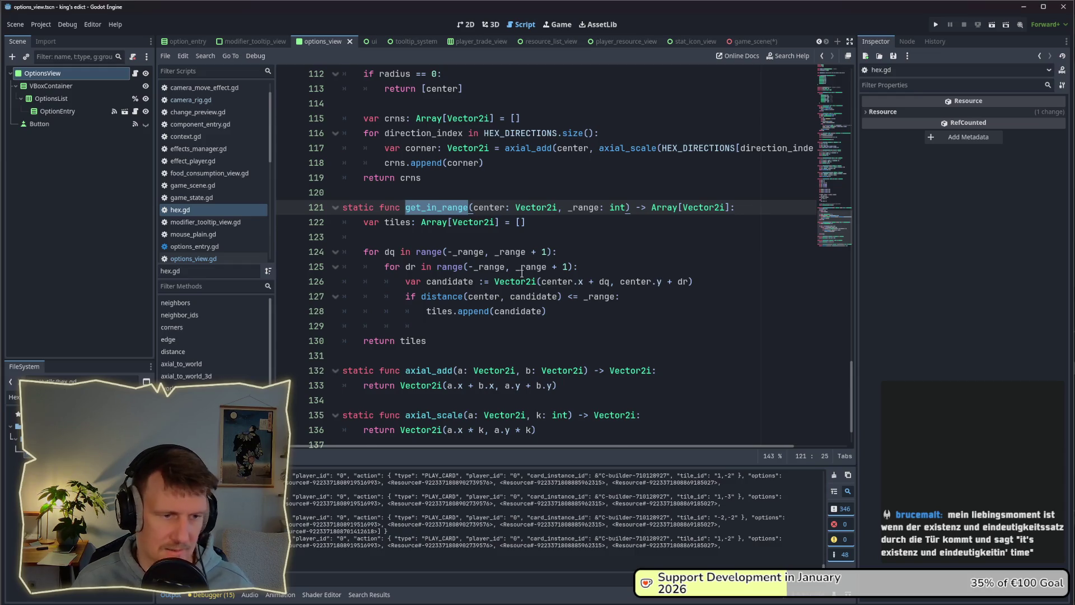
scroll(521, 272, "down", 2)
scroll(521, 273, "up", 14)
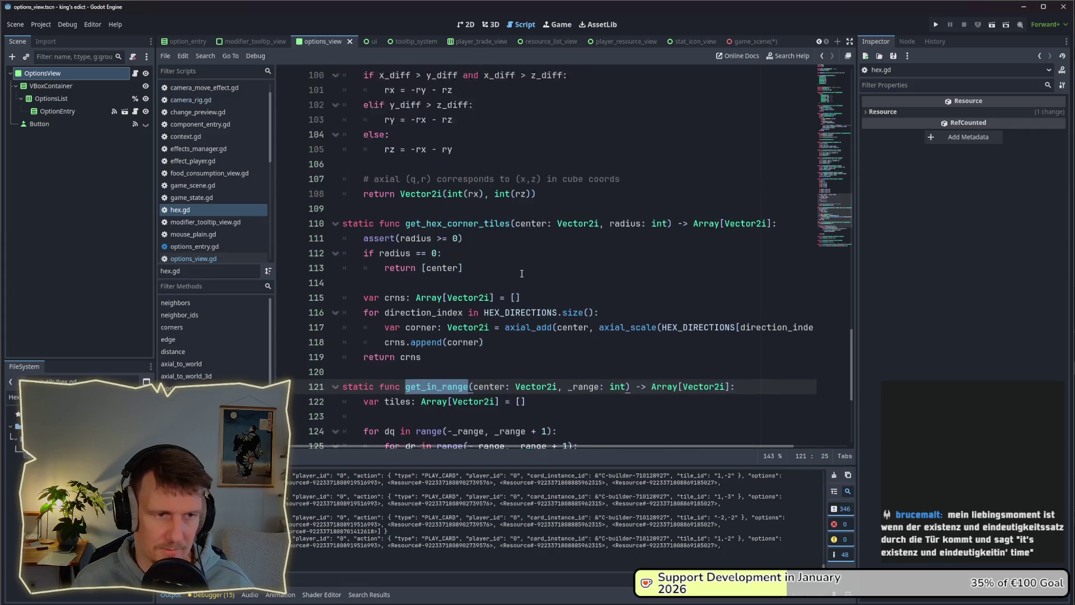
scroll(521, 273, "up", 4)
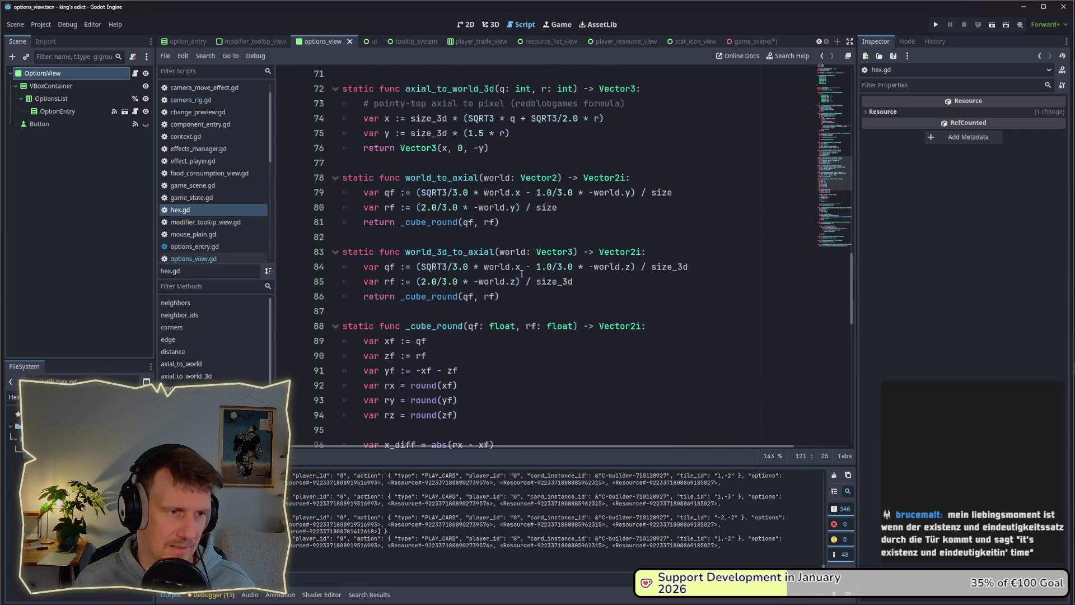
scroll(521, 274, "up", 1)
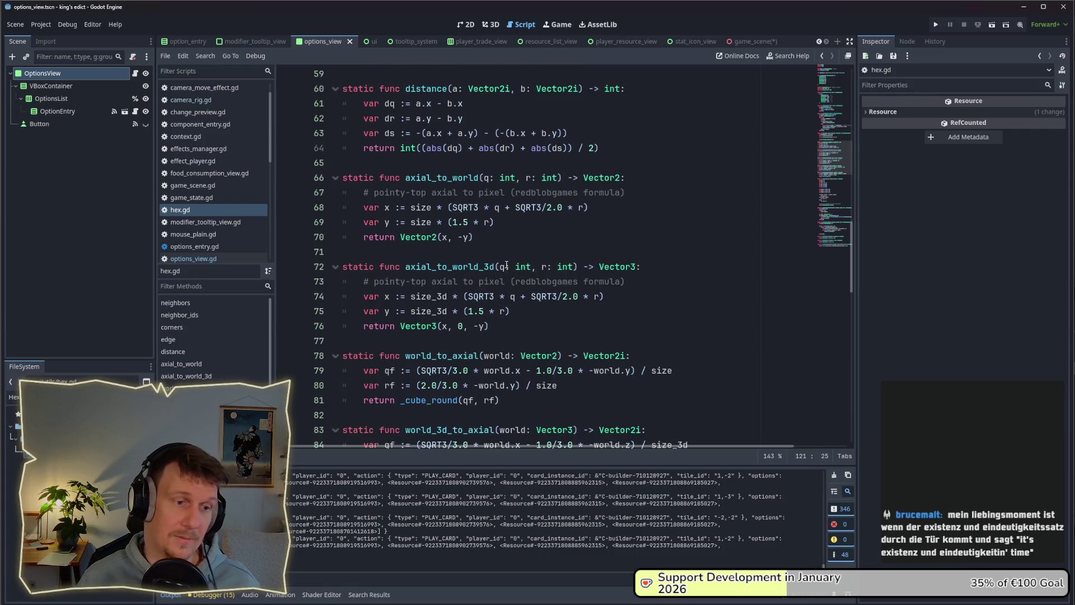
scroll(506, 264, "up", 1)
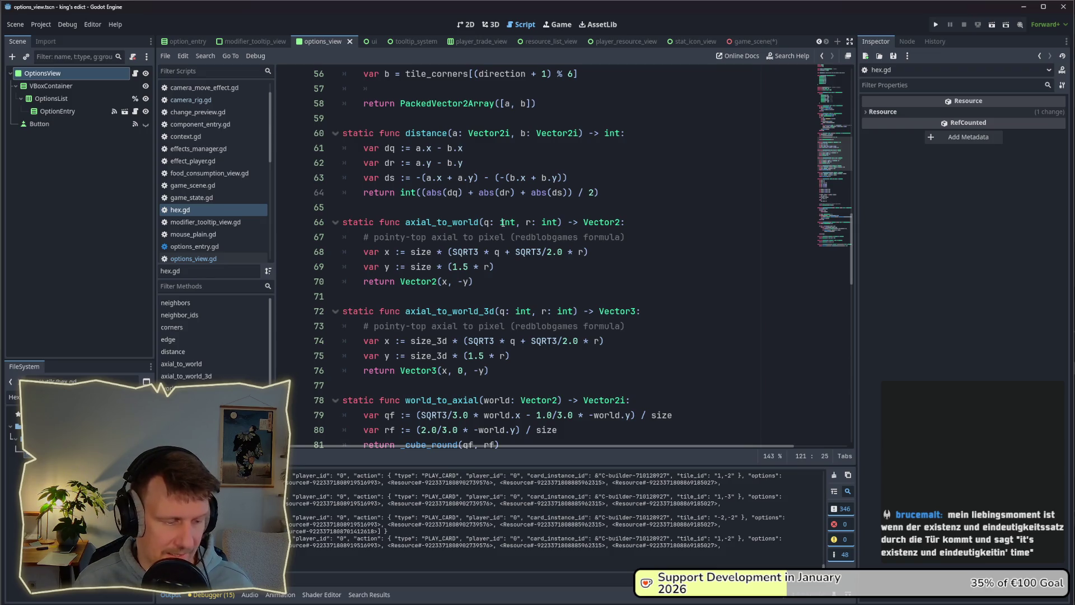
scroll(503, 223, "up", 7)
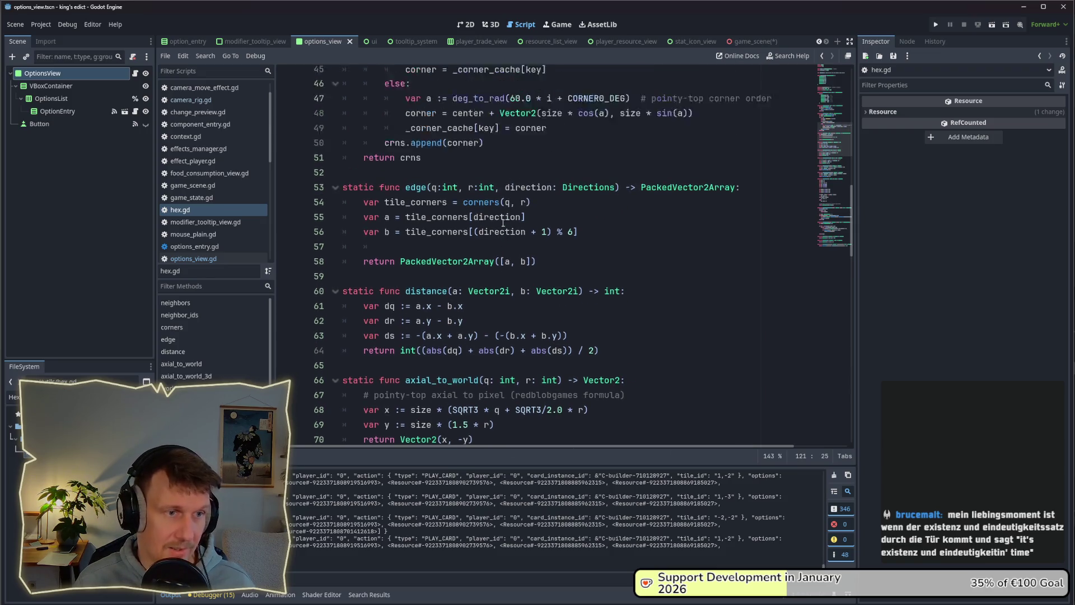
scroll(503, 223, "up", 1)
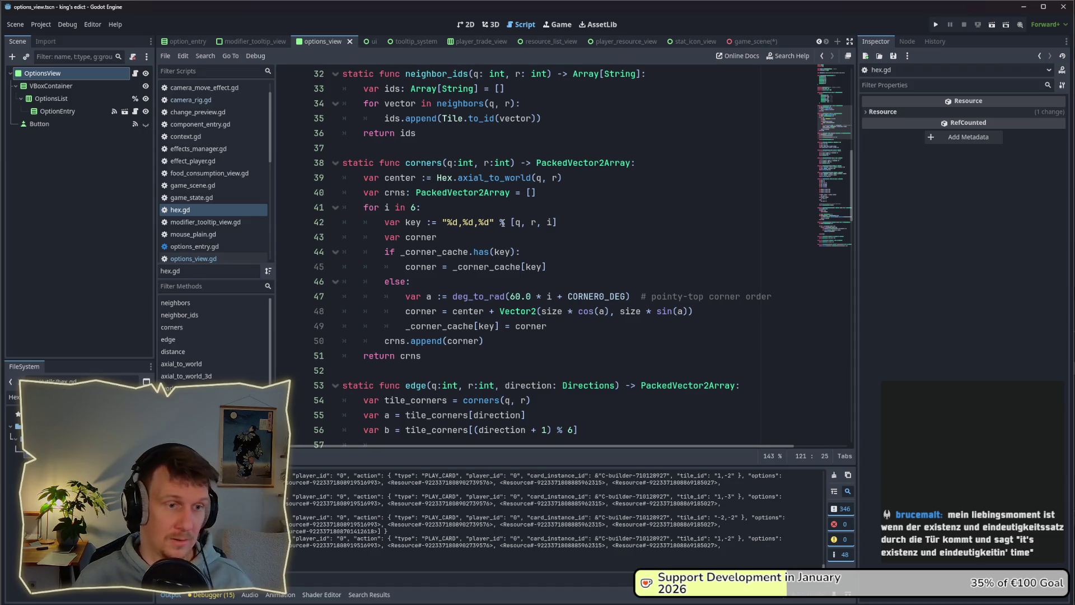
Select the neighbors q/r parameters and the HEX_DIRECTIONS constant block in hex.gd.
scroll(502, 223, "up", 6)
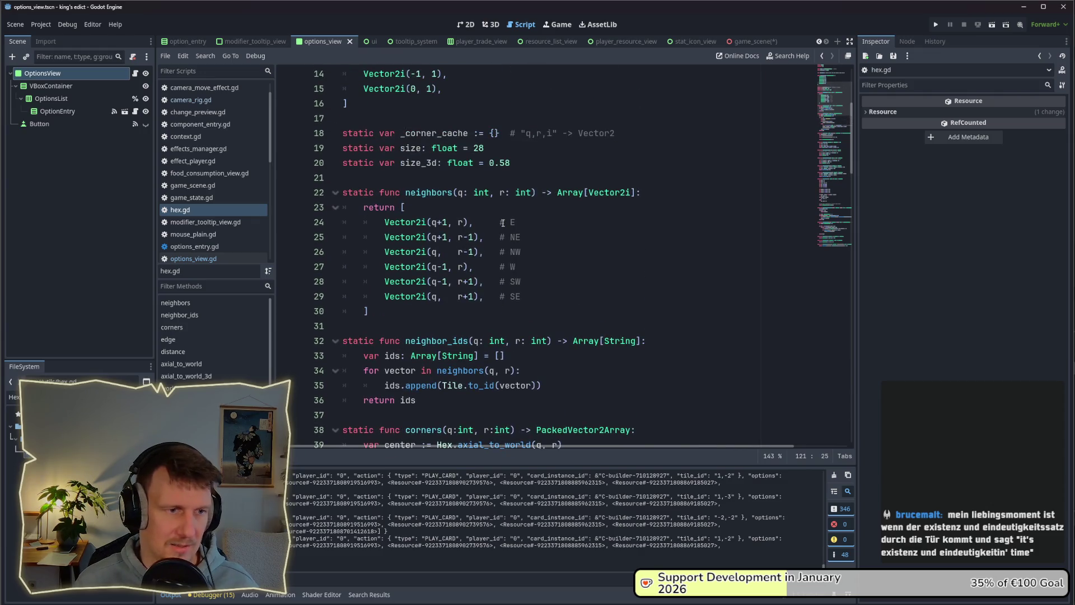
left_click_drag(457, 192, 530, 195)
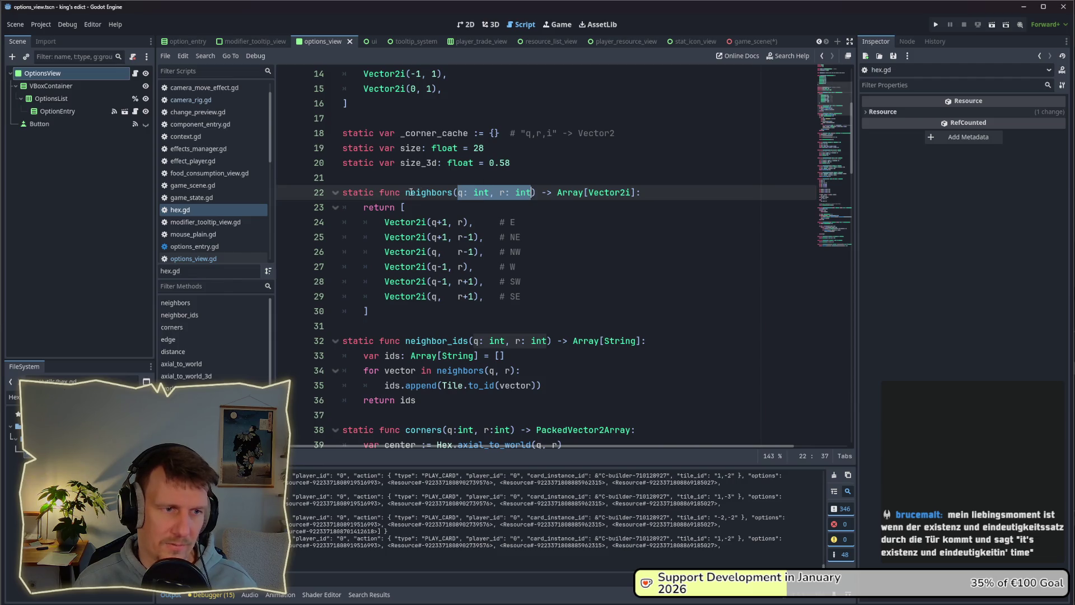
scroll(416, 192, "up", 3)
mouse_move(448, 237)
left_mouse_down()
mouse_move(437, 237)
mouse_move(392, 148)
mouse_move(339, 133)
left_mouse_up()
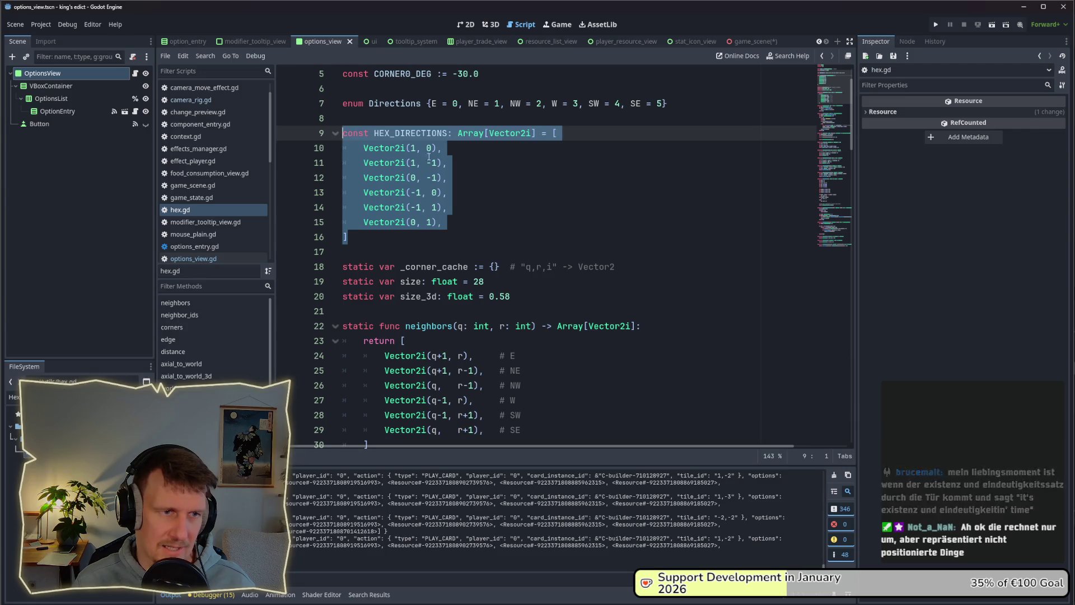
double_click(402, 133)
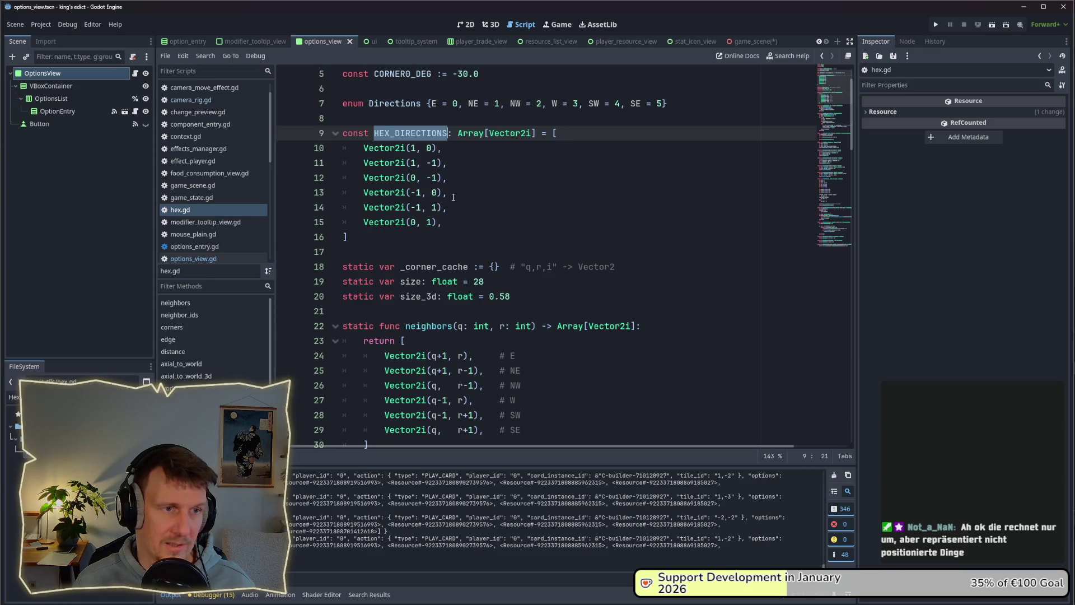
Inspect the Directions enum, then filter for 'gam' and open game_state.gd.
scroll(453, 198, "up", 1)
left_click_drag(667, 148, 373, 147)
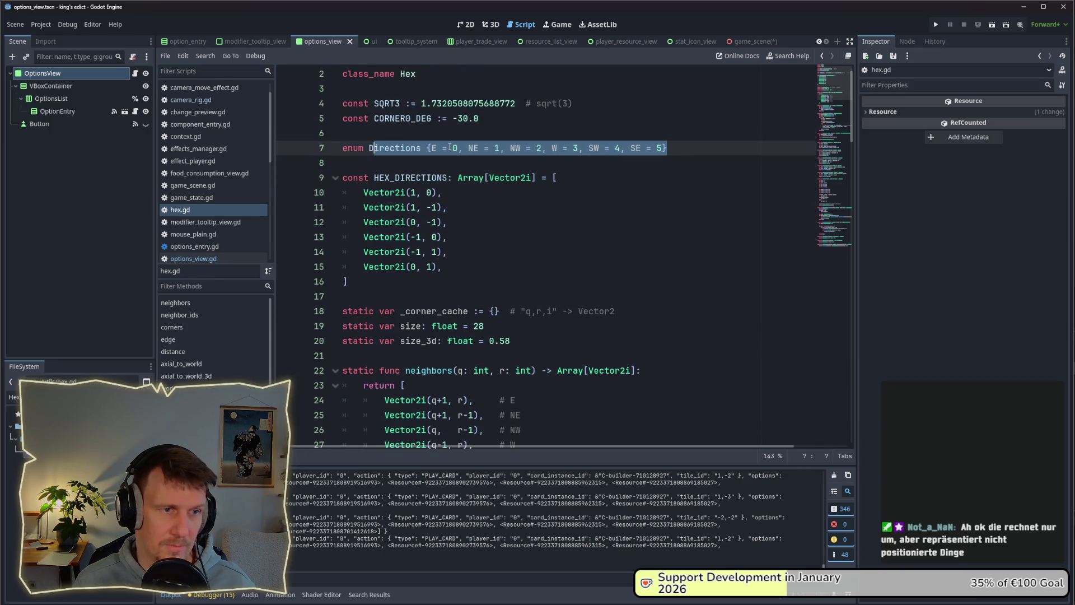
left_click(437, 148)
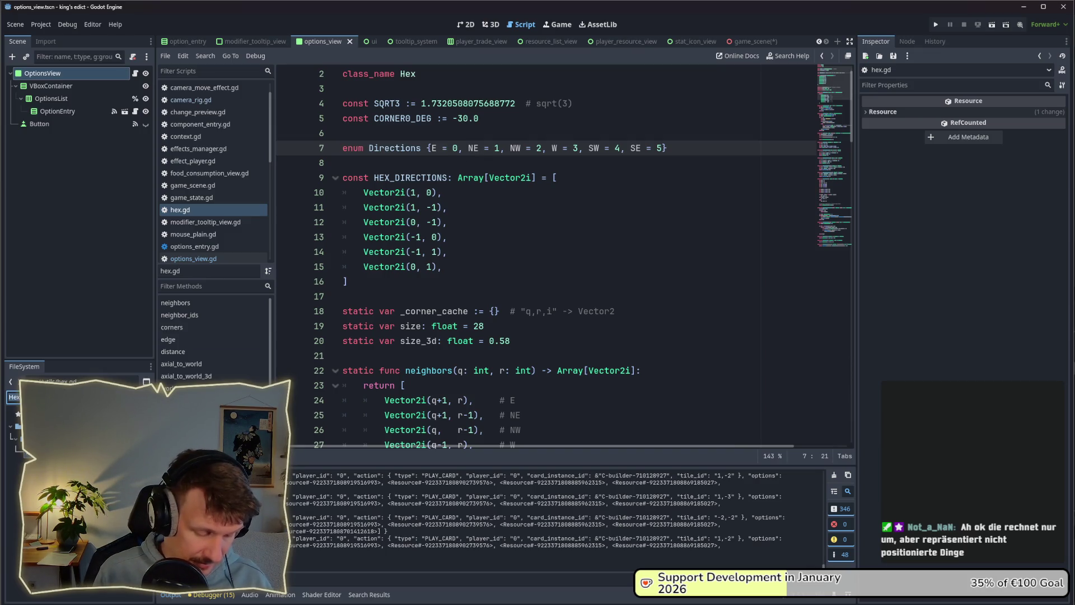
type("gam")
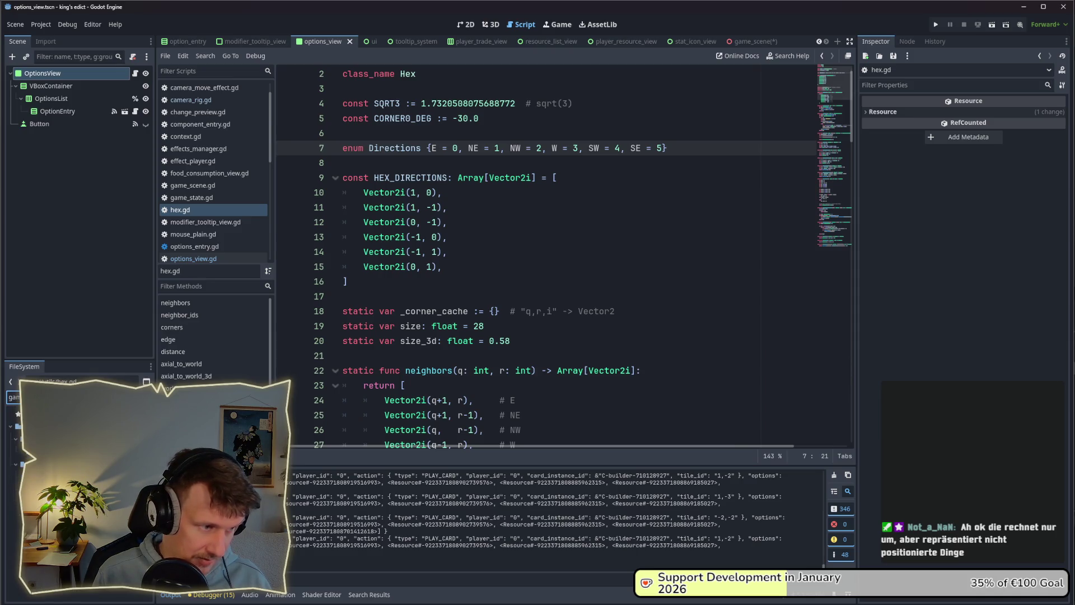
double_click(51, 452)
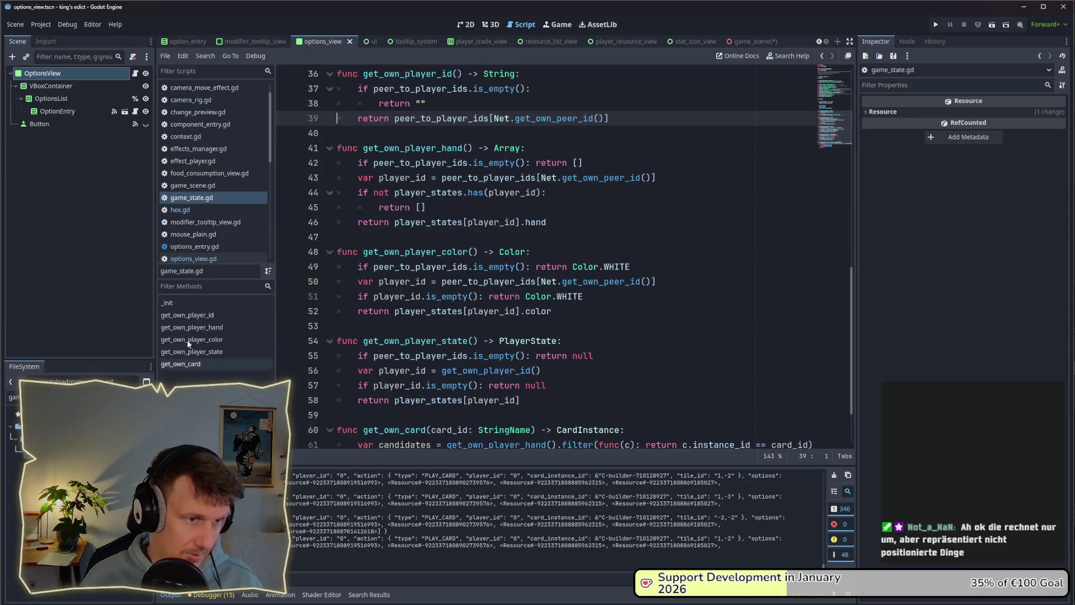
Inspect the tiles dictionary declaration, jump to the Tile class, then return to game_state.gd.
scroll(559, 180, "up", 10)
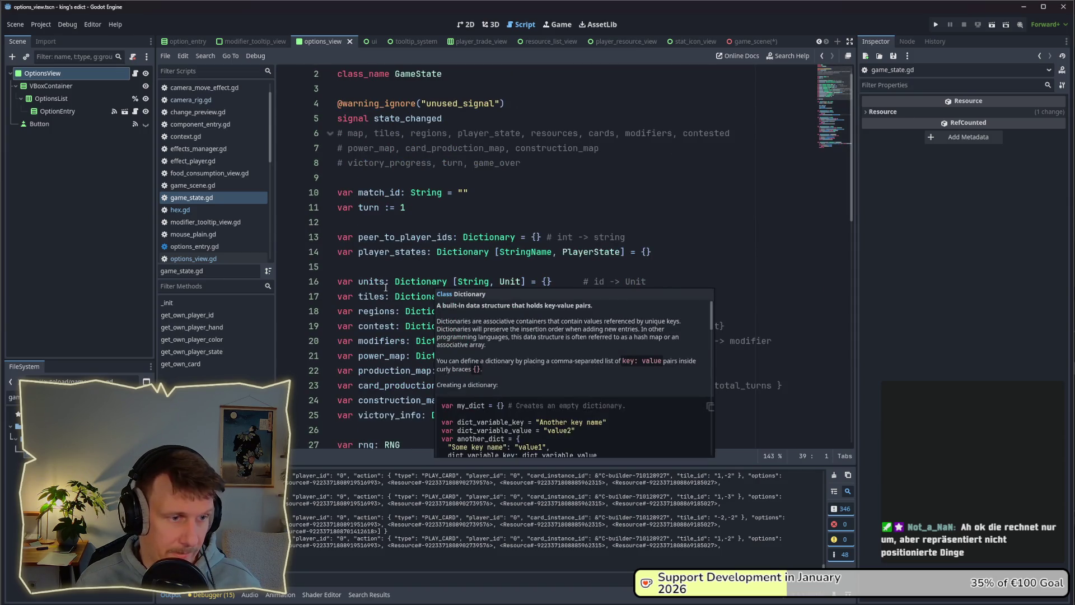
left_click_drag(586, 297, 329, 295)
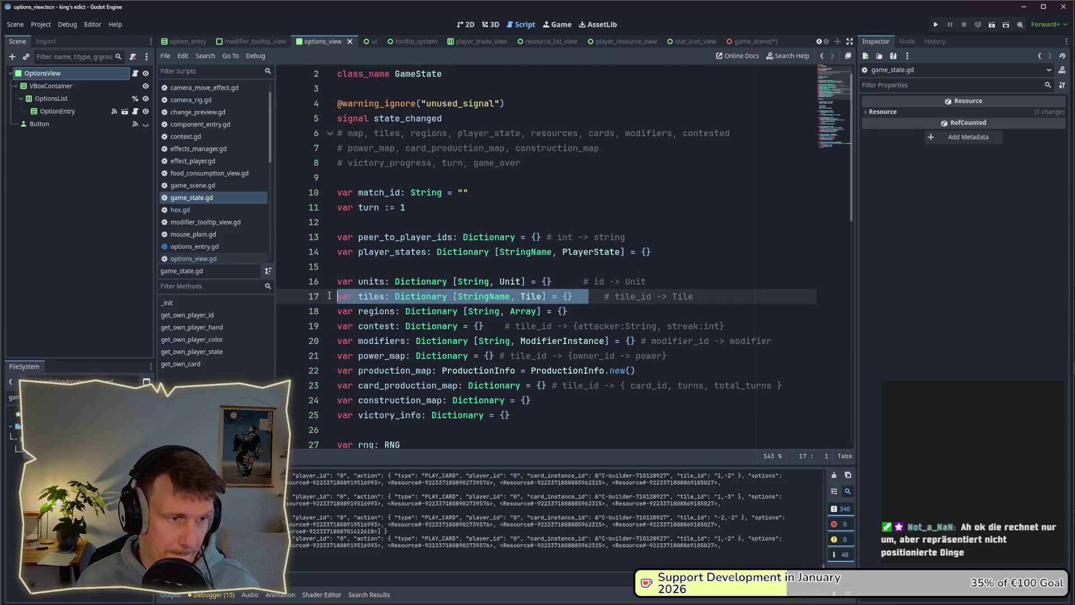
scroll(446, 298, "down", 1)
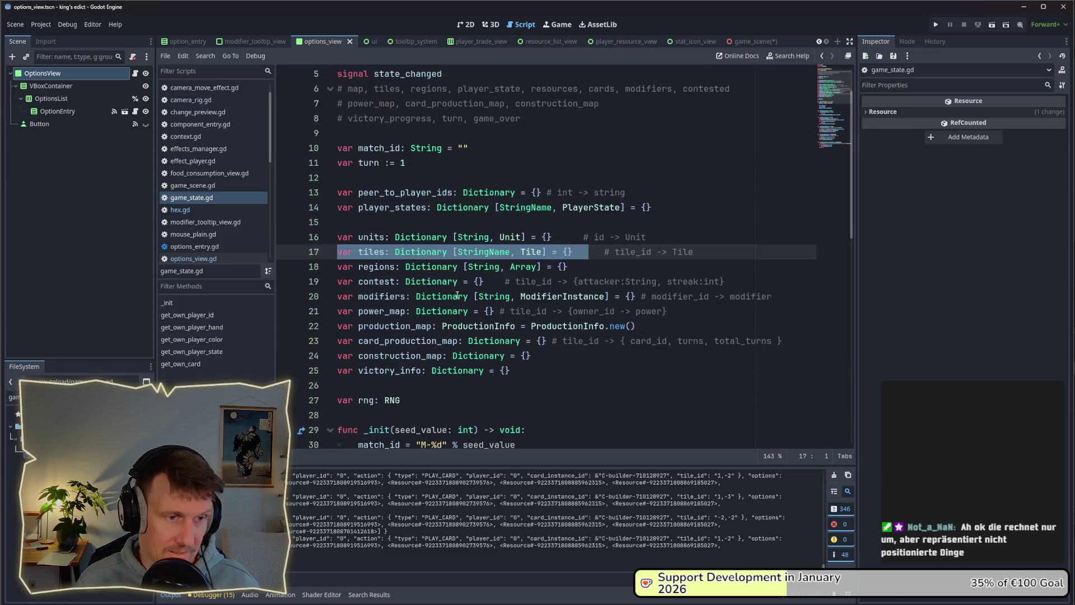
double_click(484, 252)
double_click(627, 252)
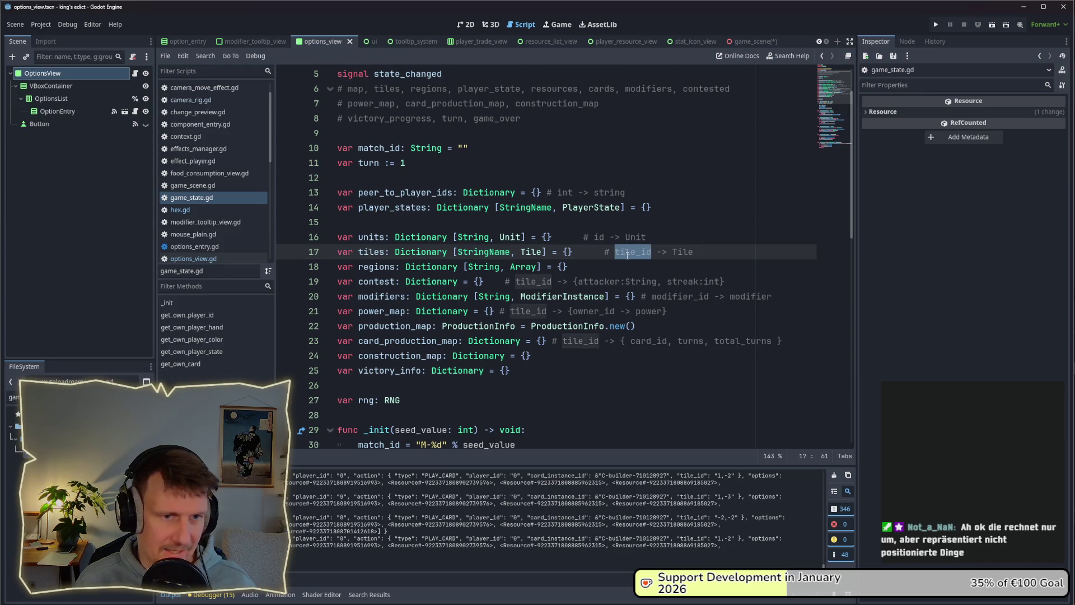
double_click(531, 253)
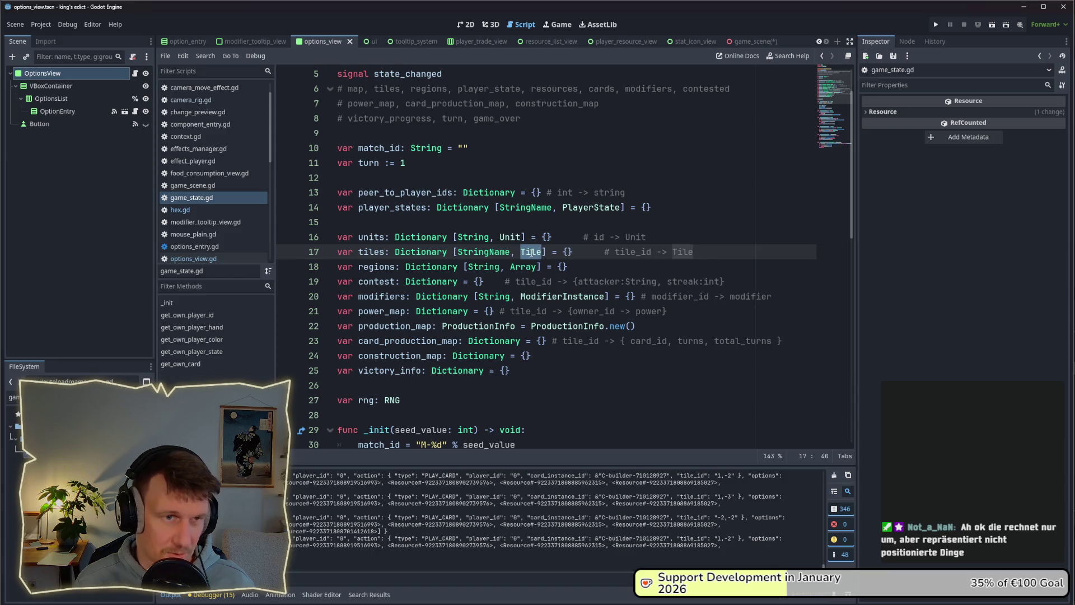
left_click(531, 253, "ctrl")
scroll(434, 102, "up", 10)
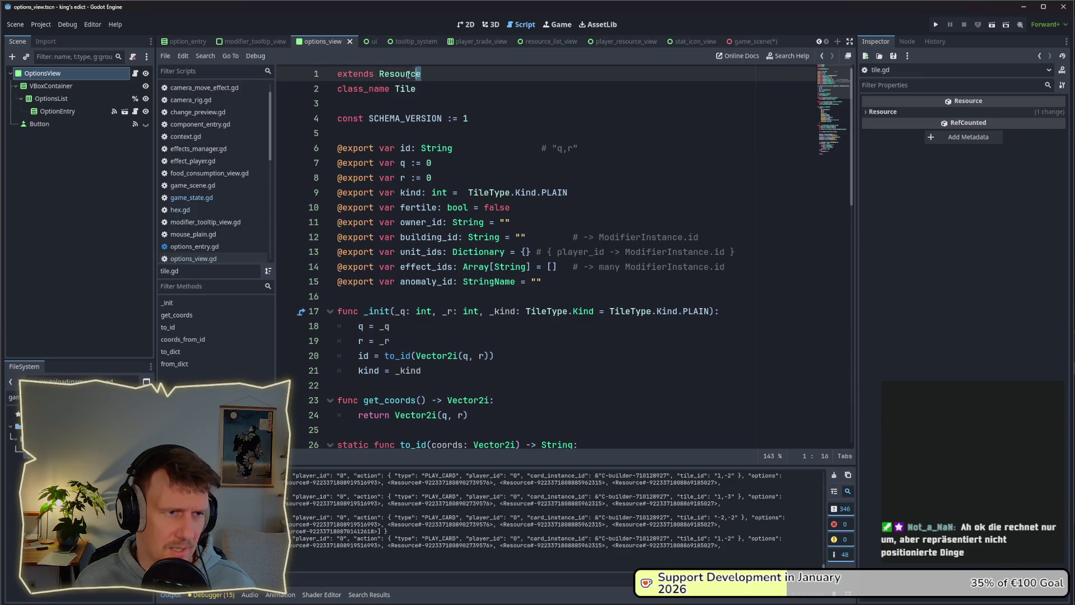
key("alt+Left")
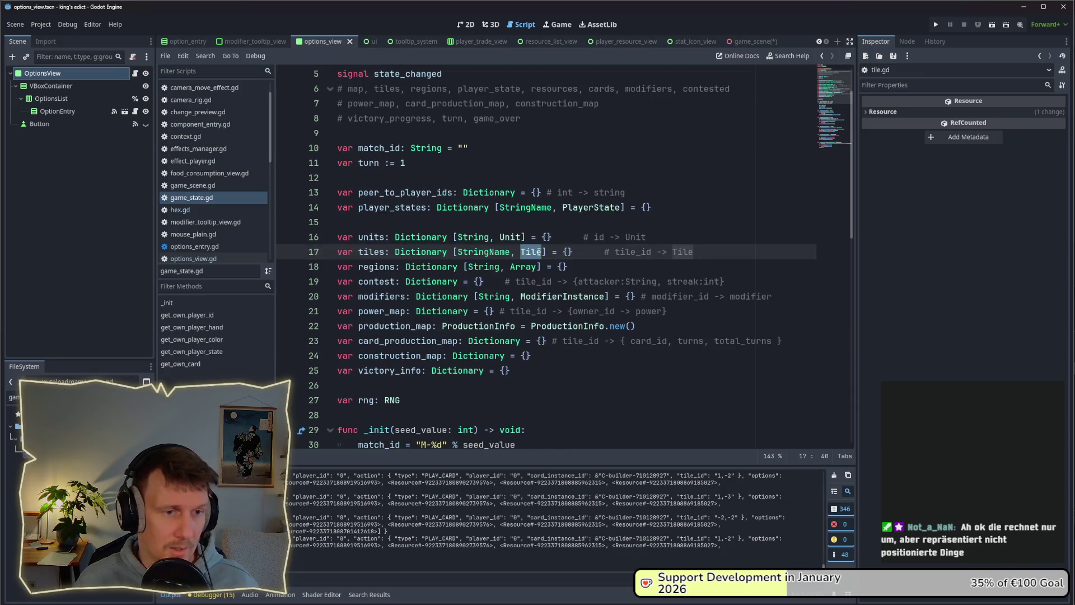
Check the units dictionary declaration, then filter for 'boa' and open board_3d.gd.
mouse_move(478, 248)
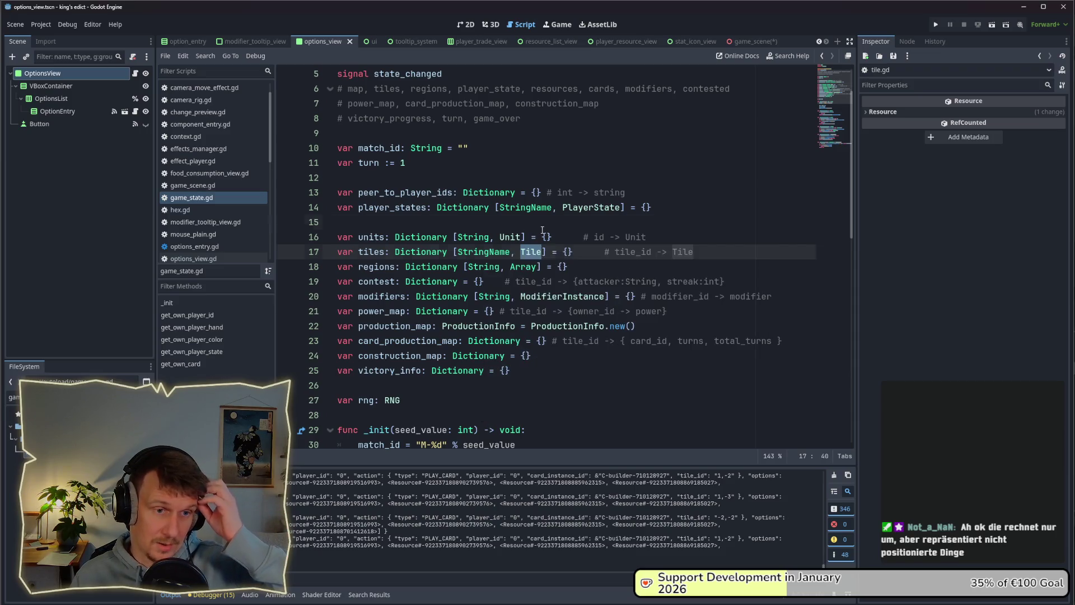
key("Up")
key("Up")
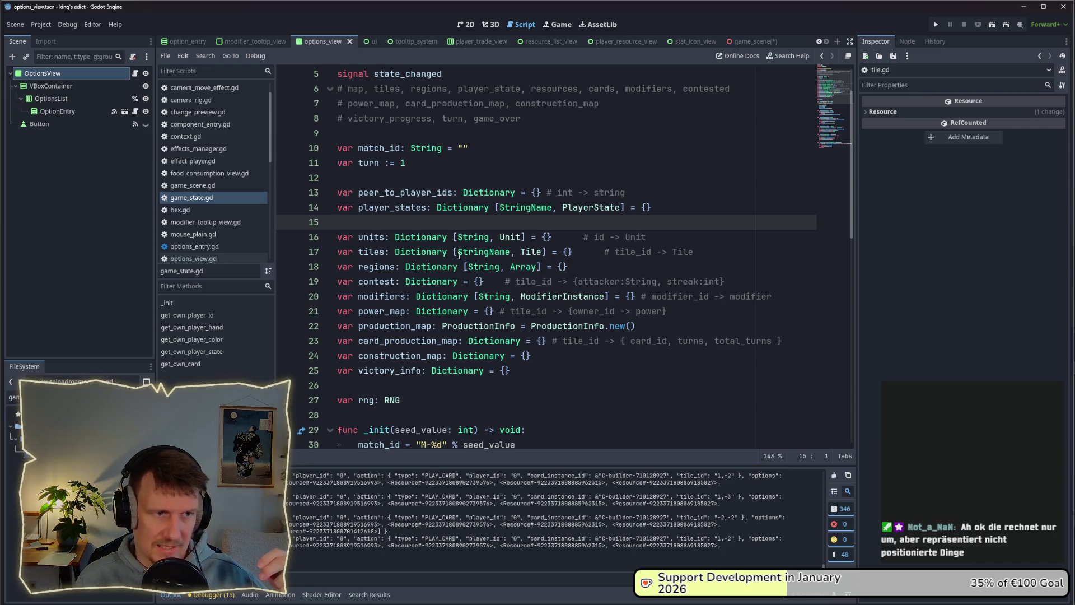
left_click_drag(527, 238, 359, 237)
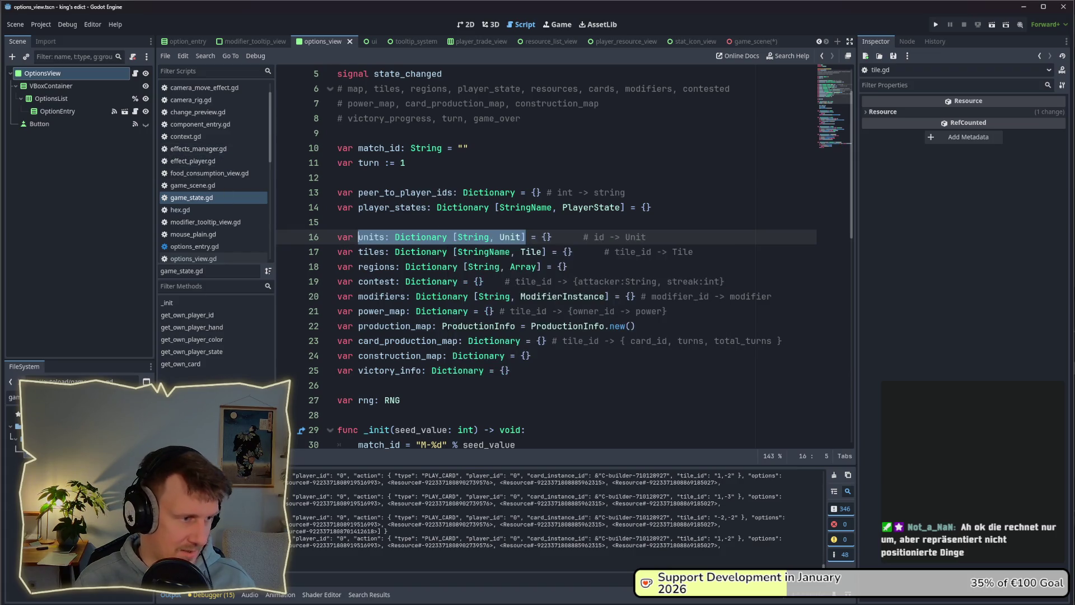
type("boa")
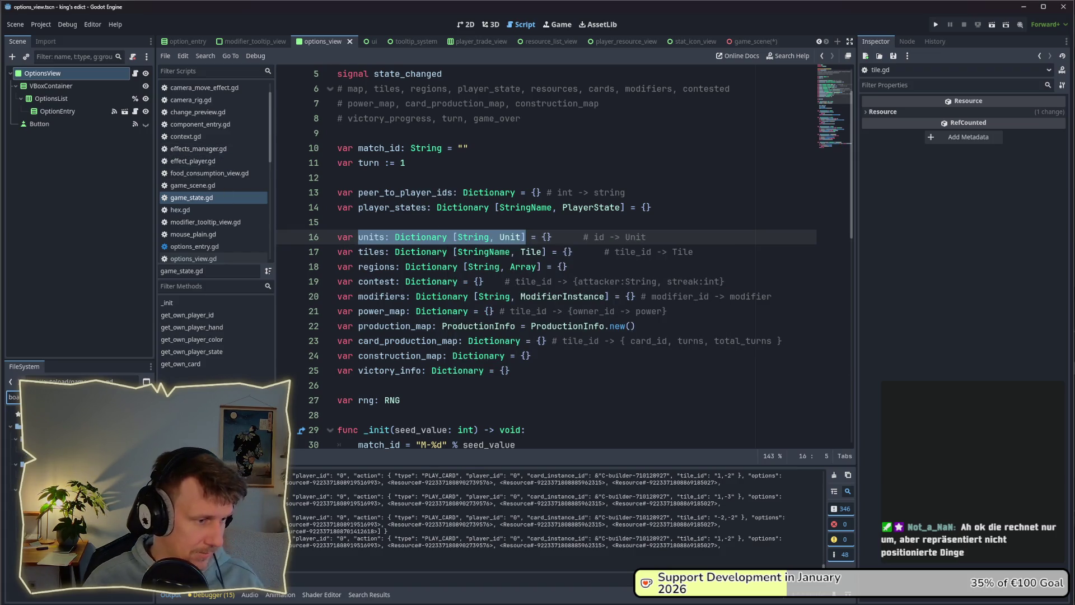
key("Return")
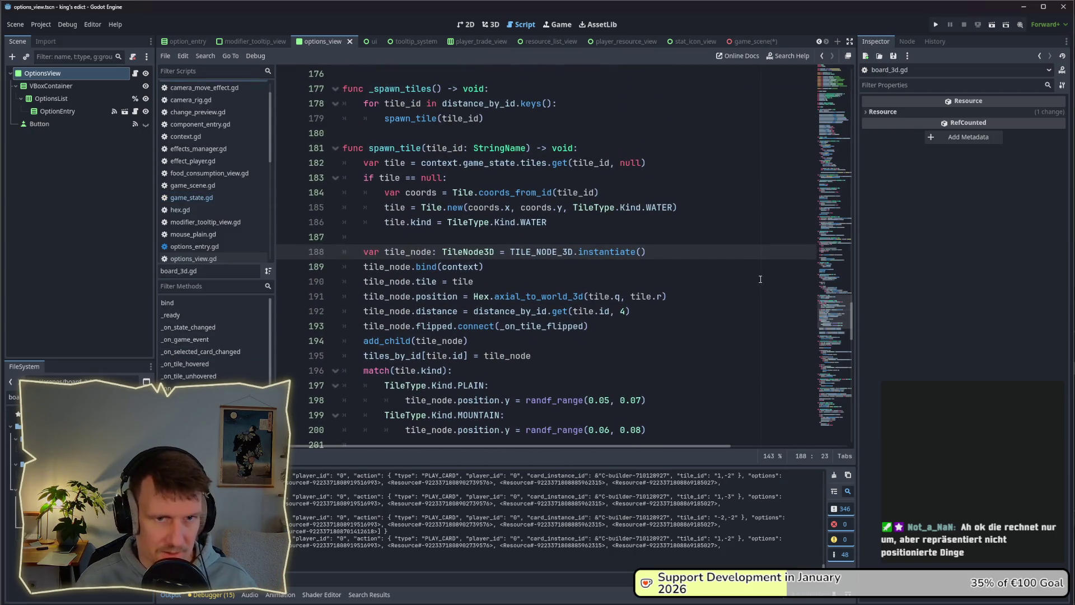
Jump to fill_board and inspect its child-freeing loop and _create_distance_map call.
mouse_move(854, 333)
left_mouse_down()
mouse_move(858, 95)
mouse_move(850, 167)
left_mouse_up()
scroll(213, 336, "down", 3)
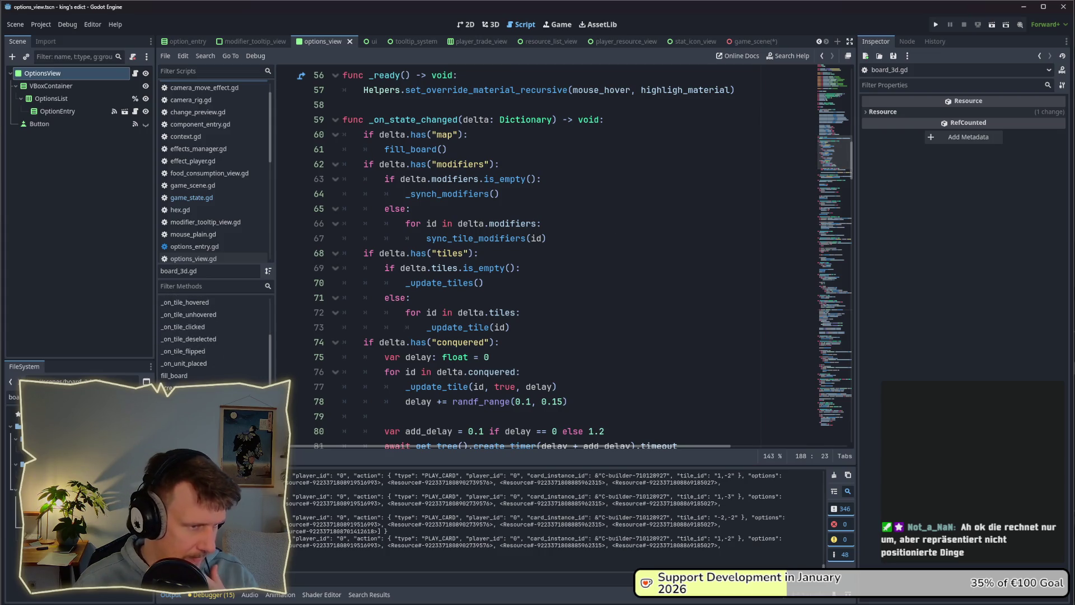
scroll(213, 370, "down", 2)
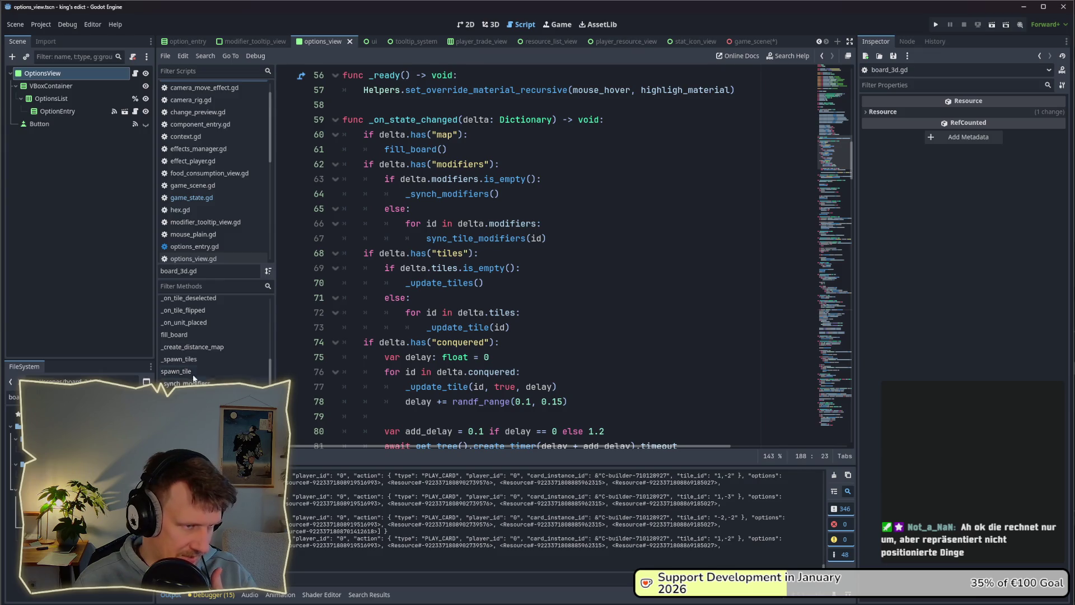
left_click(186, 335)
left_click(532, 270)
mouse_move(367, 312)
left_mouse_down()
mouse_move(392, 288)
mouse_move(364, 267)
left_mouse_up()
left_click(461, 313)
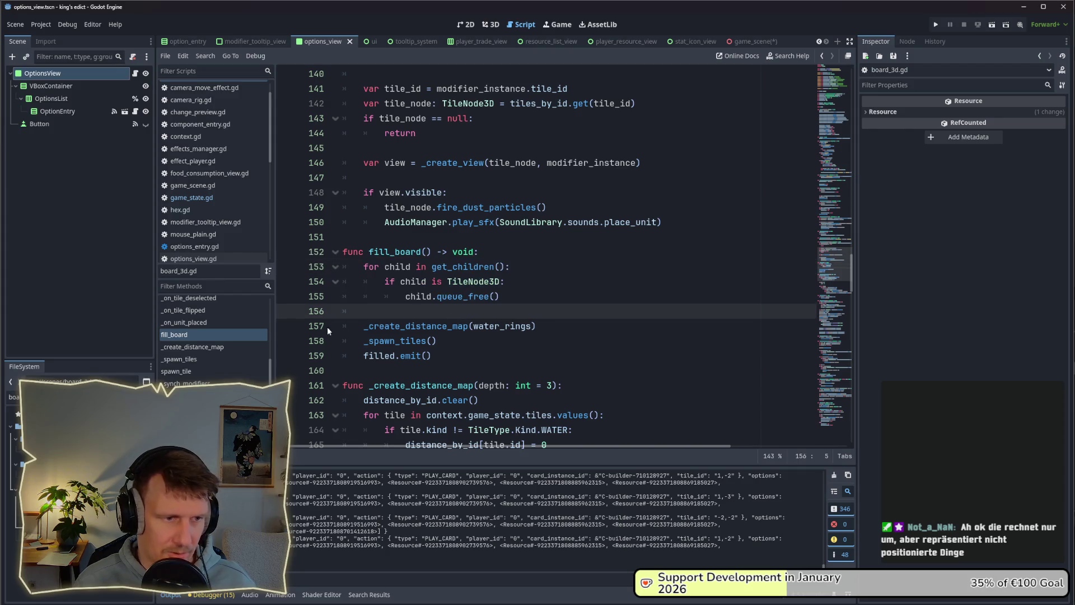
left_click_drag(535, 327, 361, 326)
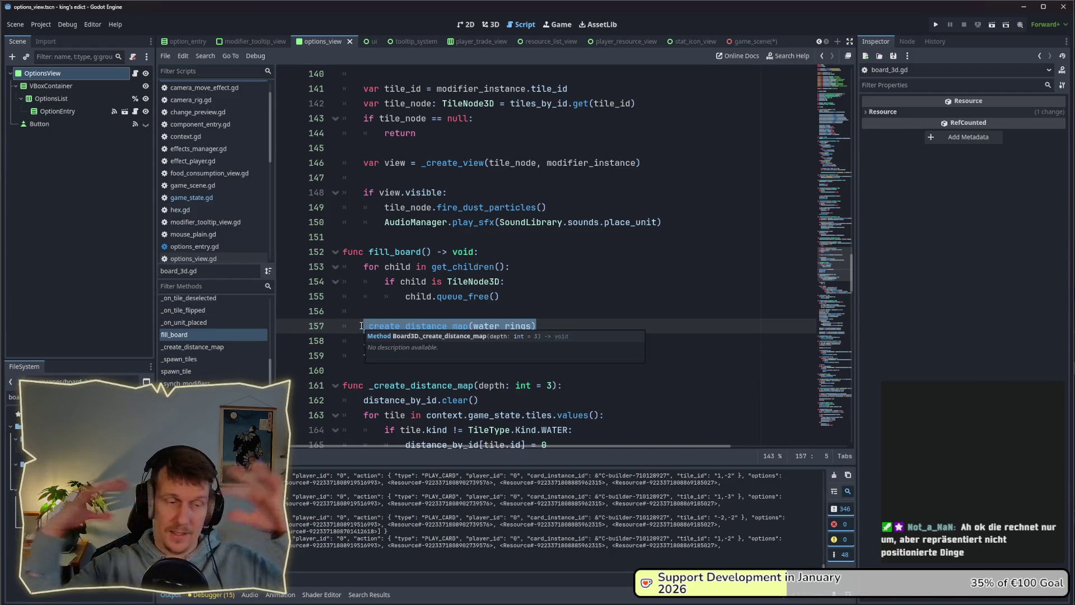
left_click(376, 317)
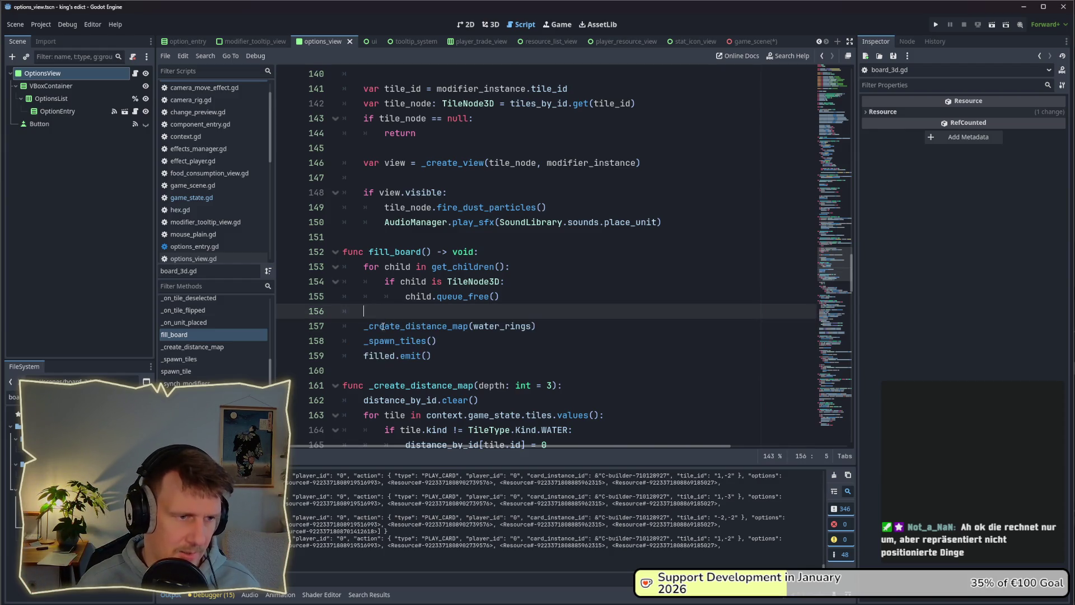
double_click(414, 326)
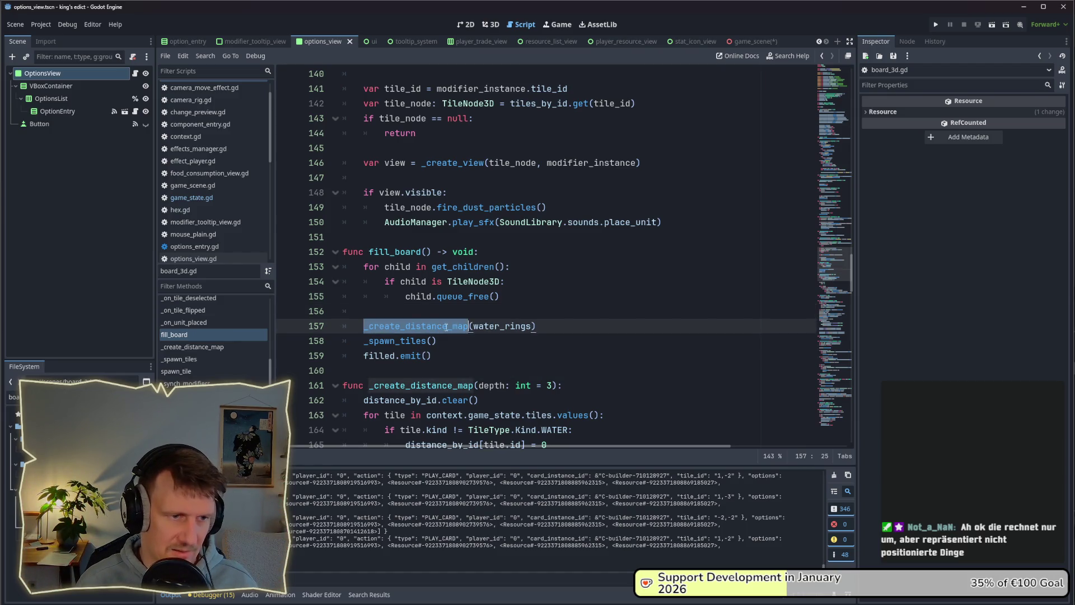
Follow _spawn_tiles into spawn_tile, examining distance_by_id, then run the game project.
left_click(453, 340)
left_click(394, 342, "ctrl")
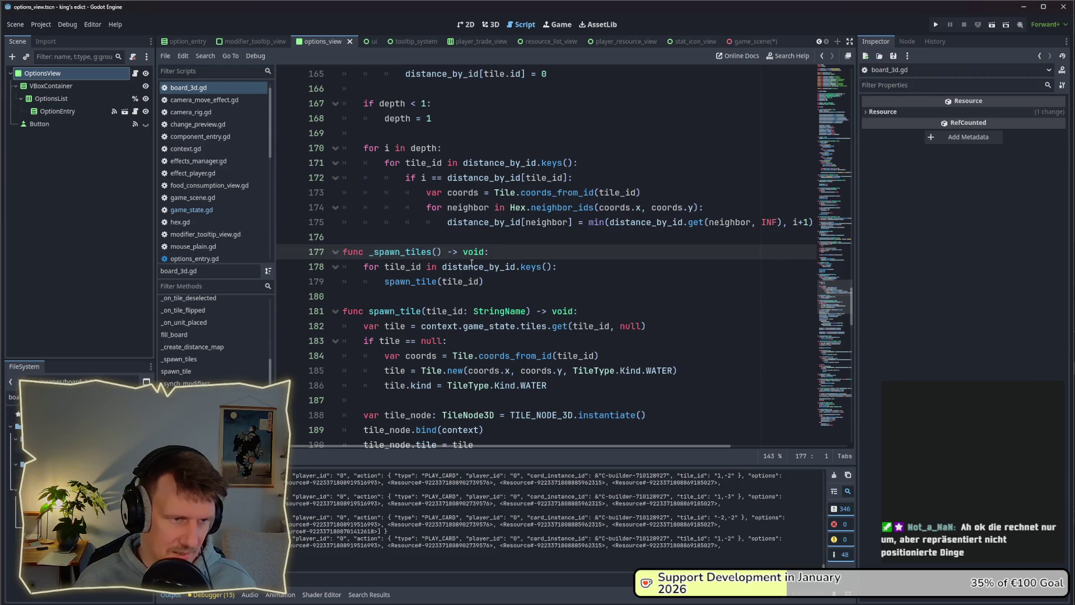
left_click(500, 278)
left_click(482, 266)
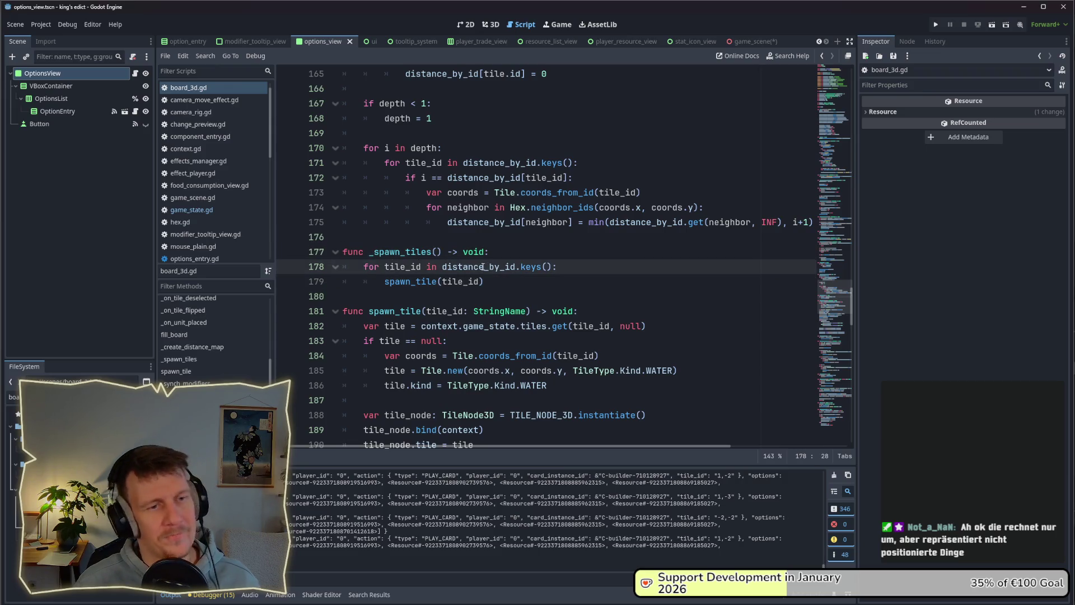
left_click_drag(443, 266, 515, 266)
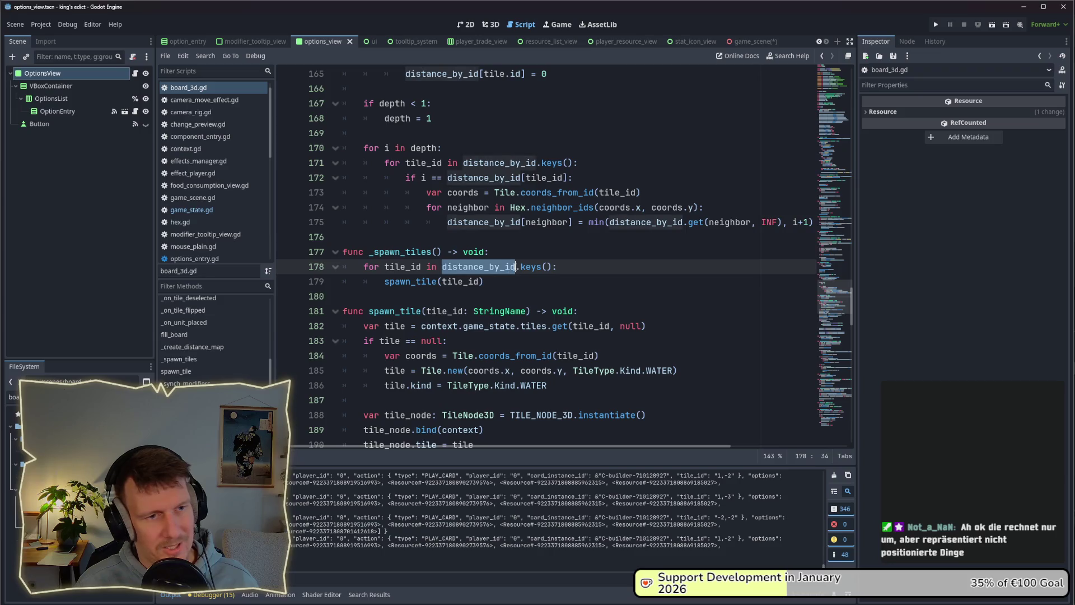
mouse_move(515, 267)
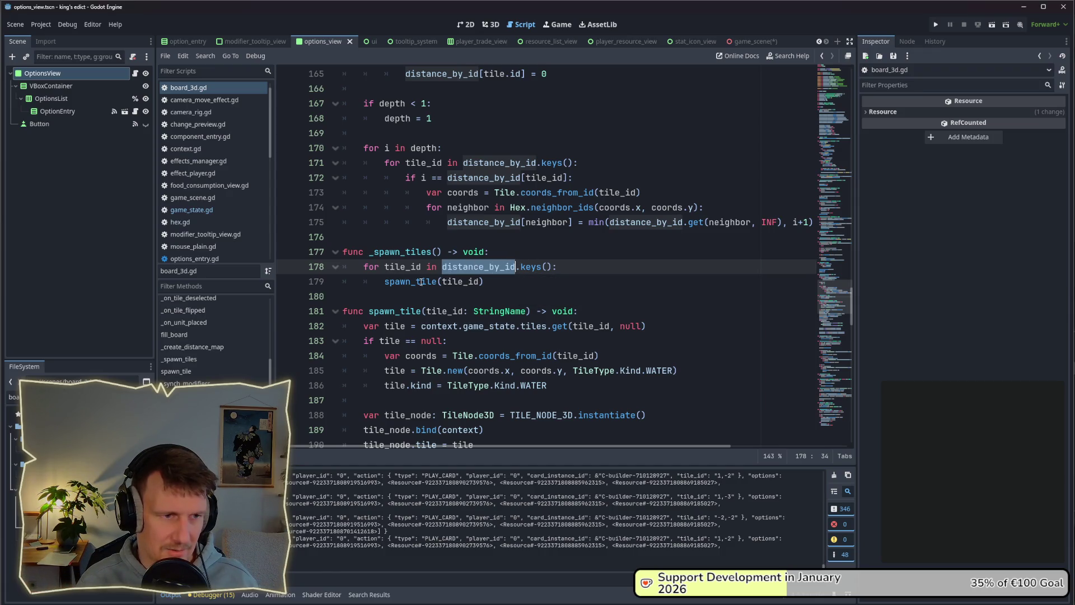
left_click(421, 282, "ctrl")
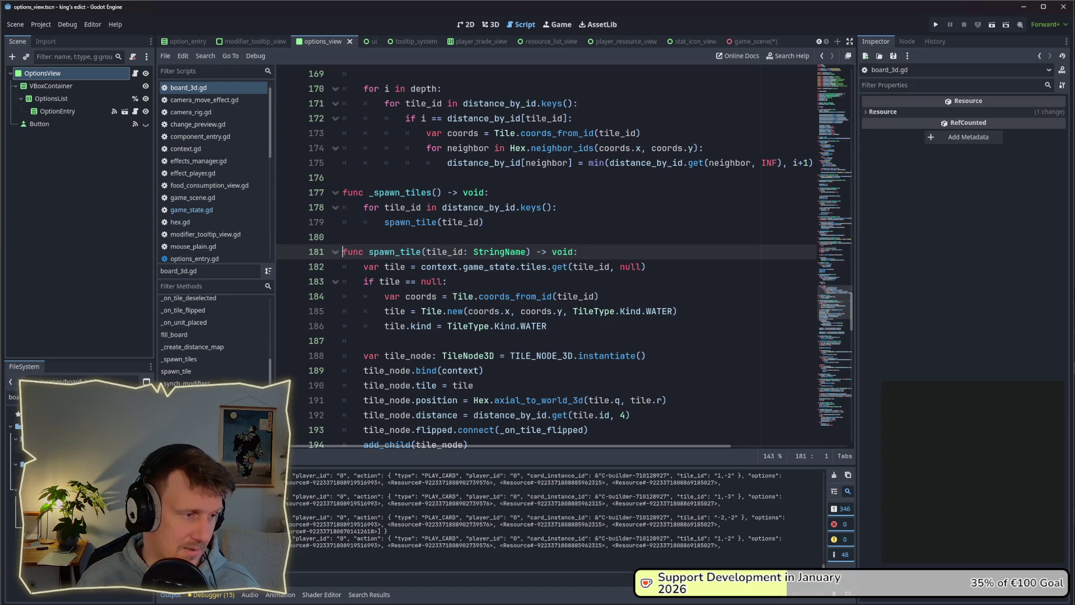
mouse_move(653, 312)
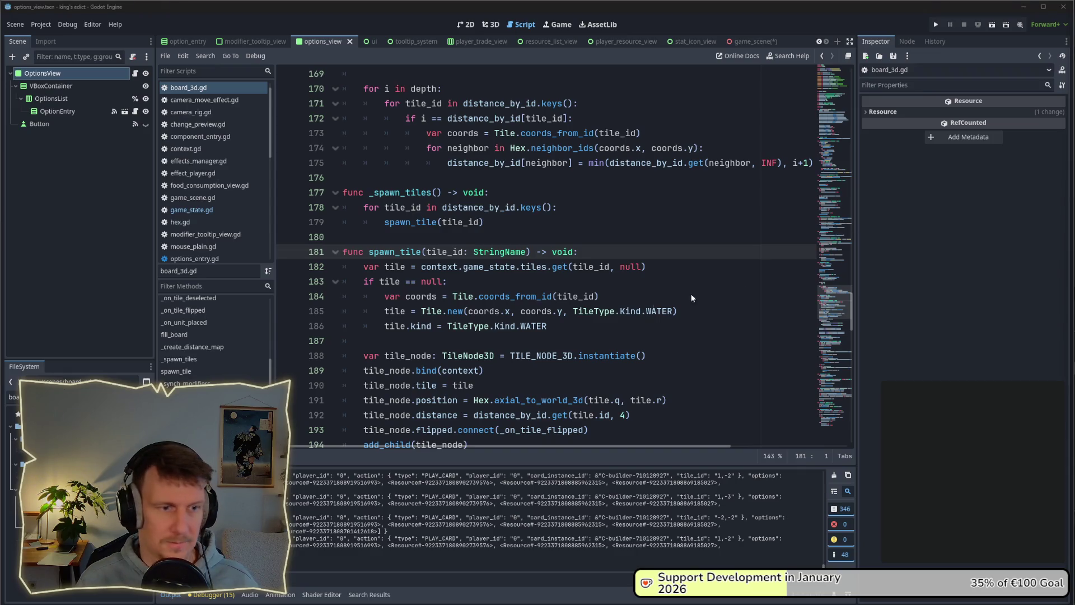
left_click(537, 246)
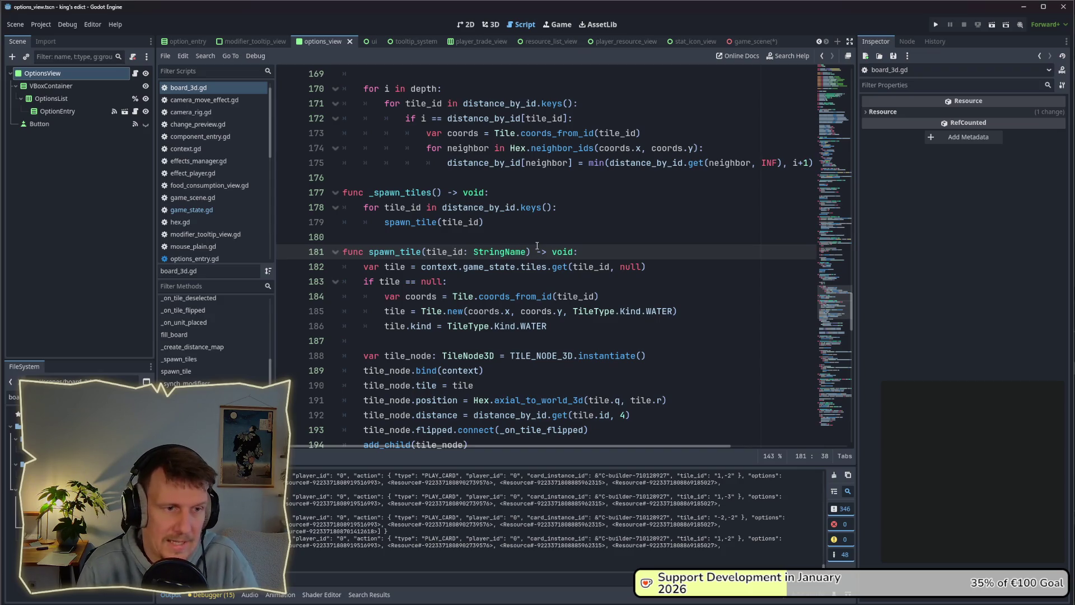
left_click(935, 24)
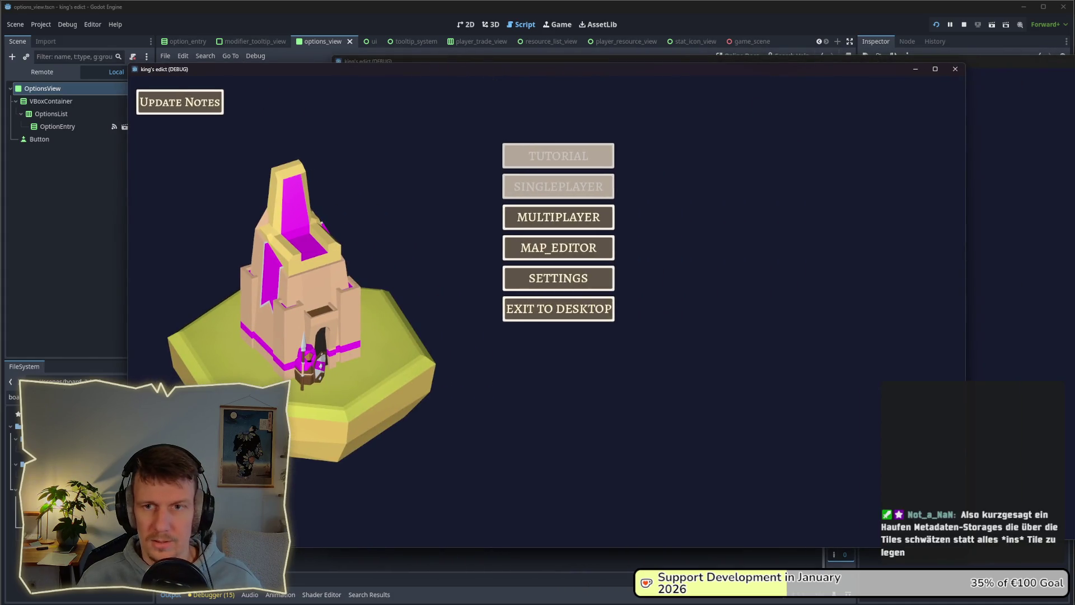
Create a multiplayer game on i_know_this_place.map, then head from the lobby to the map editor.
left_click(581, 220)
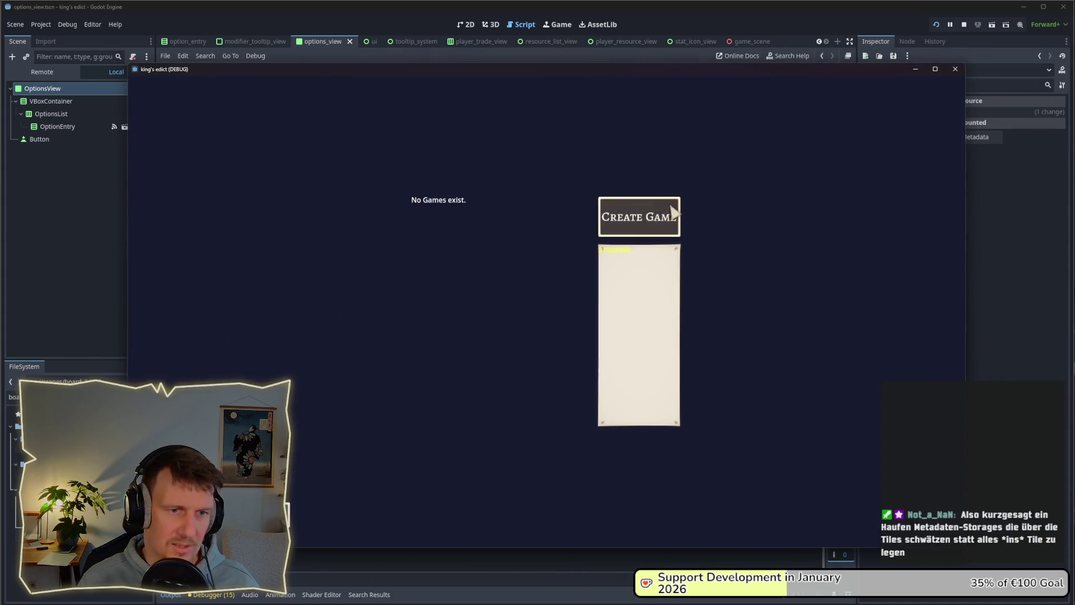
left_click(666, 211)
left_click(654, 125)
left_click(658, 184)
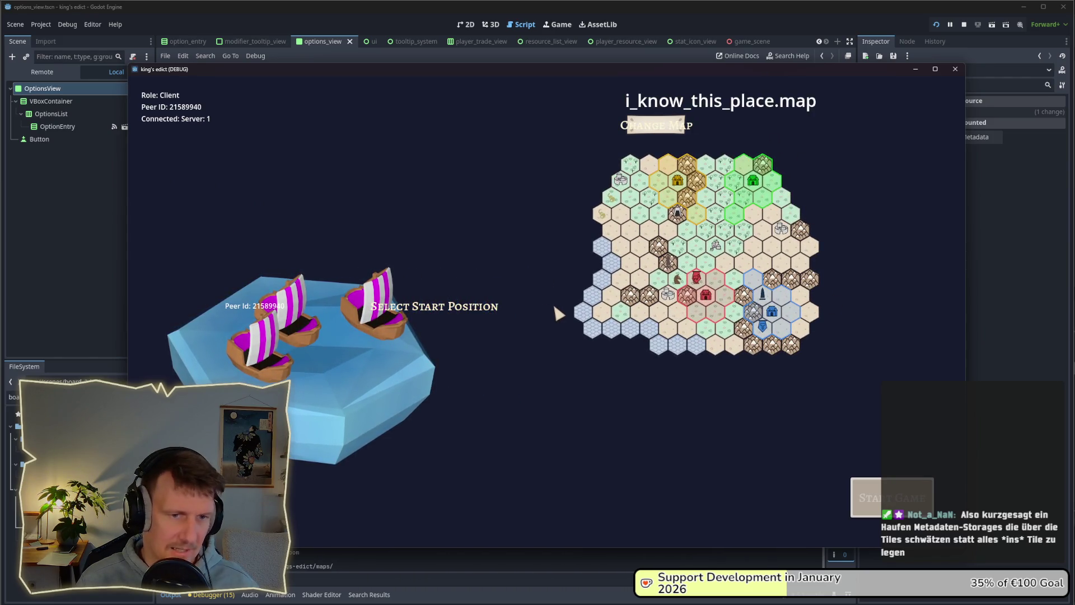
left_click(443, 309)
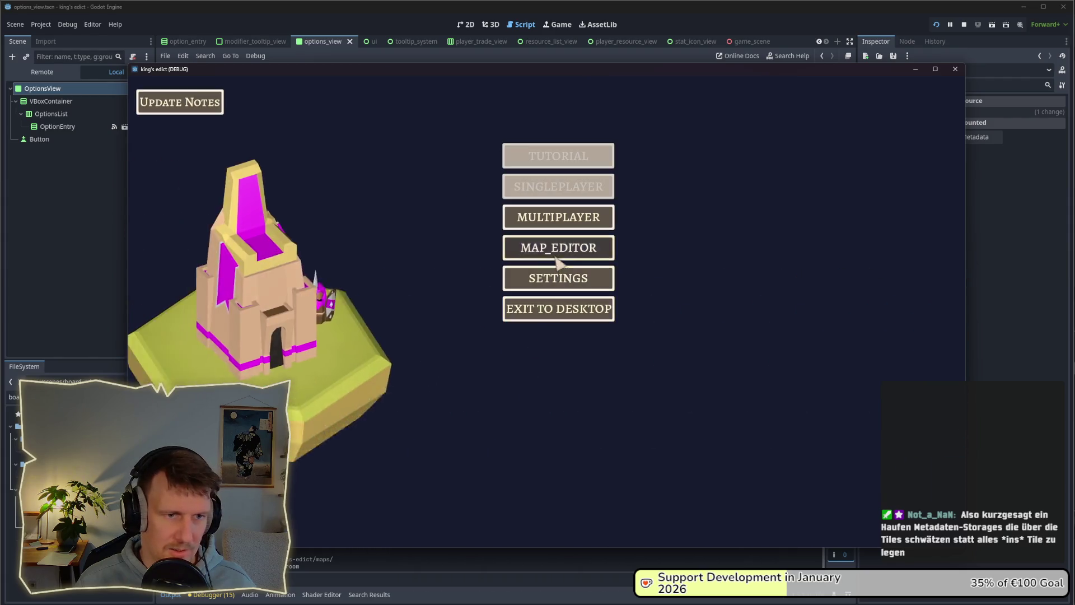
left_click(556, 255)
Select the sand tile and paint a central cluster of about ten sand hexes.
left_click(878, 110)
left_click(489, 234)
left_click(490, 300)
left_click(565, 301)
left_click(546, 268)
left_click(492, 277)
left_click(417, 273)
left_click(436, 307)
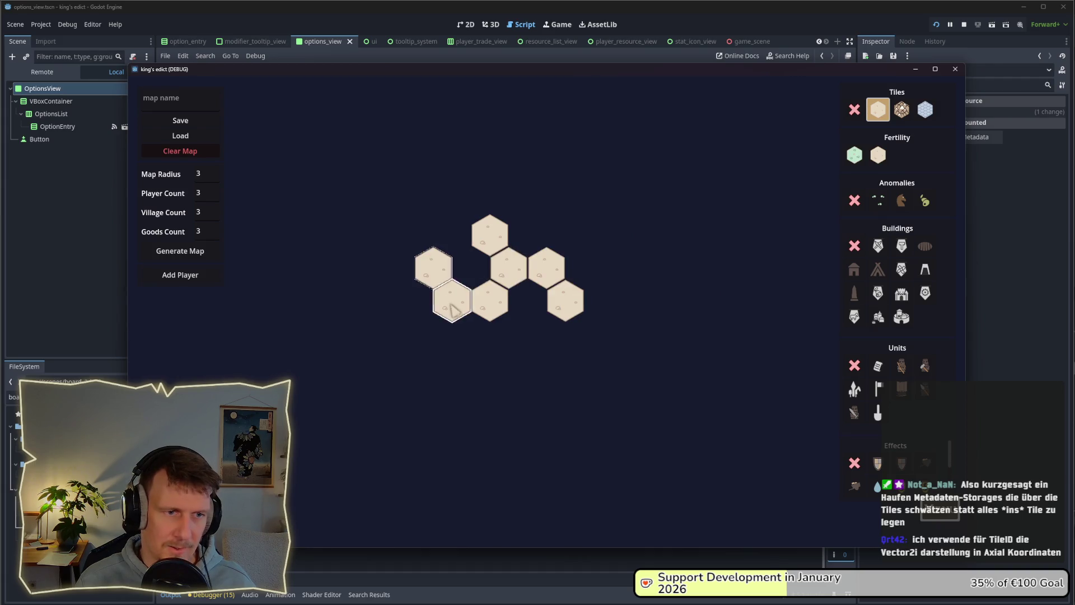
left_click(455, 273)
left_click(435, 239)
left_click(511, 240)
Extend the sand hexes along the top row, left edge and bottom row.
left_click(476, 203)
left_click(472, 202)
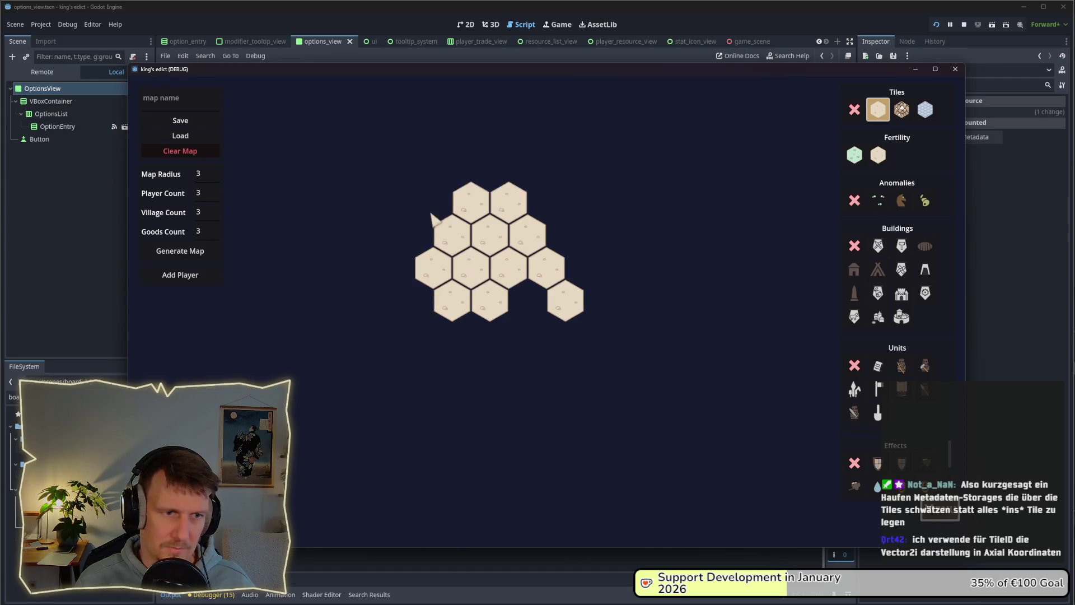
left_click(434, 201)
left_click(415, 236)
left_click(415, 301)
left_click(433, 334)
left_click(471, 335)
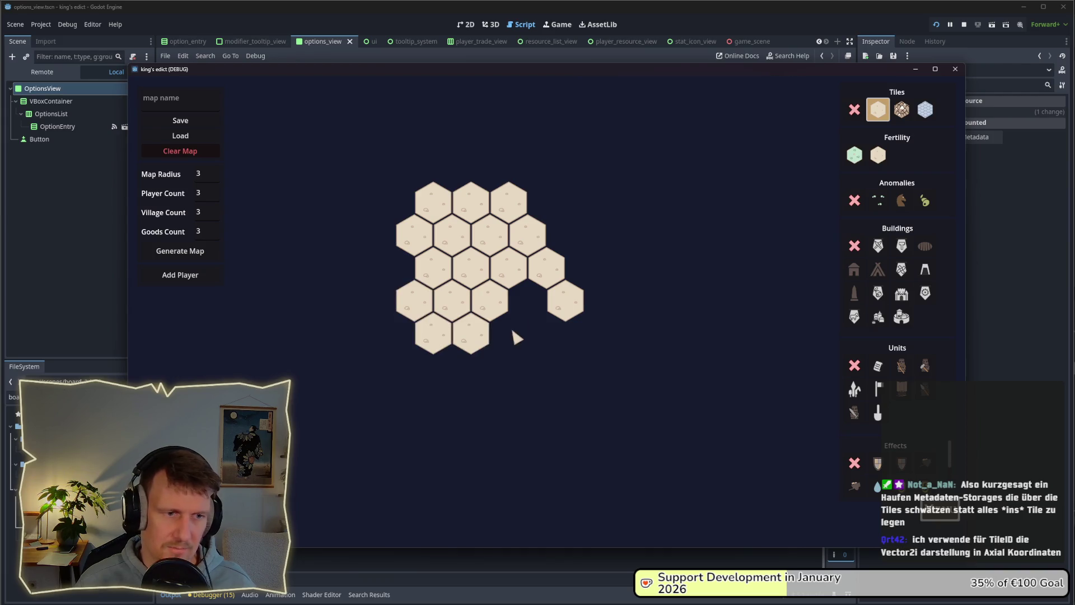
left_click(508, 334)
left_click(527, 300)
left_click(546, 334)
Fill remaining gaps and the right edge with sand, then return to the main menu.
left_click(584, 334)
left_click(599, 296)
left_click(565, 235)
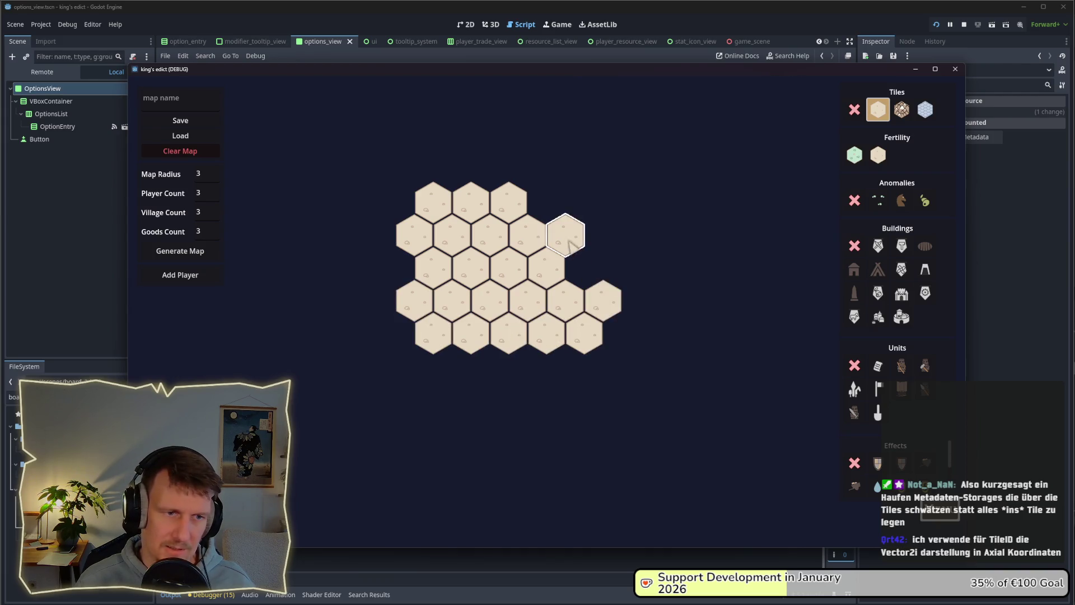
left_click(584, 268)
left_click(545, 201)
left_click(603, 234)
left_click(622, 268)
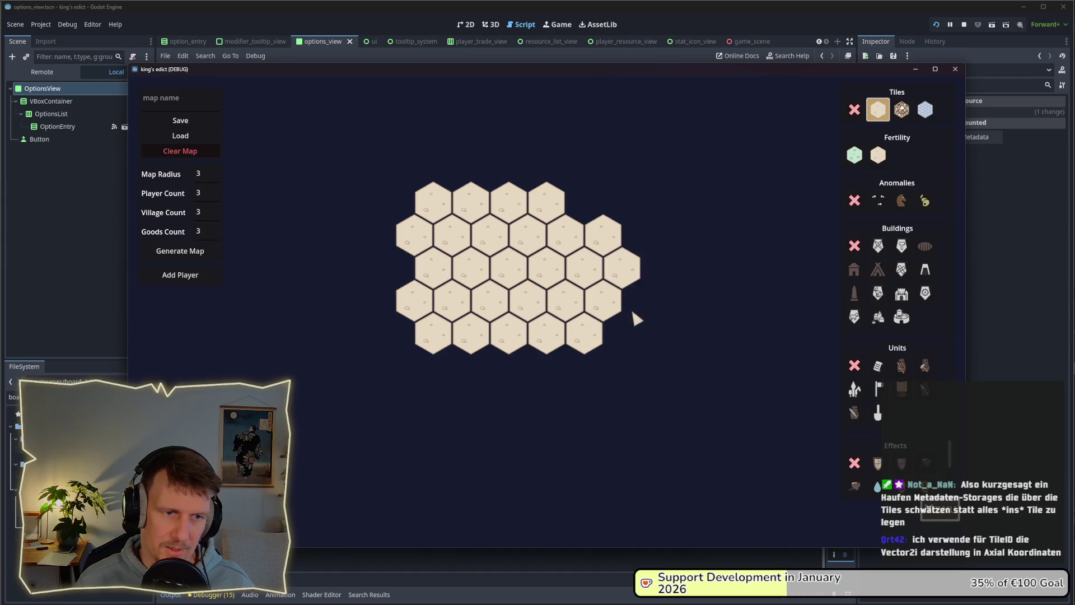
left_click(641, 300)
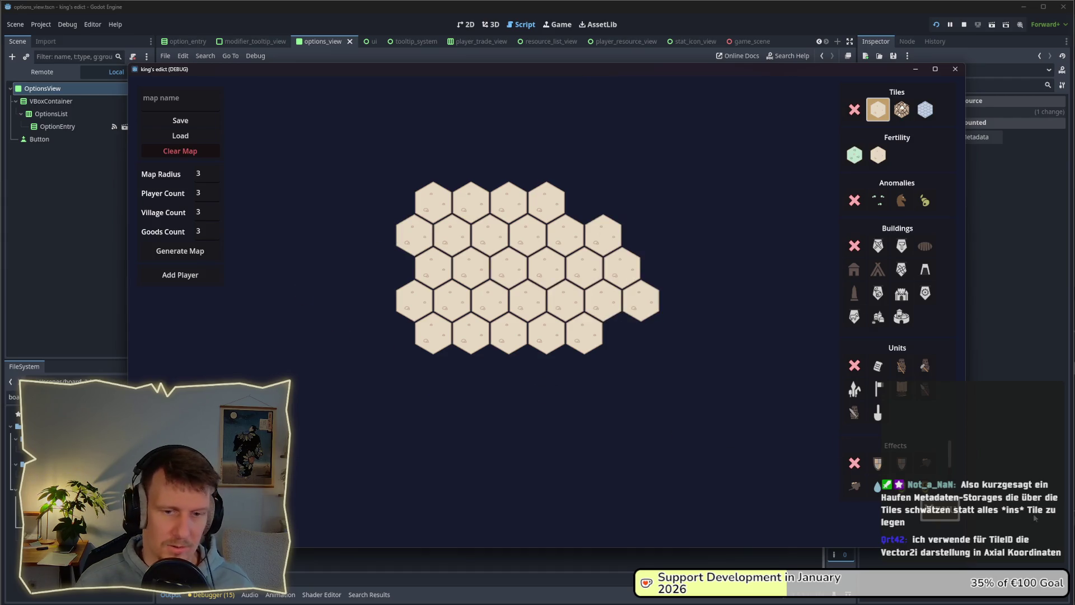
key("Escape")
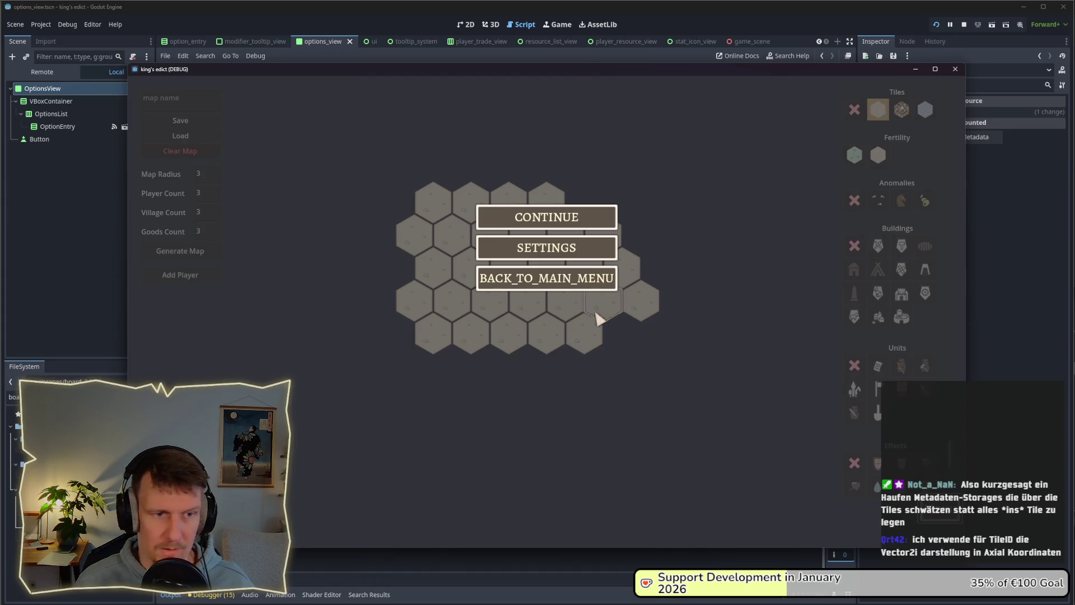
left_click(560, 285)
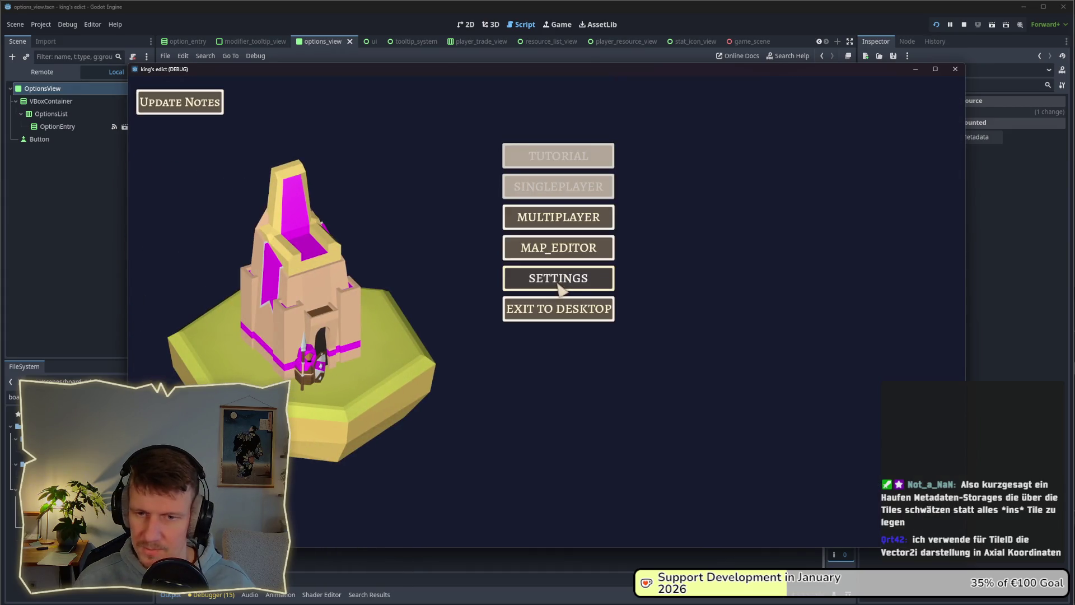
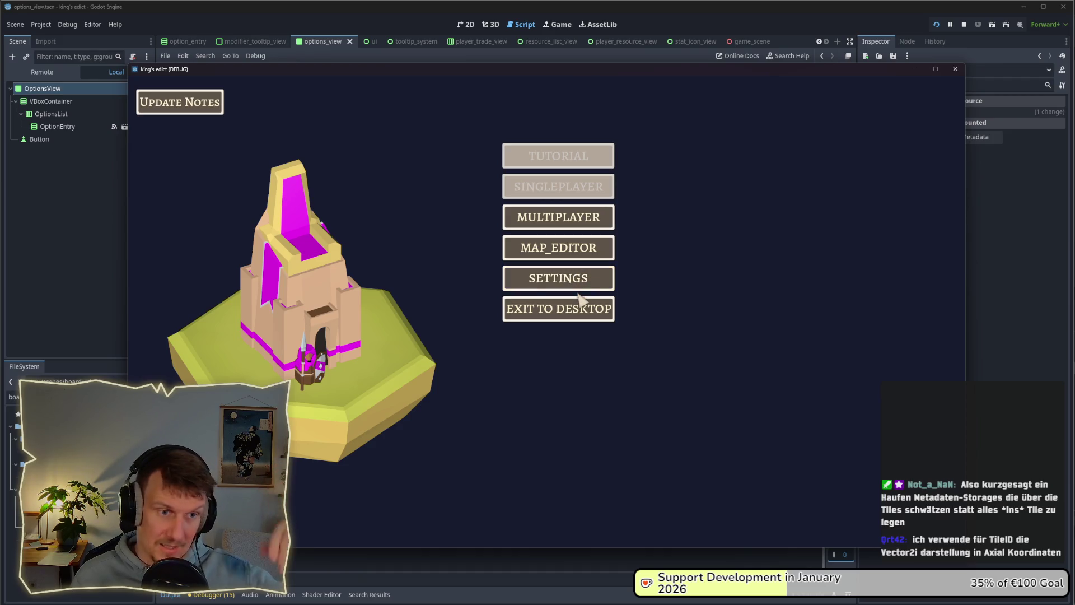
Stop the running game and open context.gd by filtering the FileSystem for 'co'.
left_click(966, 25)
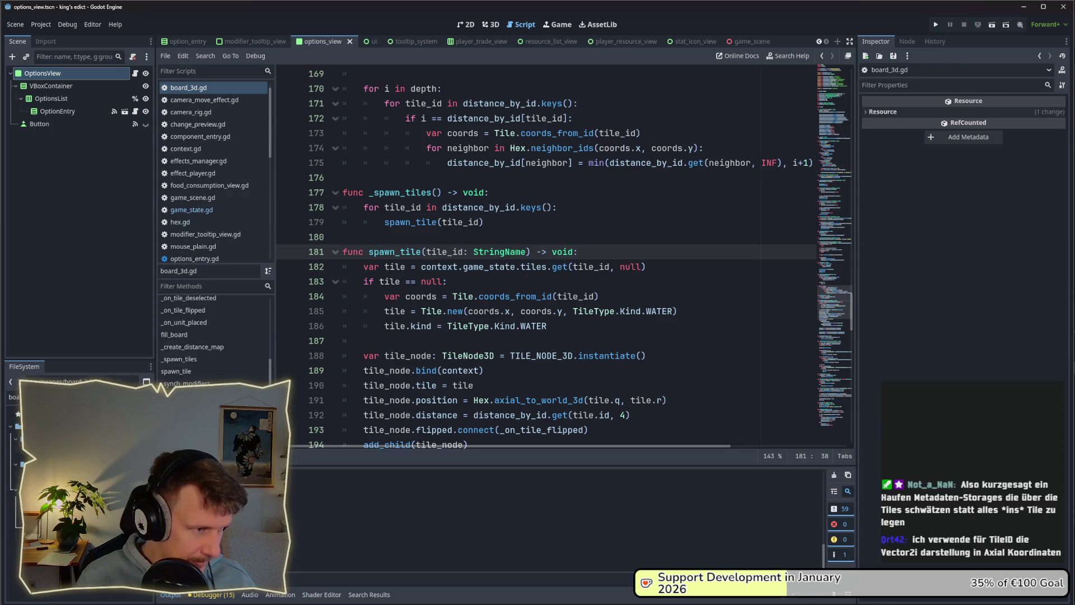
key("BackSpace")
key("BackSpace")
key("BackSpace")
type("con")
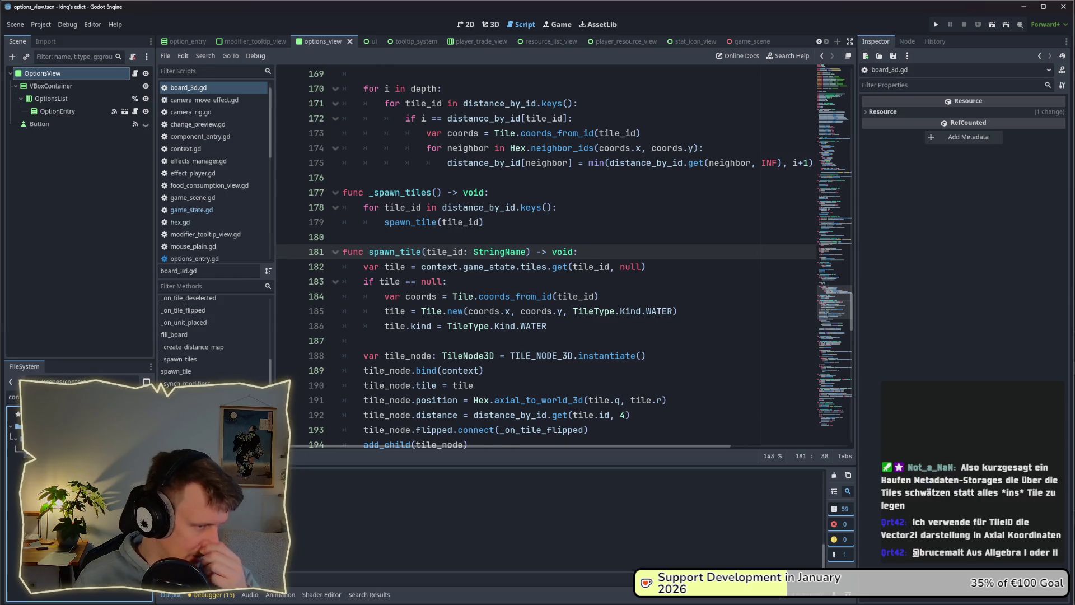
double_click(51, 438)
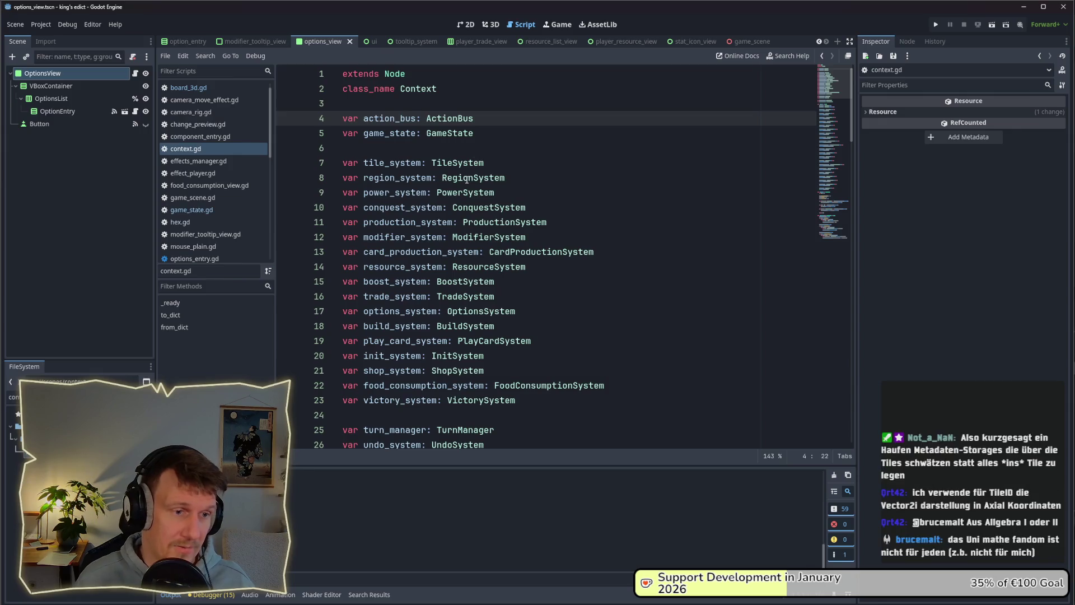
left_click_drag(505, 134, 342, 134)
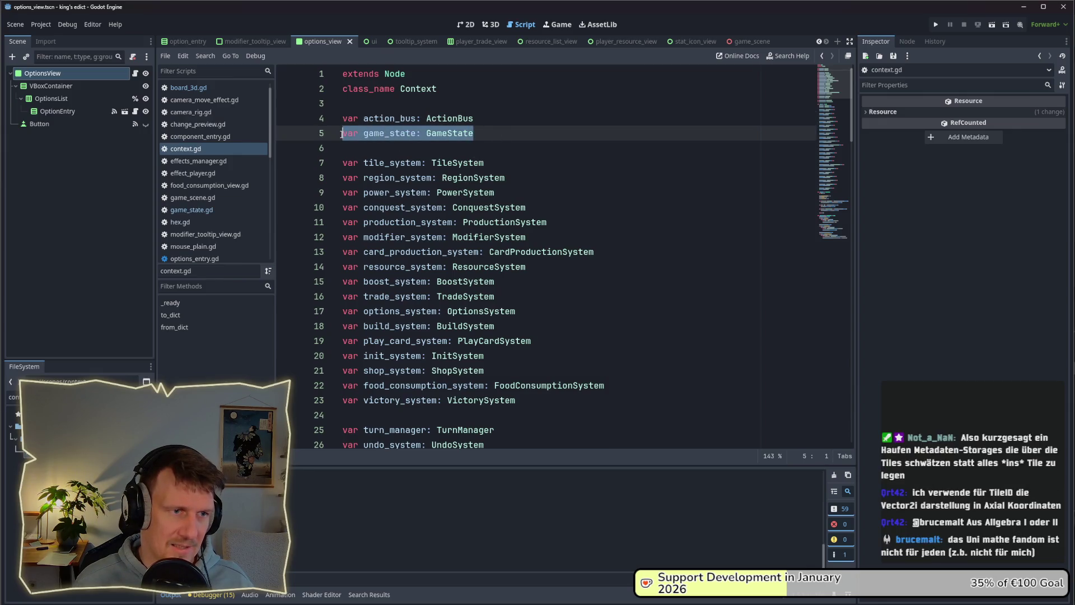
mouse_move(482, 118)
left_mouse_down()
mouse_move(410, 119)
mouse_move(495, 119)
mouse_move(347, 117)
left_mouse_up()
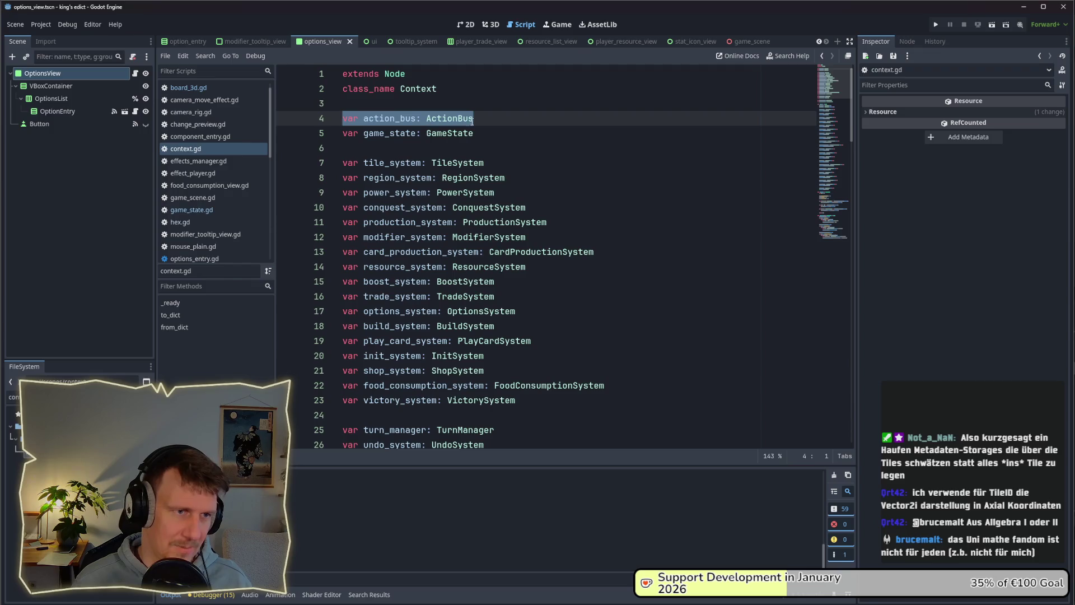
left_click_drag(480, 133, 327, 135)
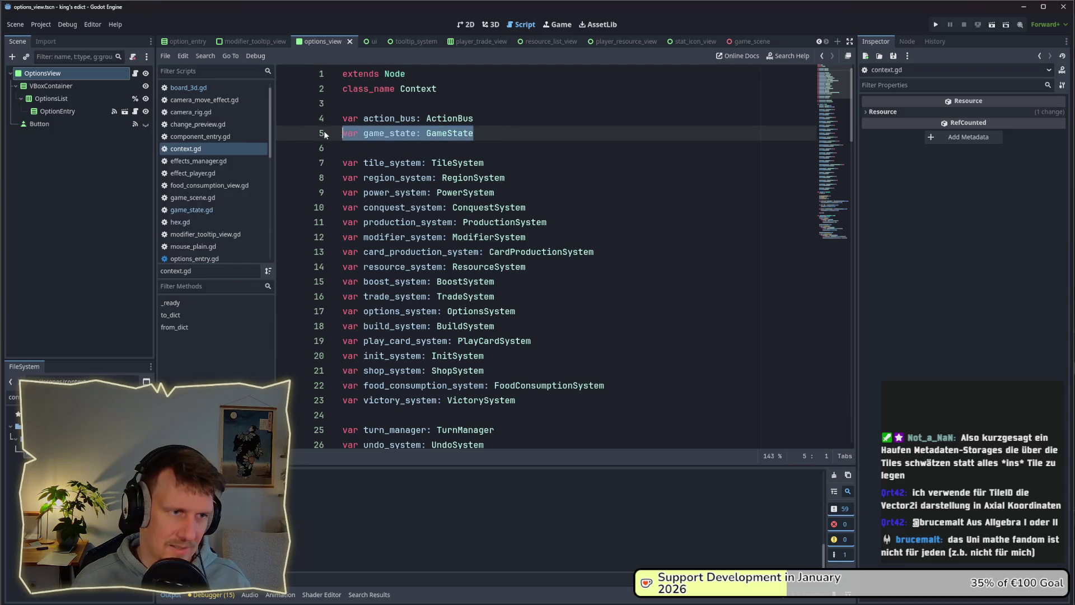
left_click(486, 117)
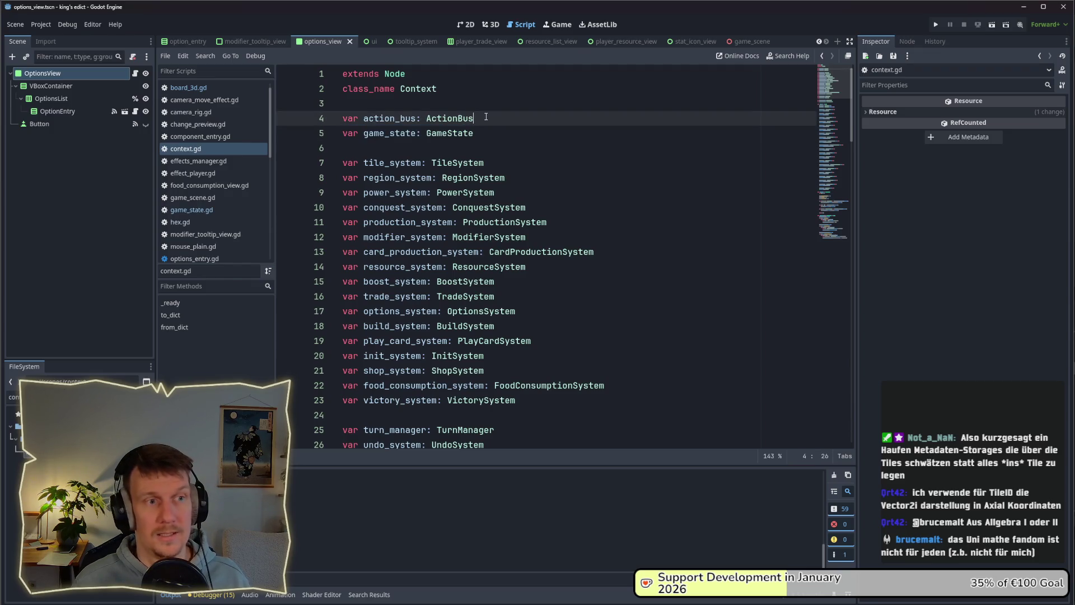
left_click_drag(486, 117, 374, 116)
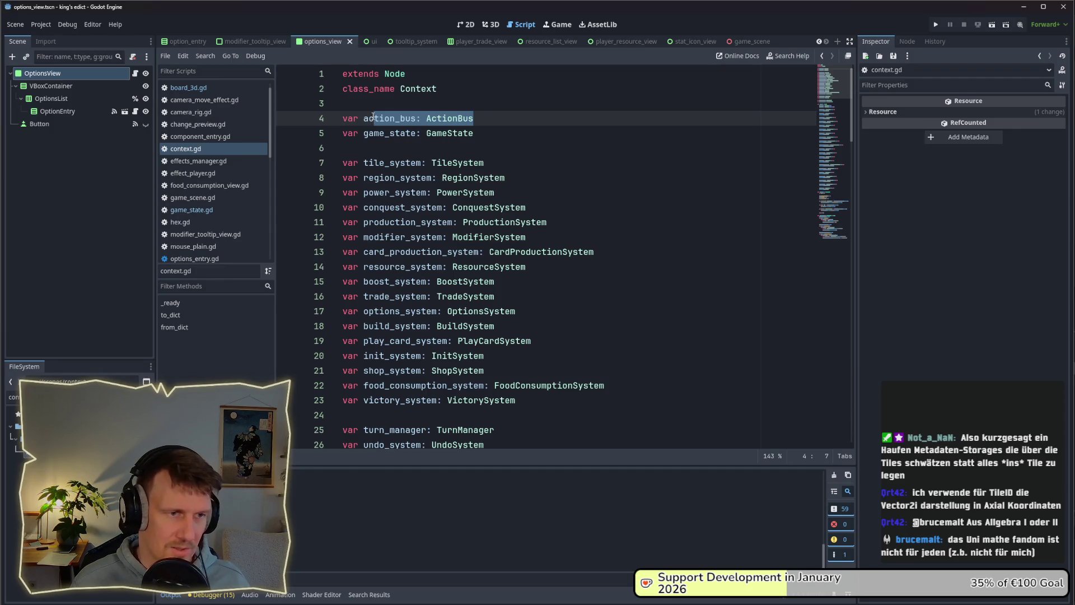
left_click(448, 149)
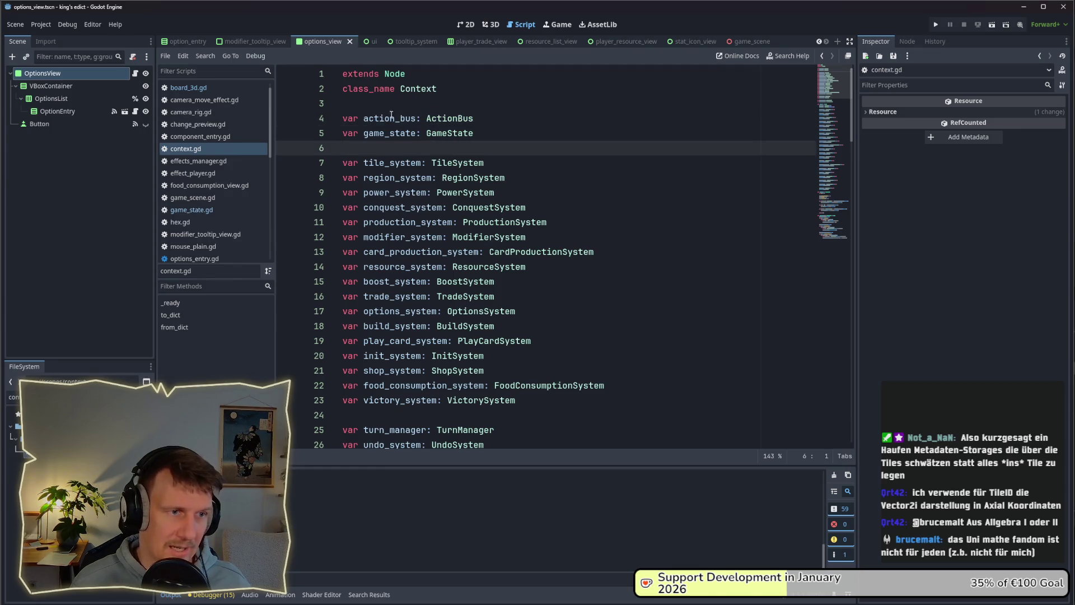
left_click_drag(475, 118, 344, 118)
left_click(509, 137)
scroll(492, 158, "down", 1)
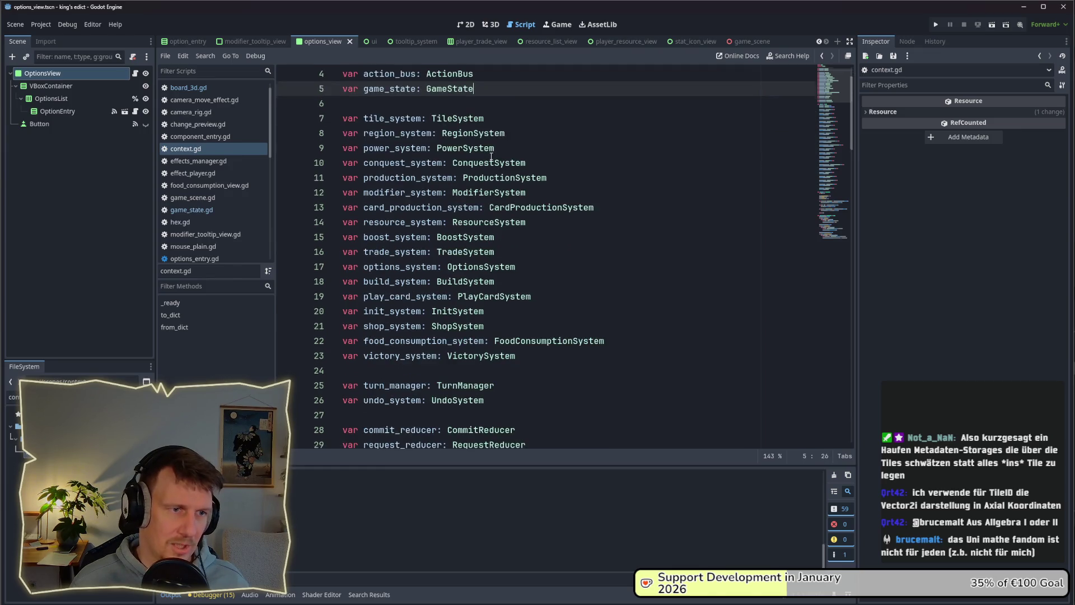
mouse_move(541, 355)
left_mouse_down()
mouse_move(339, 192)
mouse_move(331, 125)
left_mouse_up()
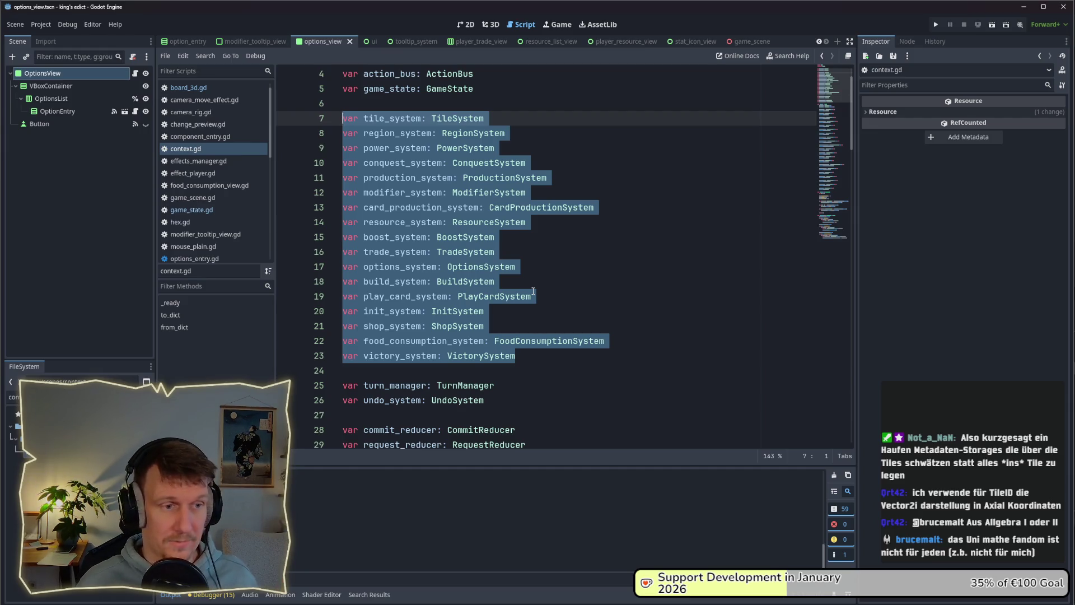
scroll(533, 290, "down", 2)
left_click(486, 310)
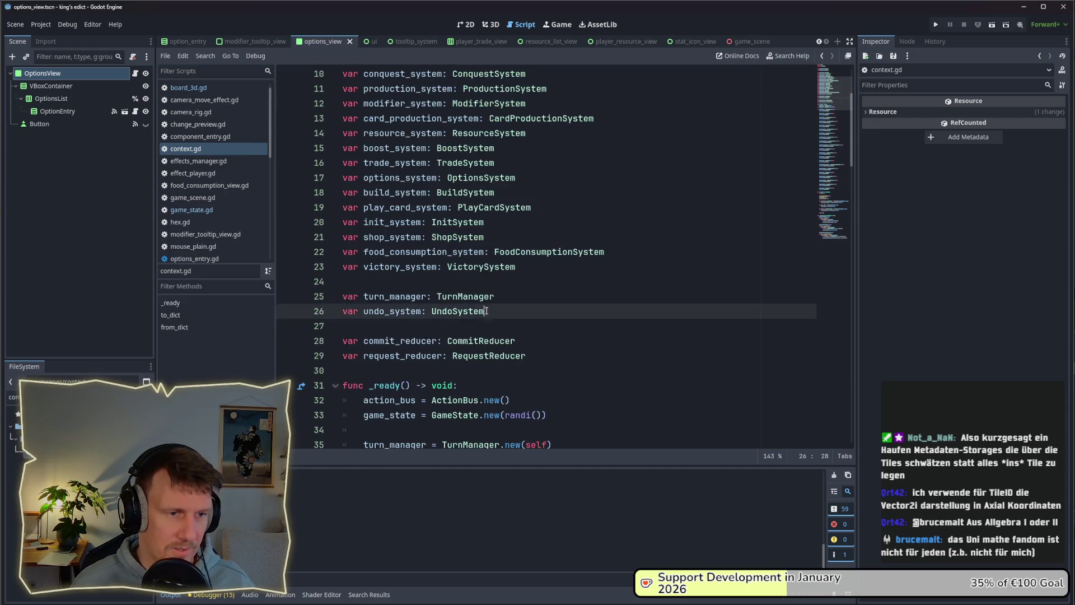
left_click_drag(486, 311, 320, 296)
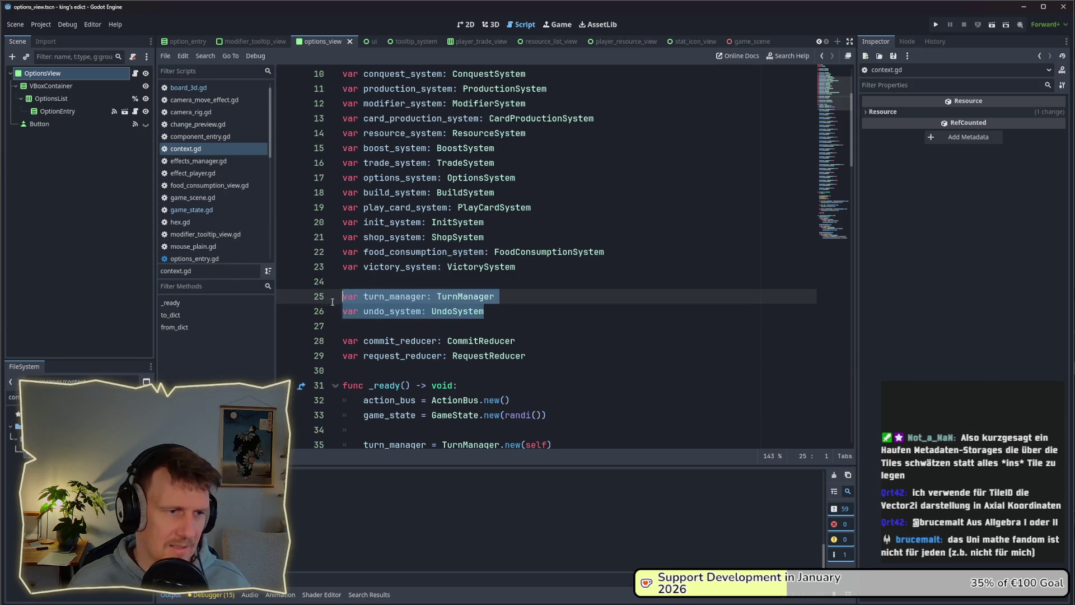
left_click_drag(495, 296, 345, 295)
left_click_drag(485, 311, 343, 311)
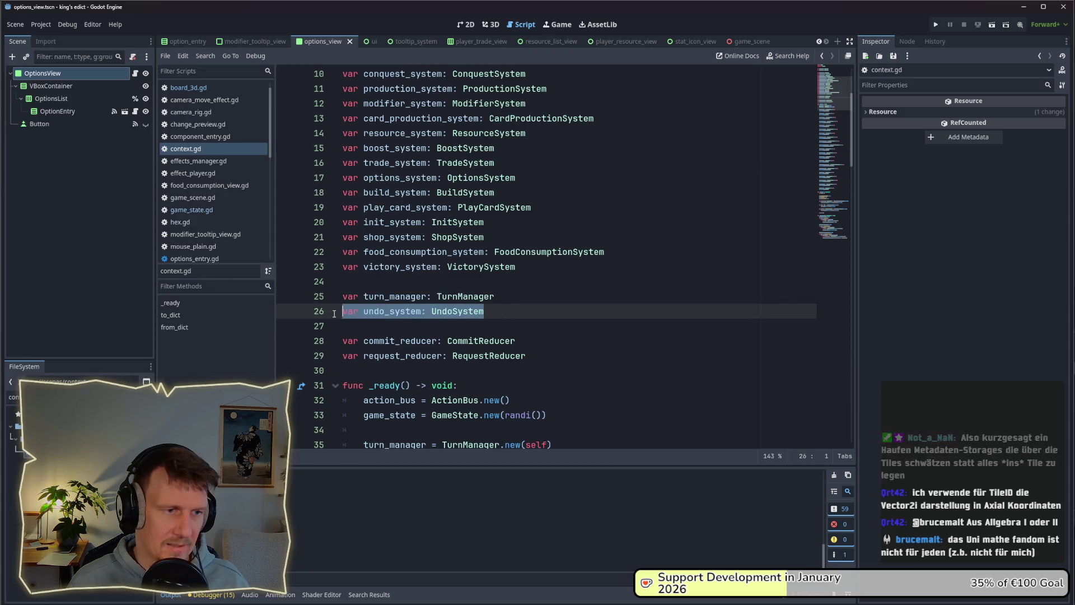
left_click(513, 313)
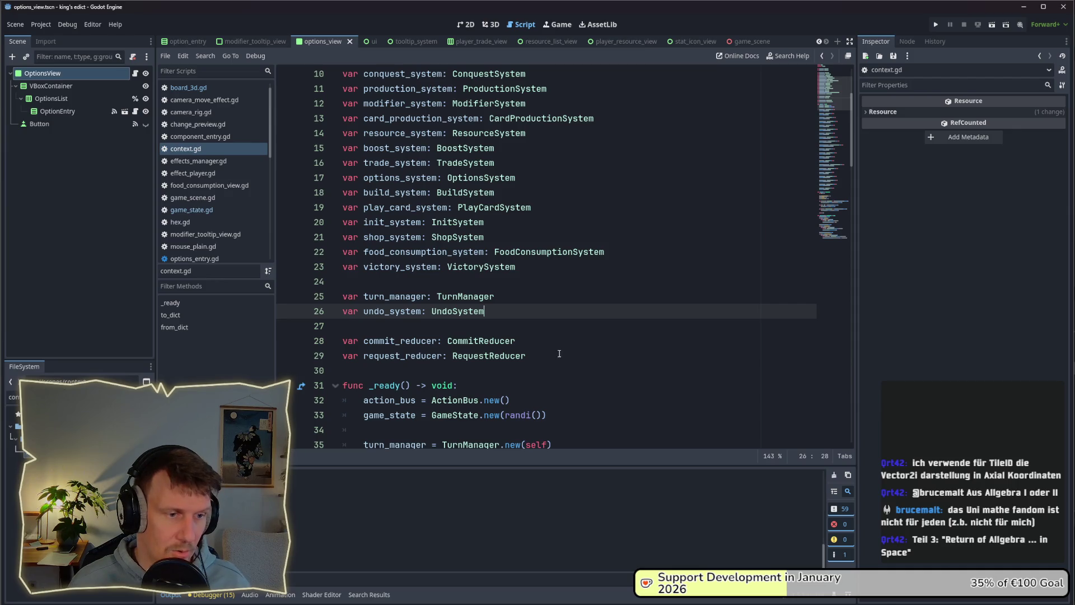
left_click_drag(562, 355, 323, 339)
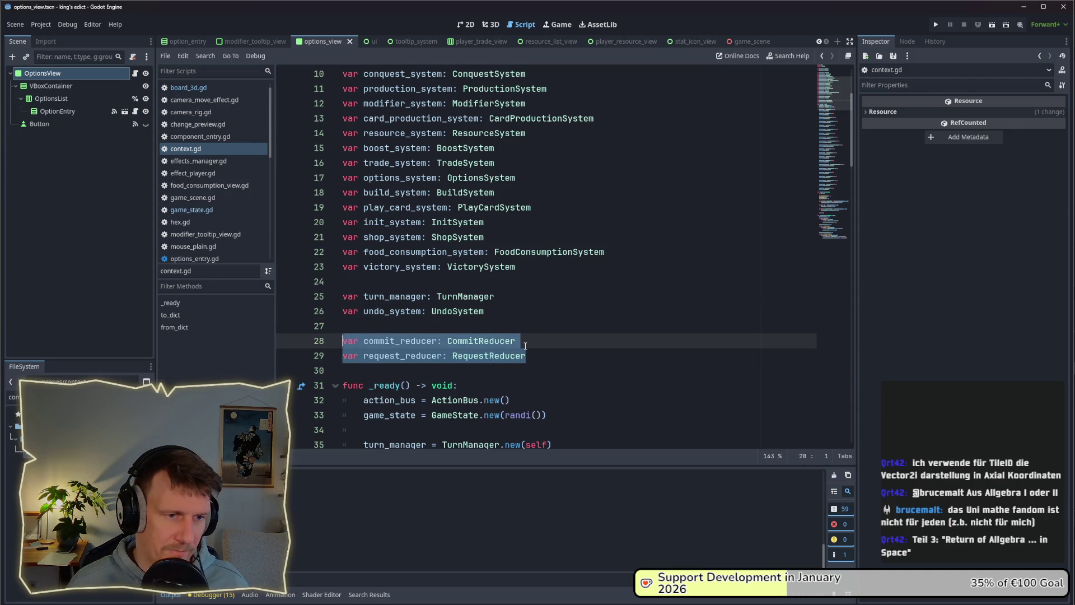
Review the reducer, game_state, action_bus and system declarations in context.gd.
key("End")
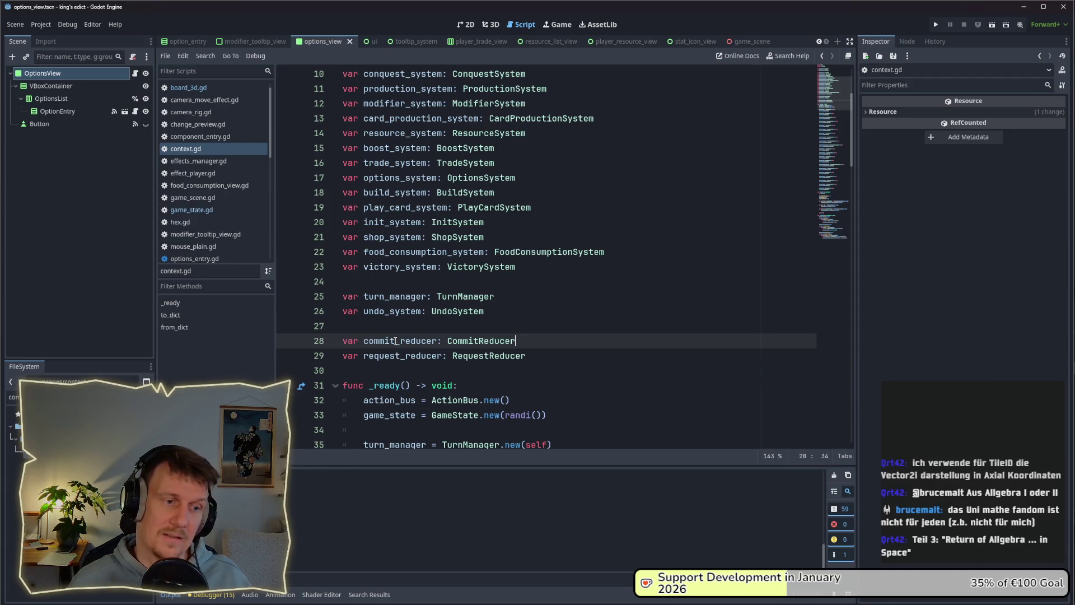
left_click_drag(526, 356, 326, 347)
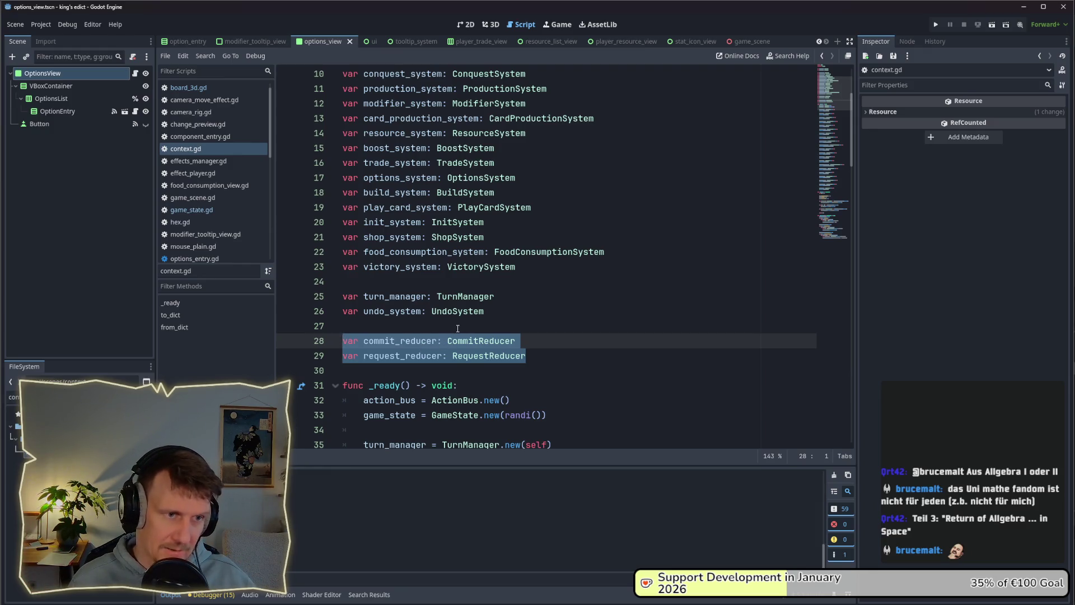
scroll(457, 329, "up", 3)
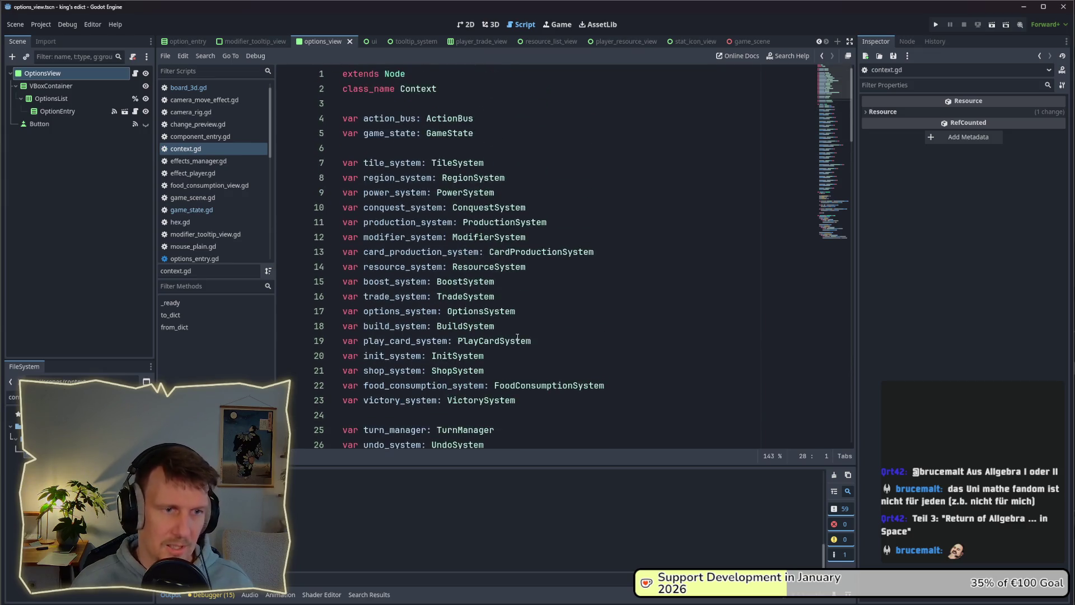
scroll(541, 307, "down", 1)
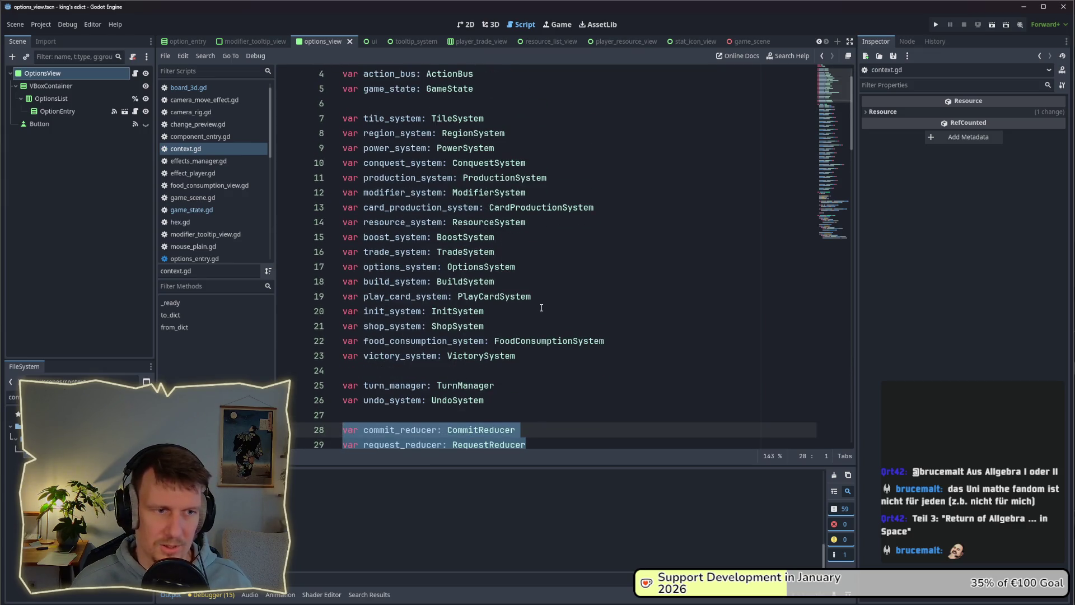
scroll(541, 307, "up", 1)
left_click(476, 133)
key("shift+Home")
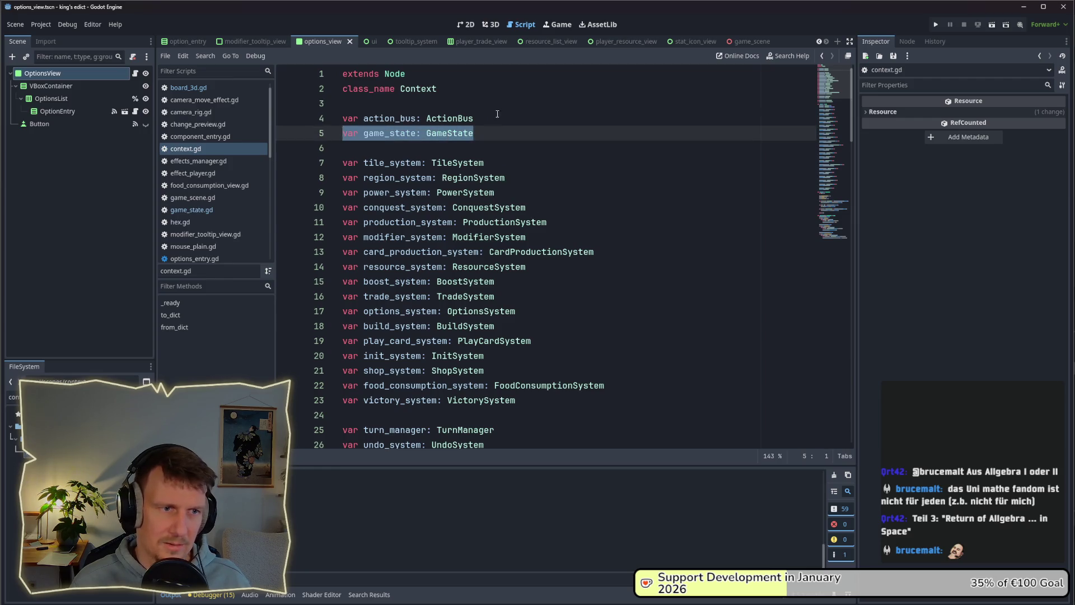
left_click_drag(496, 118, 327, 120)
scroll(659, 303, "down", 1)
mouse_move(518, 355)
left_mouse_down()
mouse_move(330, 280)
mouse_move(325, 135)
mouse_move(315, 131)
left_mouse_up()
left_click(504, 281)
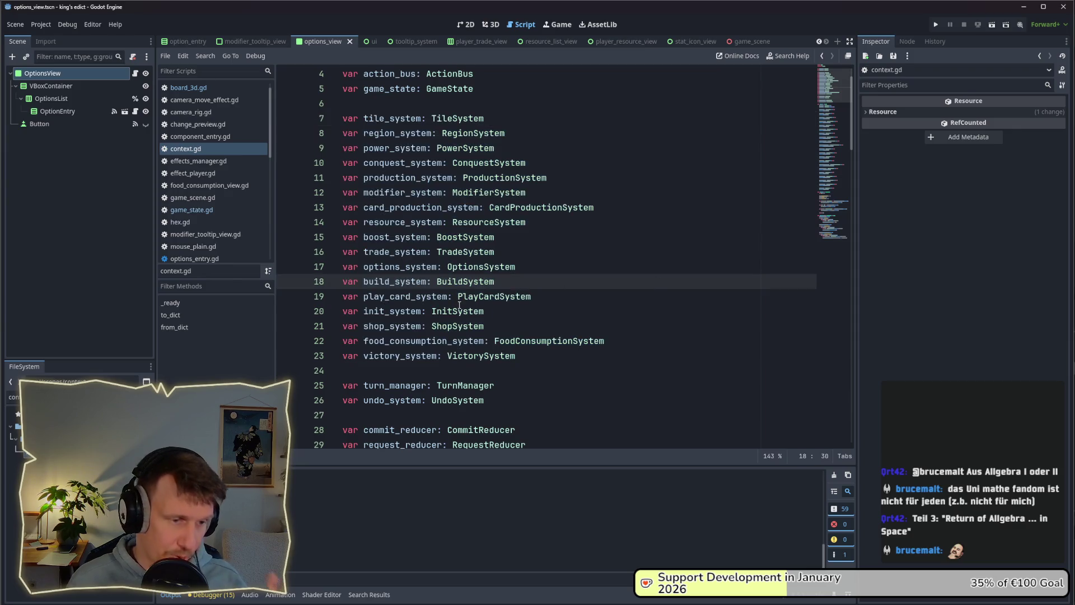
scroll(459, 302, "down", 3)
Open game_scene.tscn by filtering the project files for 'game'.
left_click(72, 397)
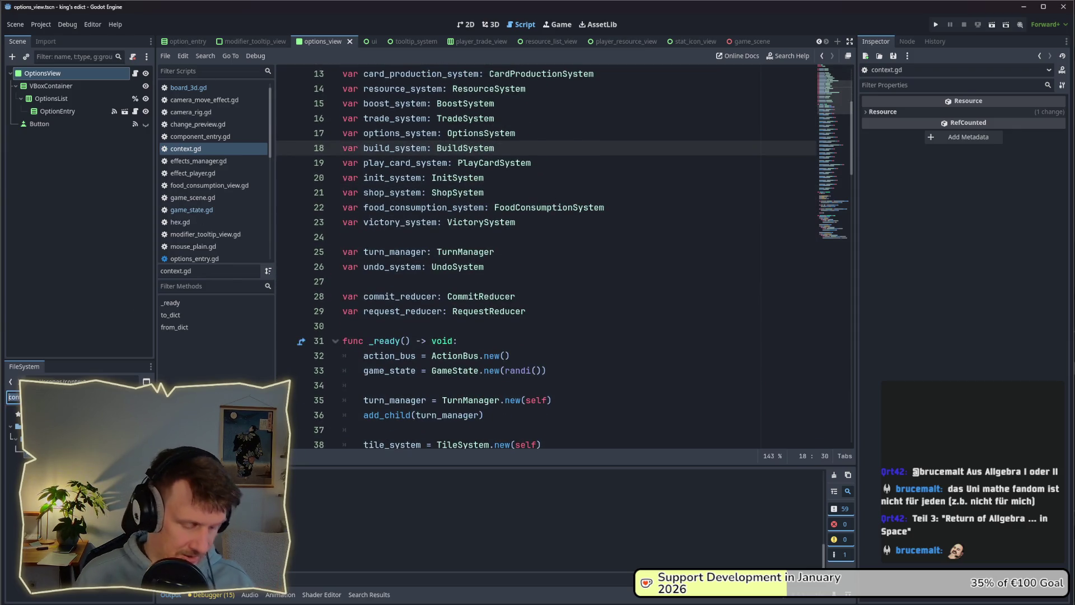
type("game")
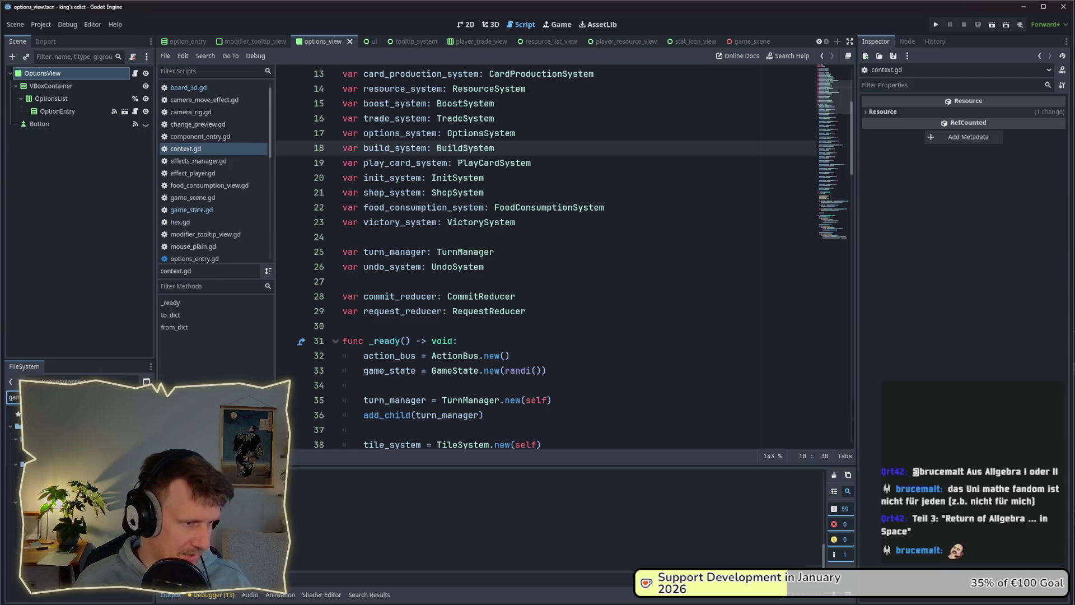
double_click(51, 439)
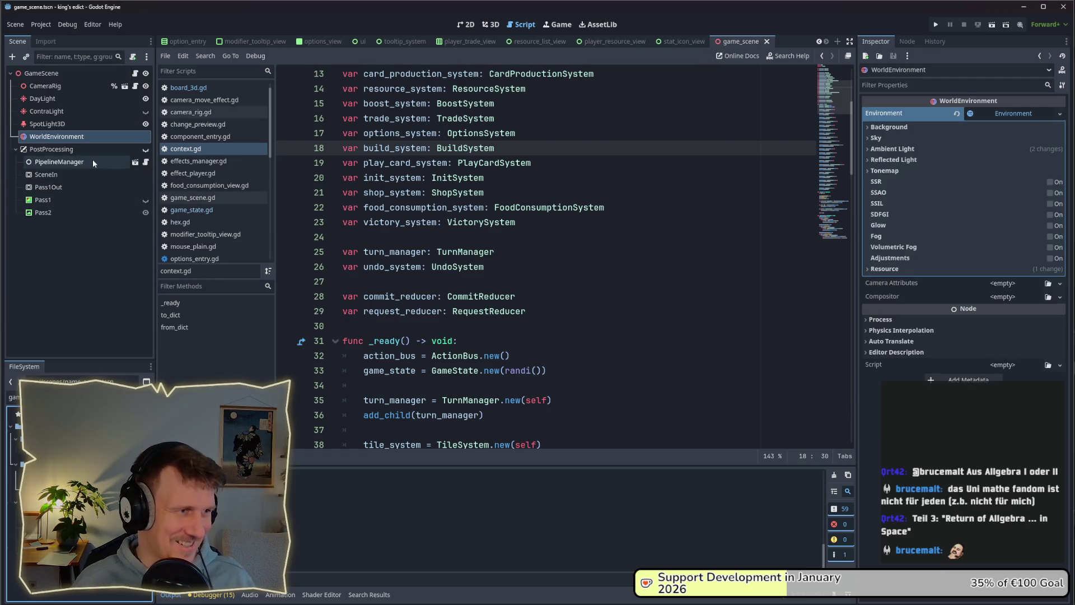
left_click(42, 73)
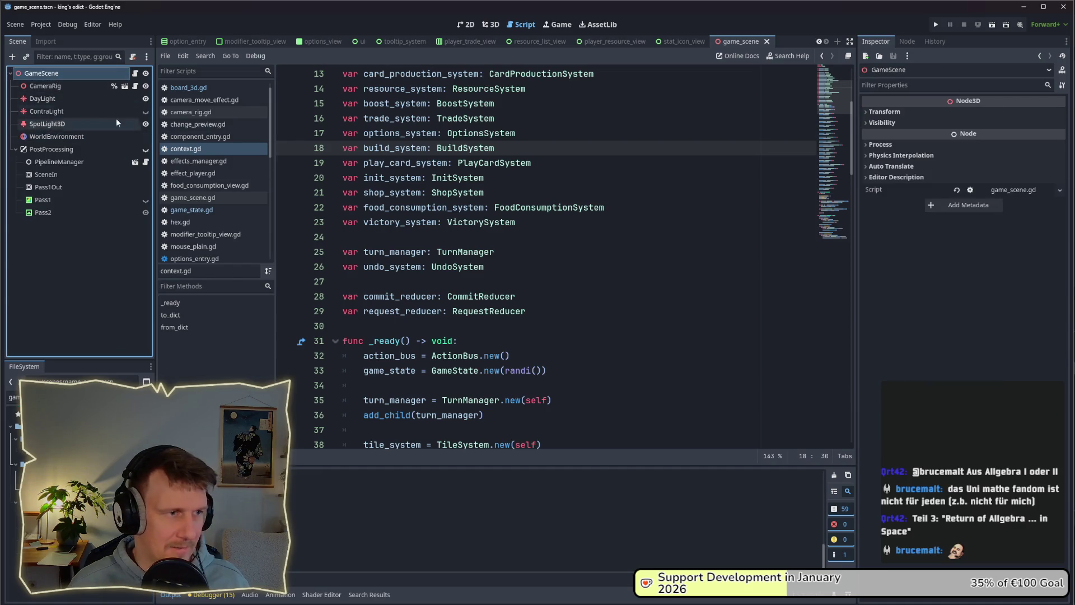
left_click(134, 73)
scroll(478, 203, "up", 3)
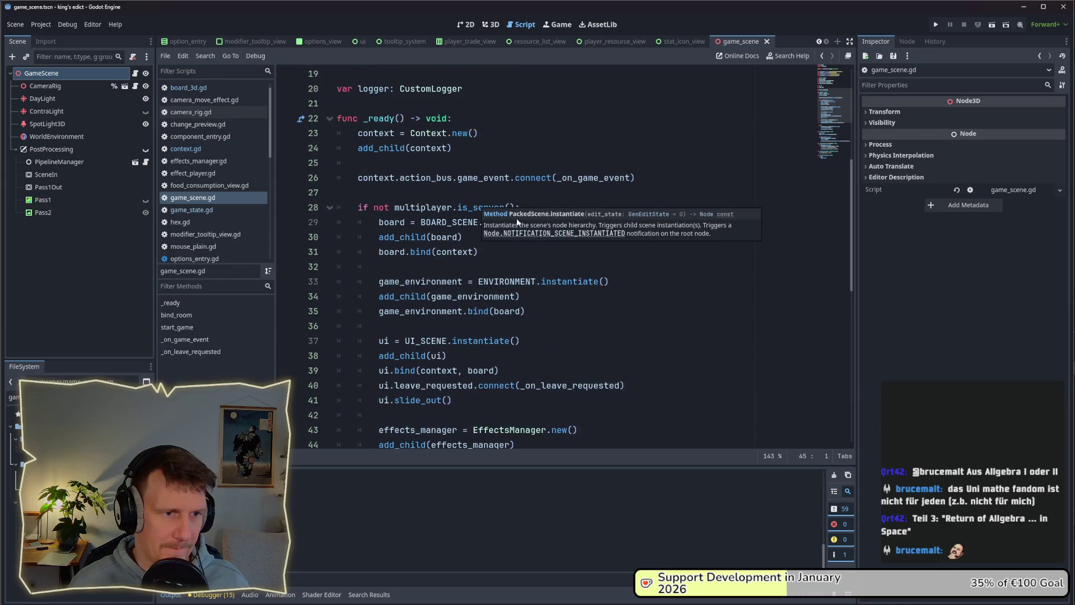
scroll(493, 204, "down", 1)
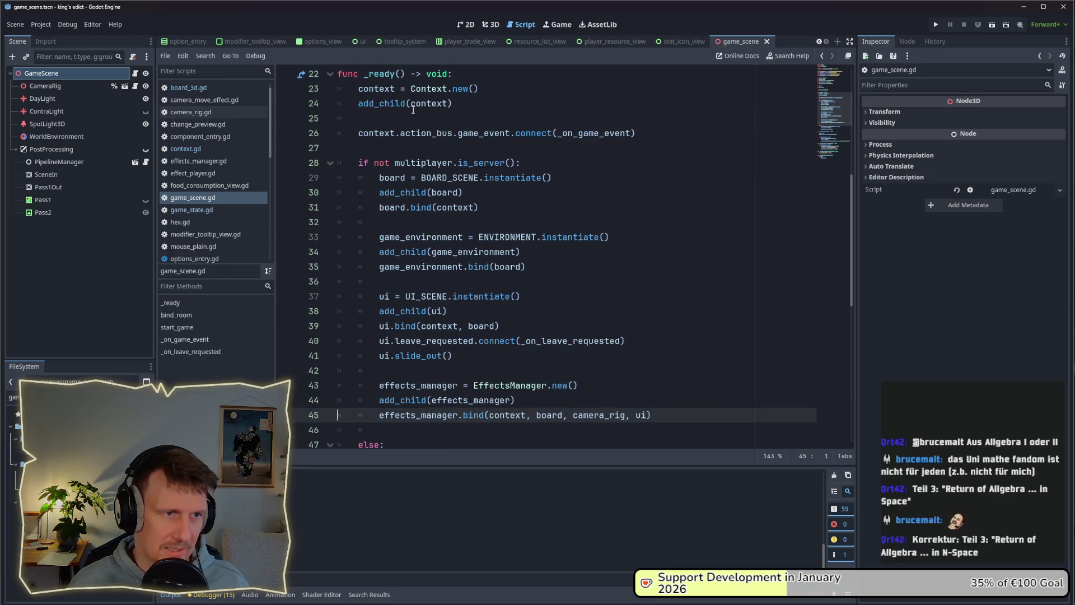
triple_click(473, 89)
left_click(541, 106)
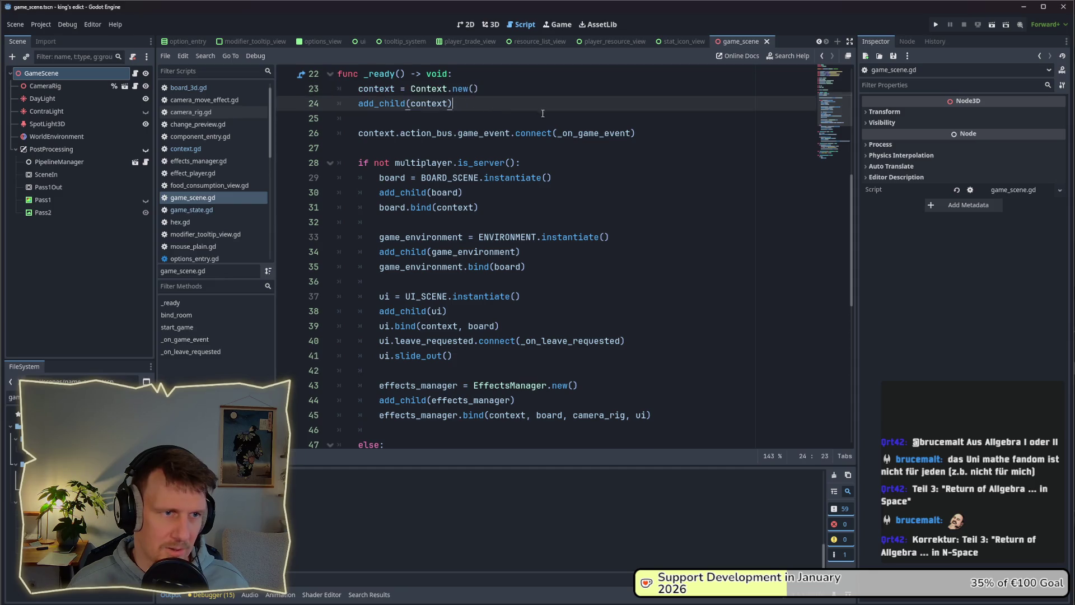
scroll(493, 180, "down", 1)
left_click_drag(481, 162, 375, 133)
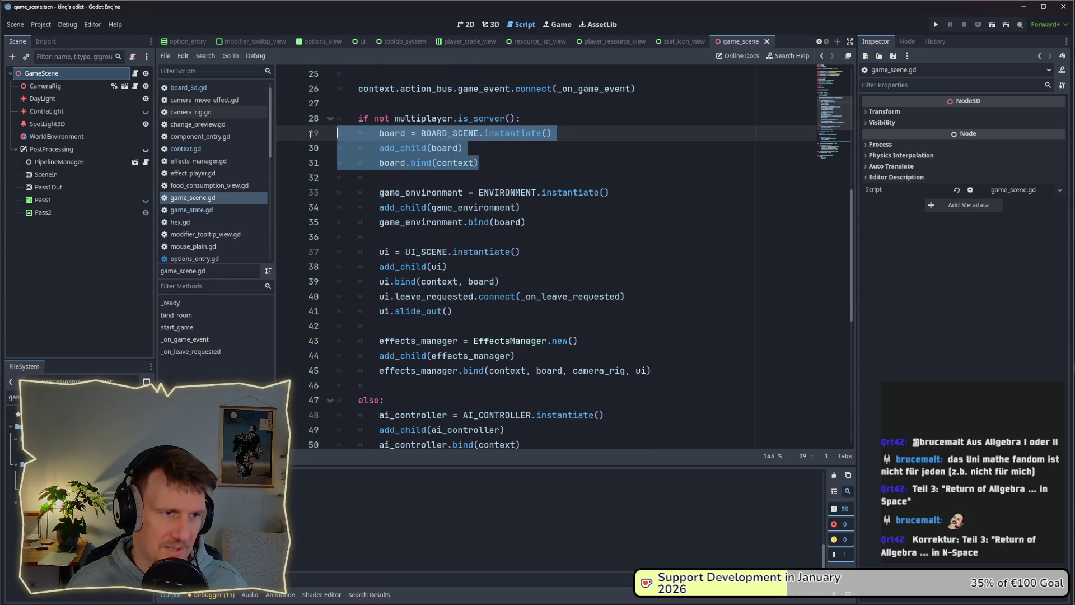
left_click(562, 202)
mouse_move(535, 227)
left_mouse_down()
mouse_move(392, 207)
mouse_move(364, 192)
left_mouse_up()
left_click(534, 238)
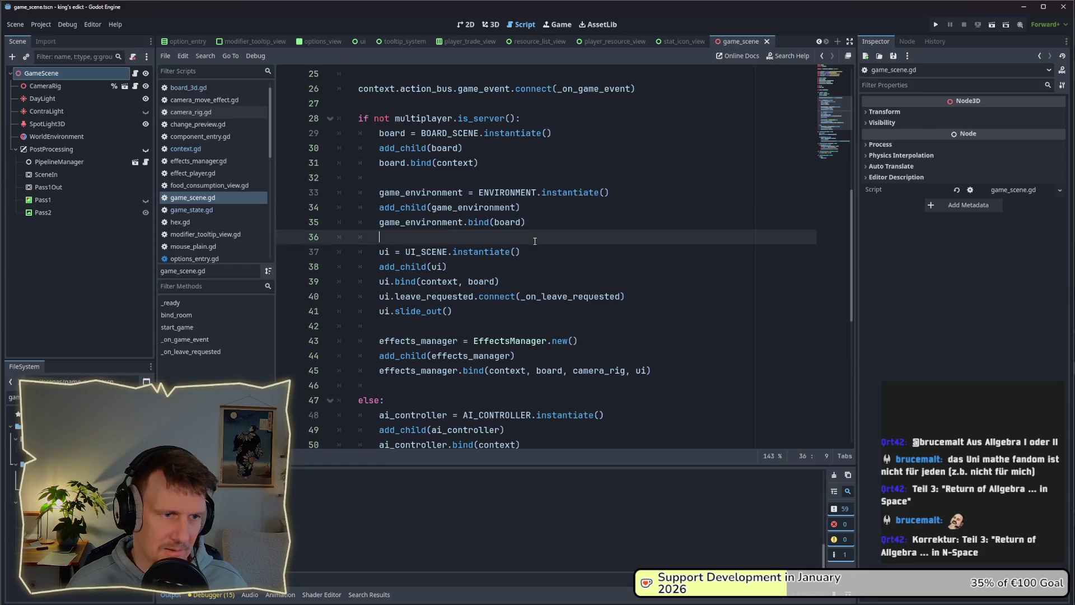
scroll(469, 267, "down", 1)
mouse_move(652, 327)
left_mouse_down()
mouse_move(504, 326)
mouse_move(370, 297)
mouse_move(362, 305)
left_mouse_up()
left_click_drag(524, 400, 318, 356)
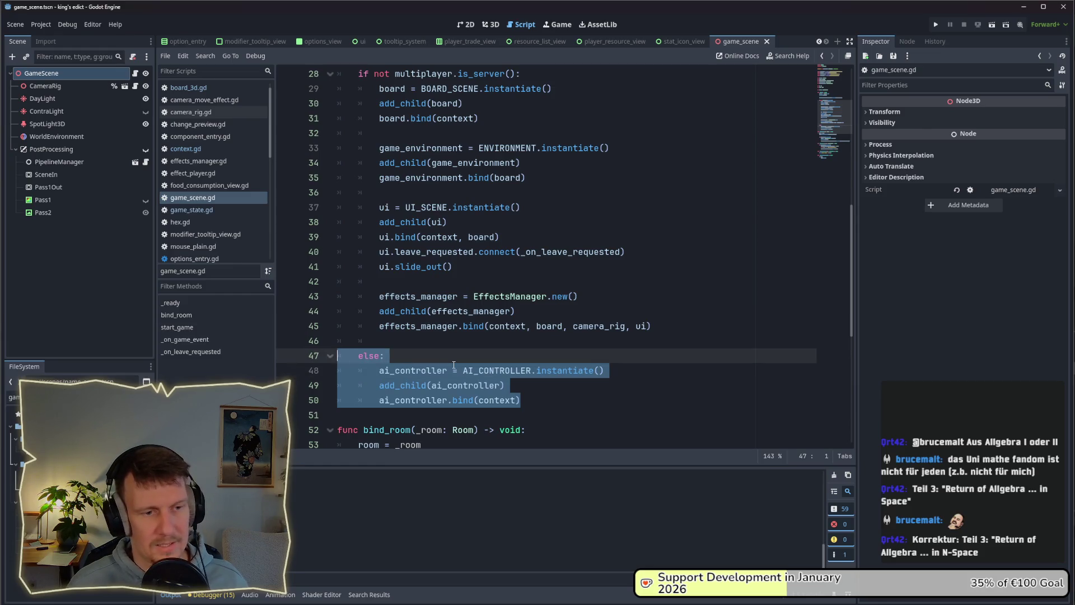
scroll(446, 335, "up", 1)
mouse_move(392, 385)
left_mouse_down()
mouse_move(364, 135)
mouse_move(339, 118)
left_mouse_up()
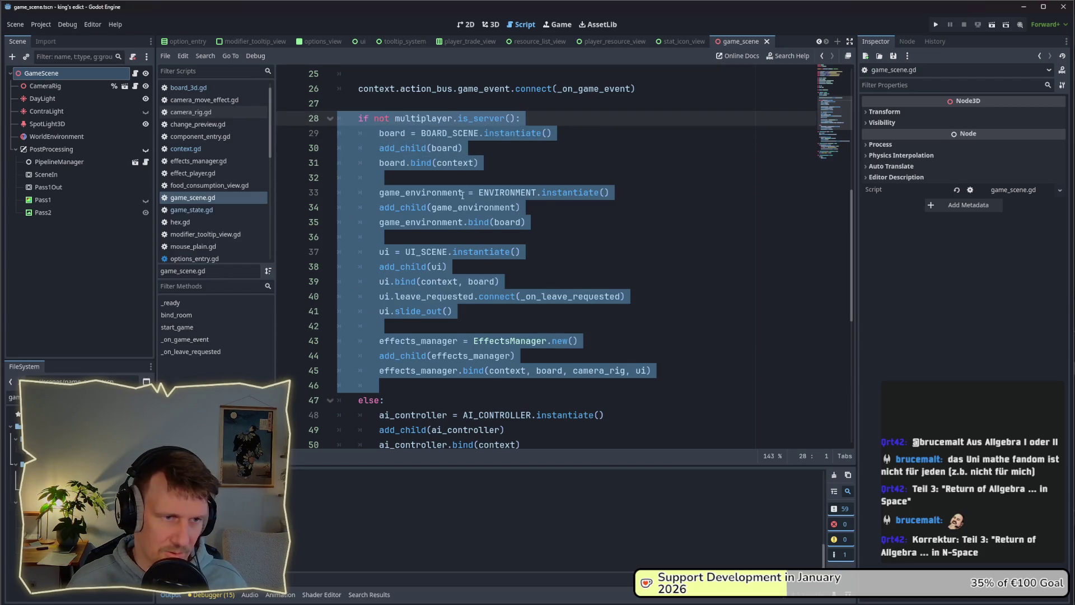
scroll(472, 185, "down", 2)
left_click(425, 327)
scroll(520, 287, "up", 4)
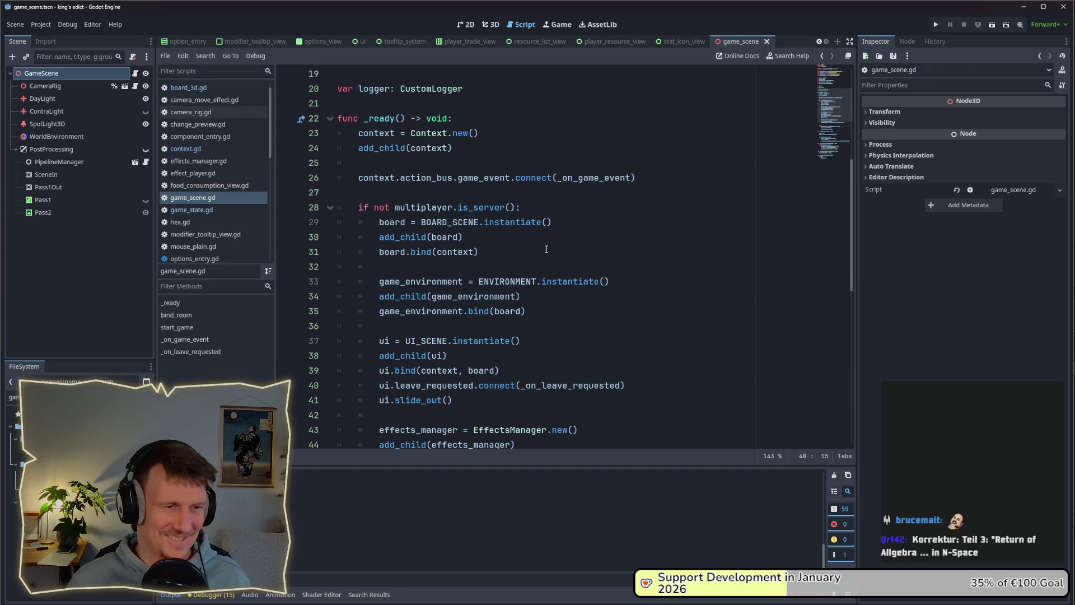
scroll(542, 298, "up", 2)
left_click(540, 309)
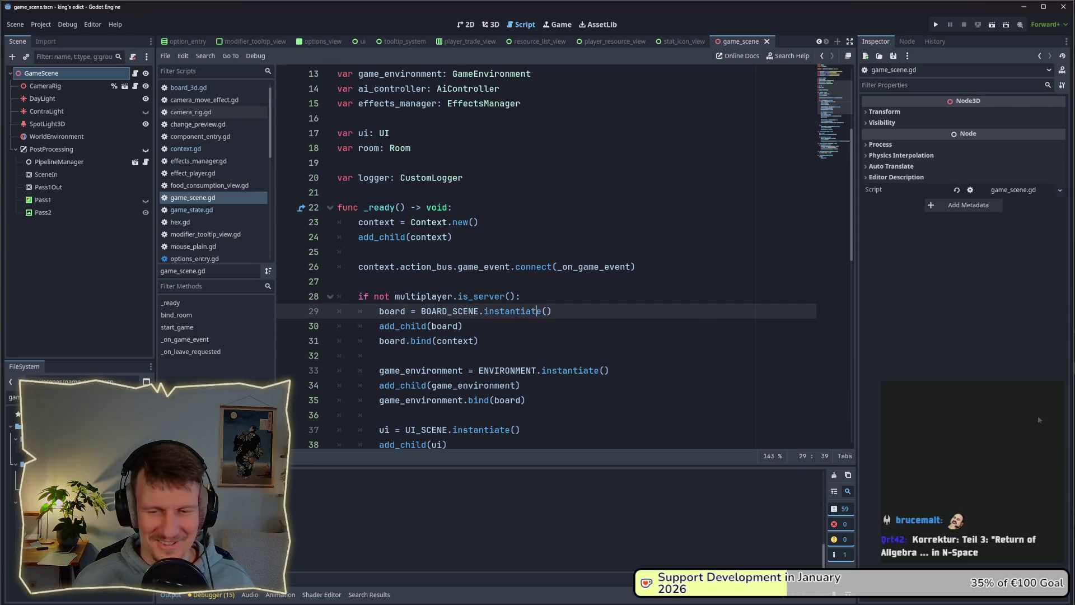
left_click(479, 223)
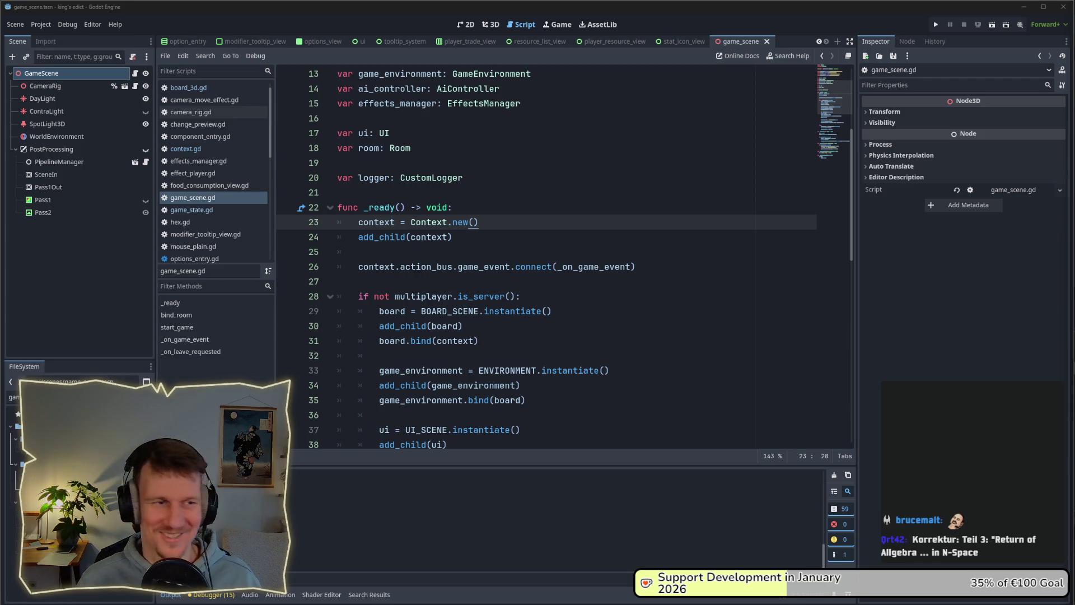
left_click(550, 179)
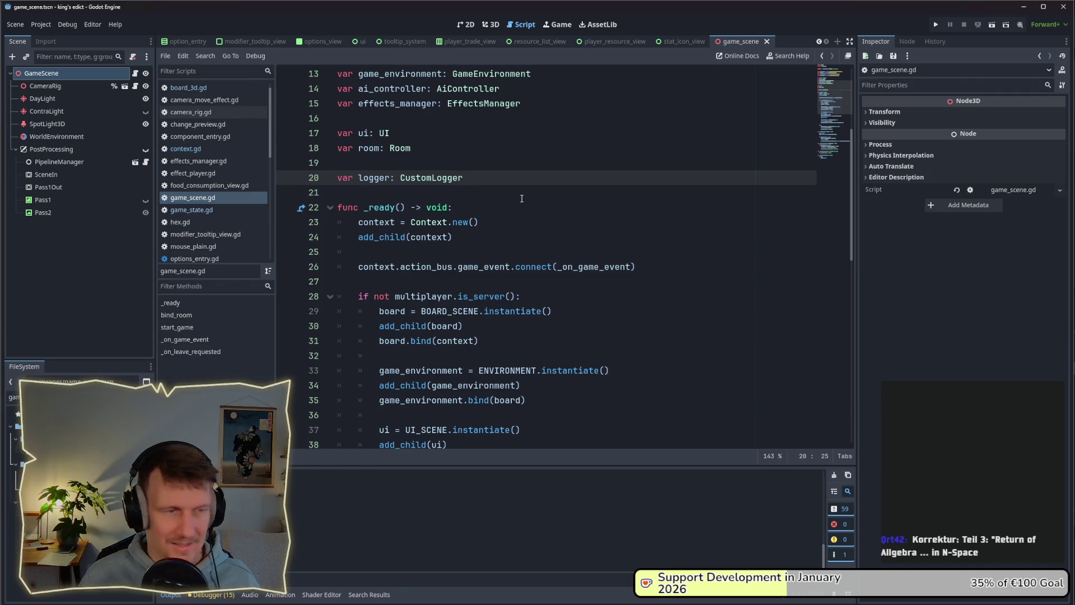
left_click(533, 212)
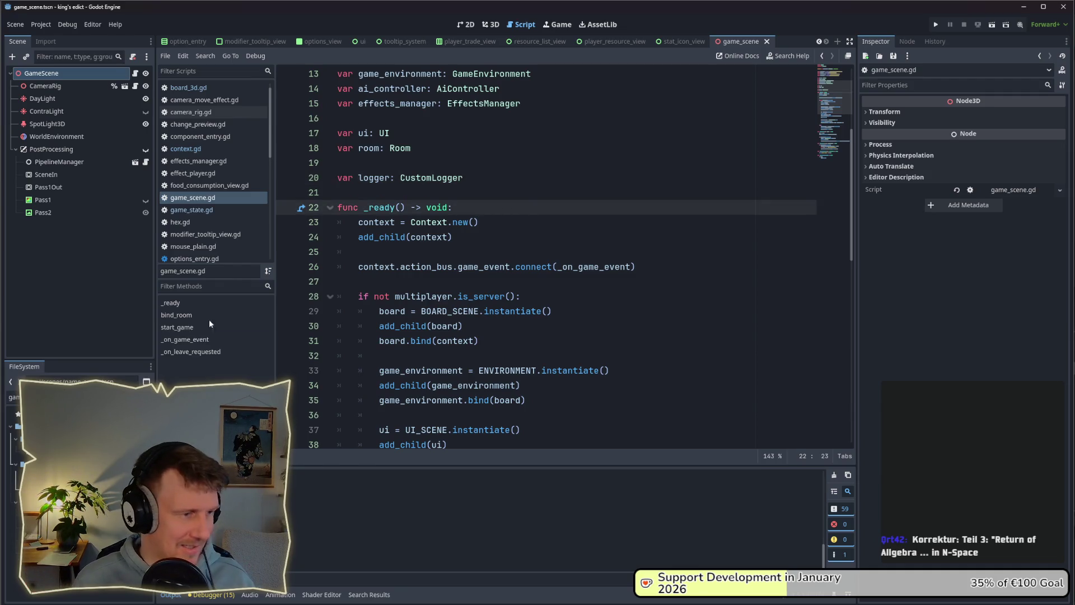
left_click(472, 222)
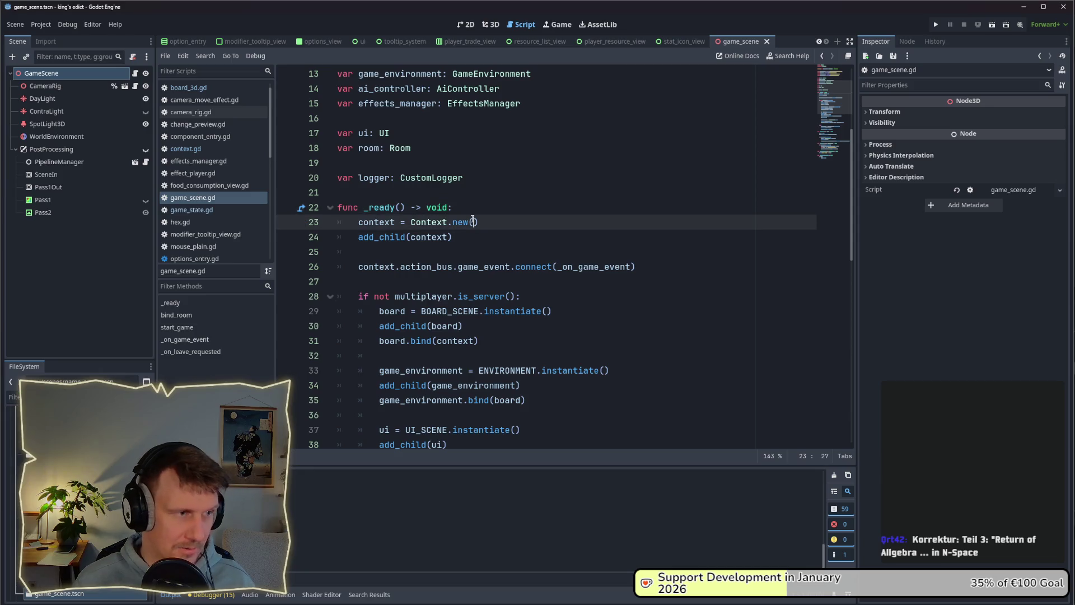
mouse_move(435, 241)
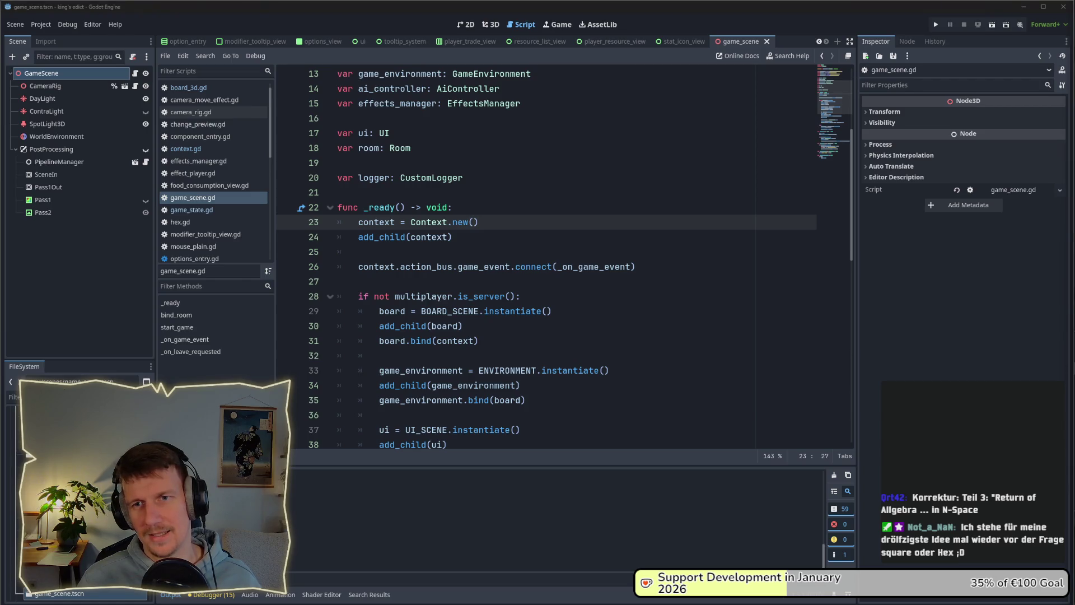
left_click(553, 143)
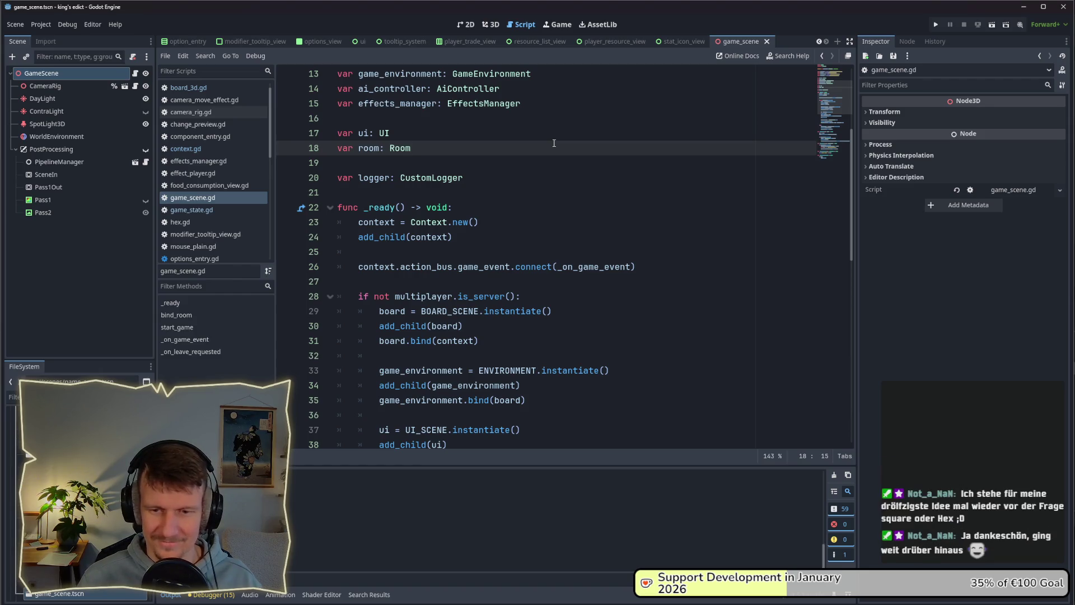
key("Down")
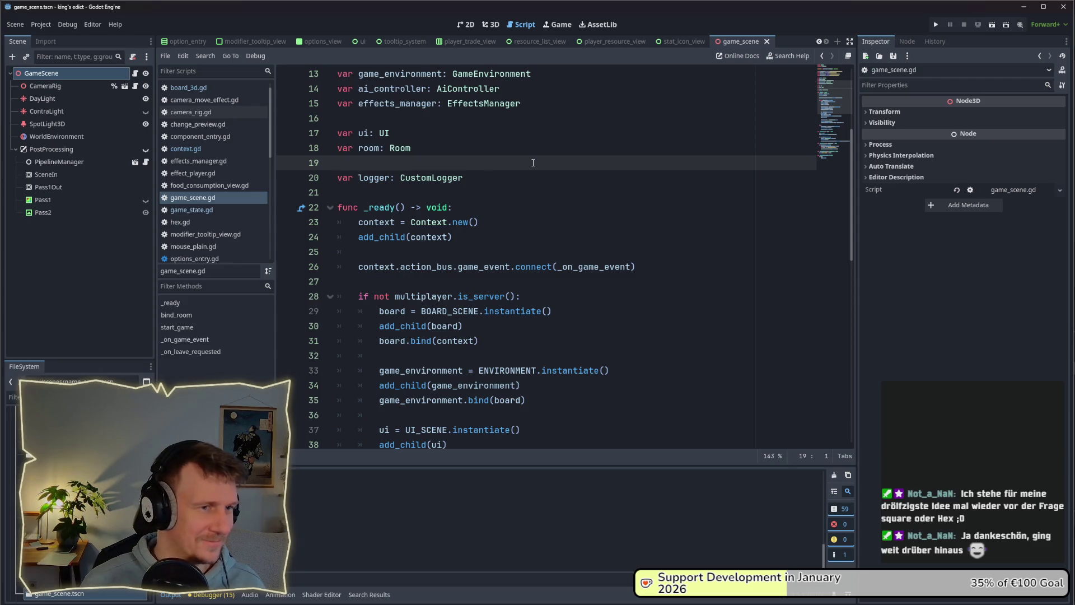
left_click(495, 188)
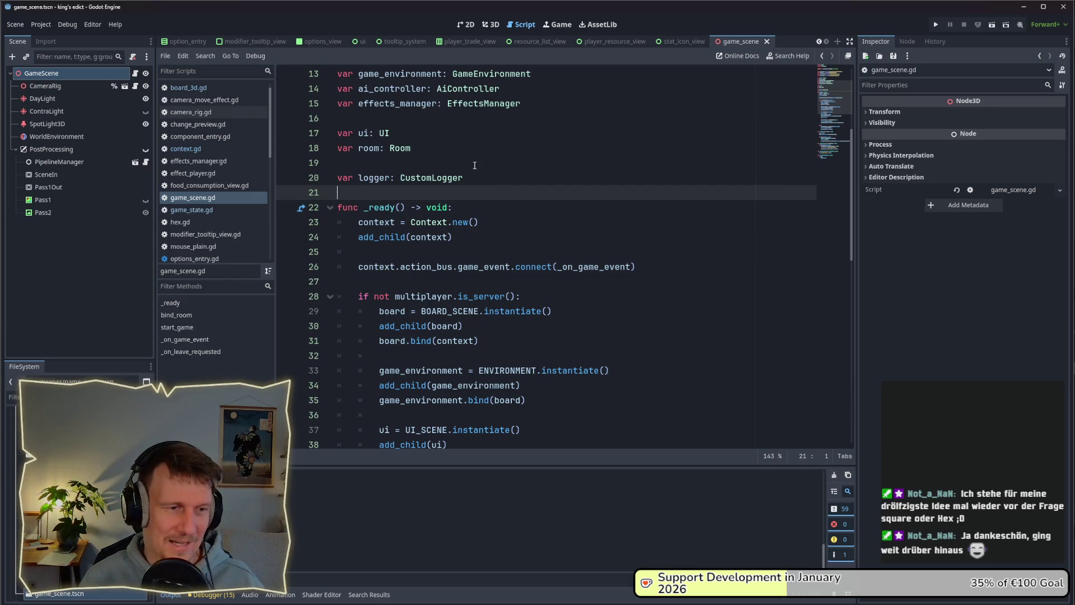
left_click(502, 201)
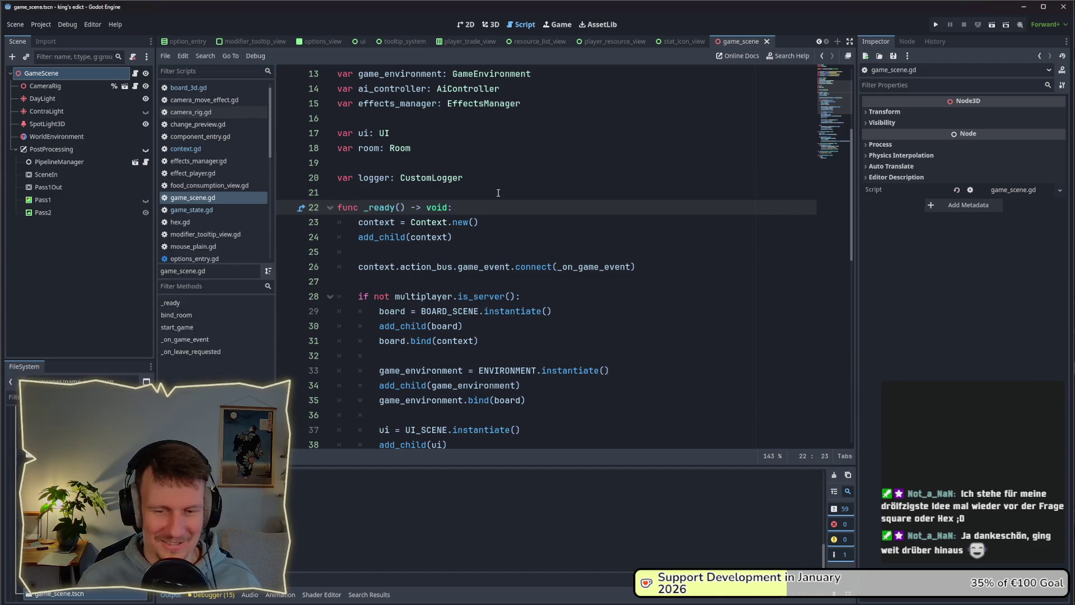
left_click(493, 179)
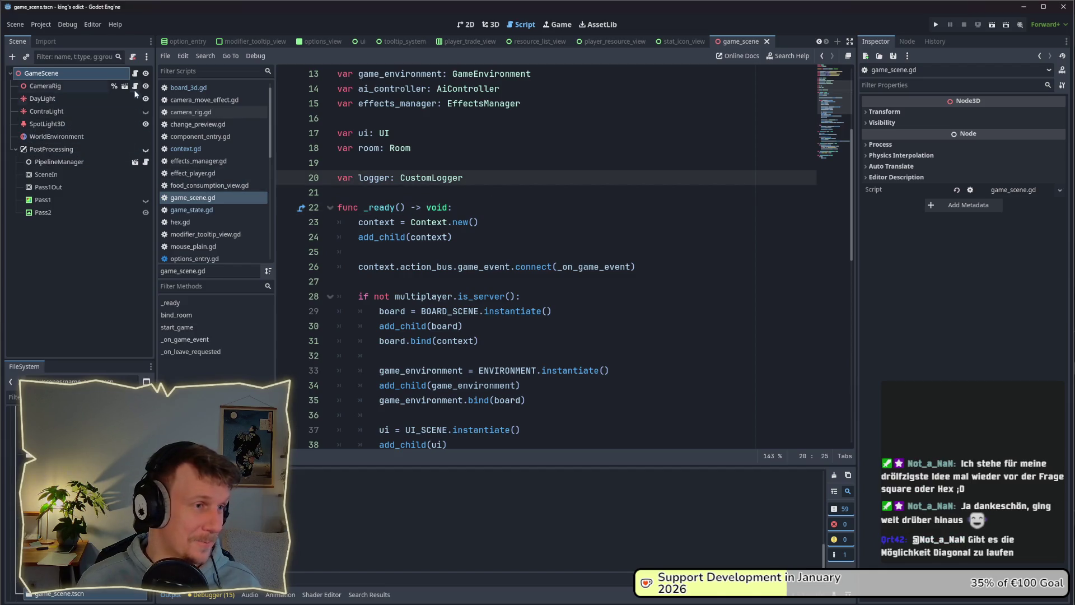
left_click(461, 192)
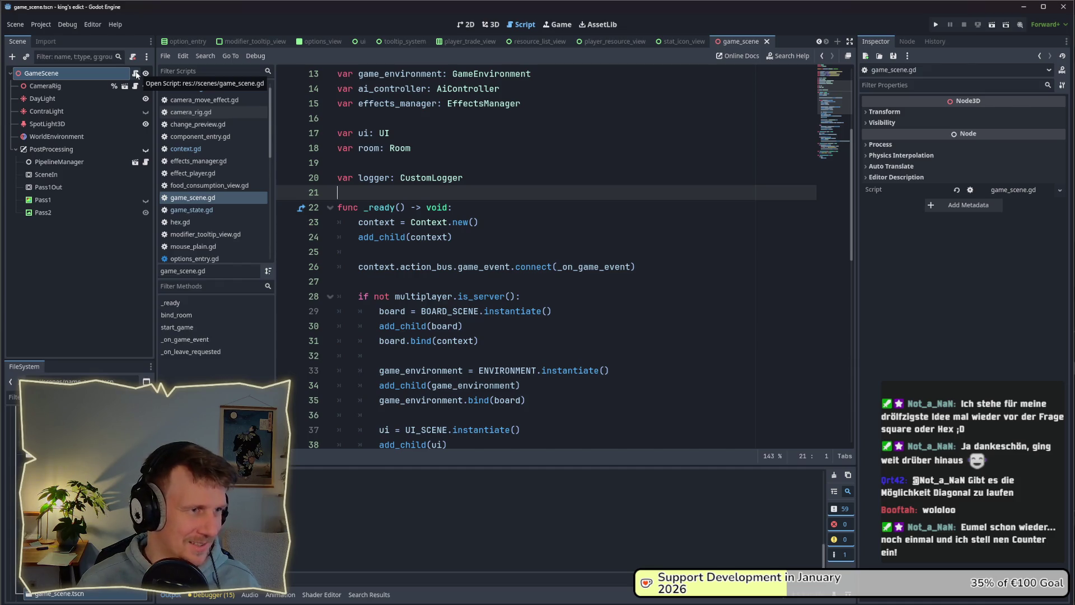
left_click(415, 161)
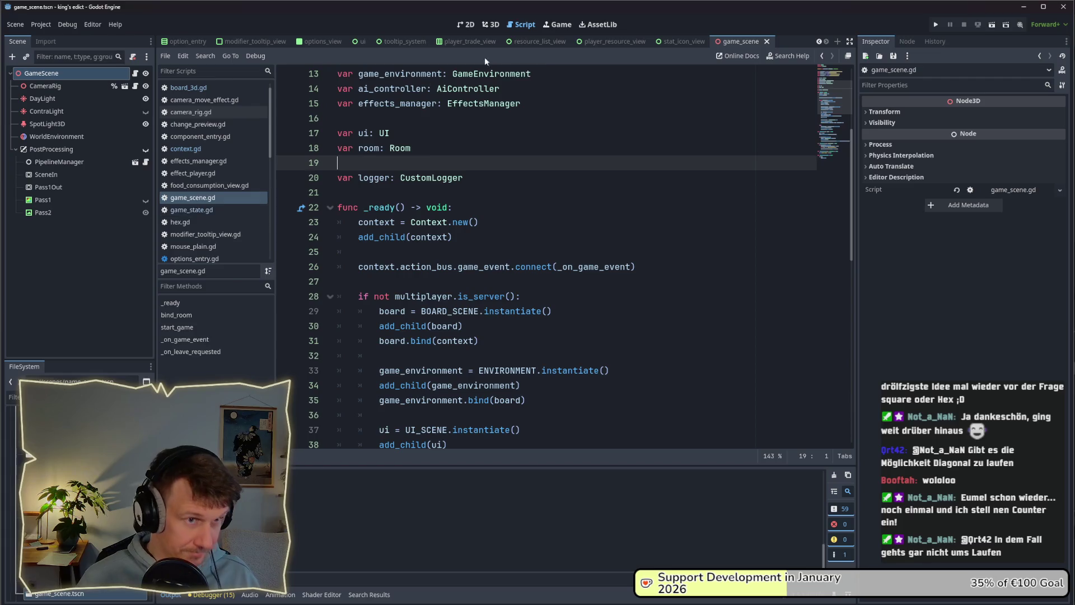
right_click(739, 41)
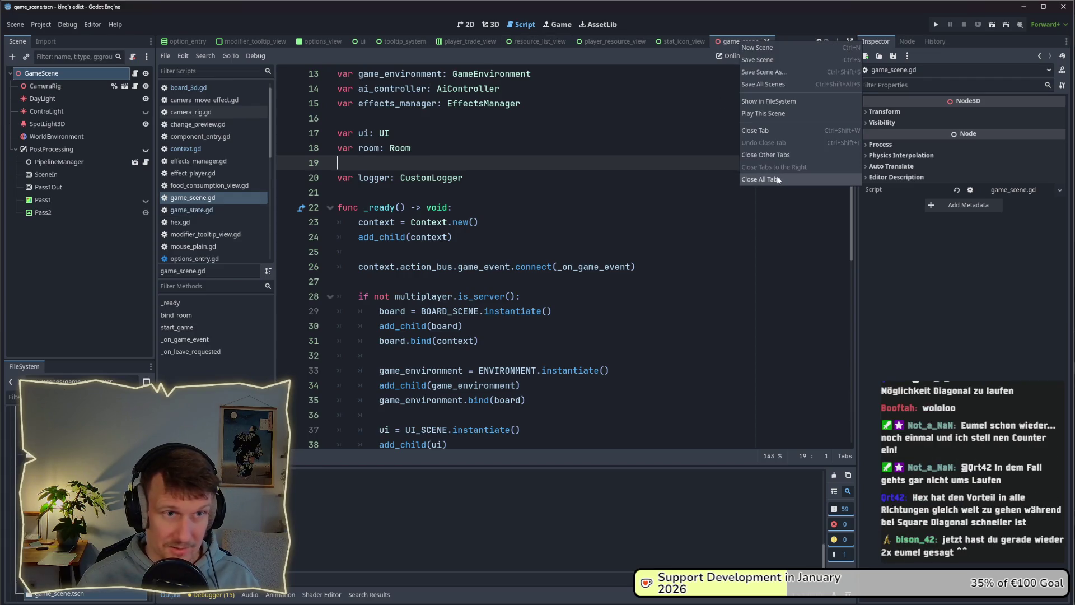
Close every open scene except options_view.
left_click(395, 42)
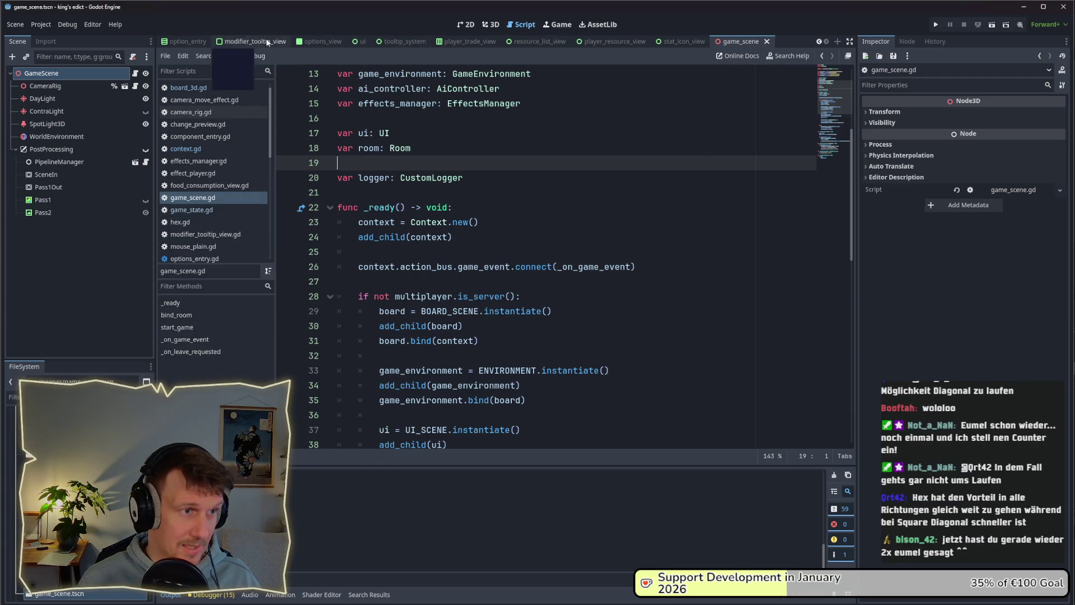
left_click(821, 41)
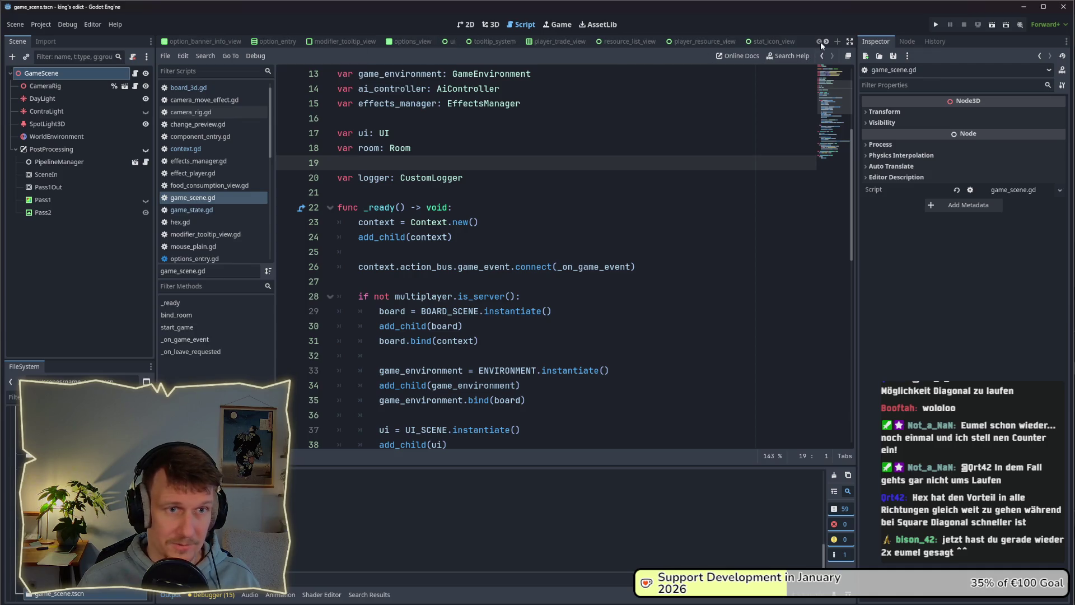
right_click(416, 42)
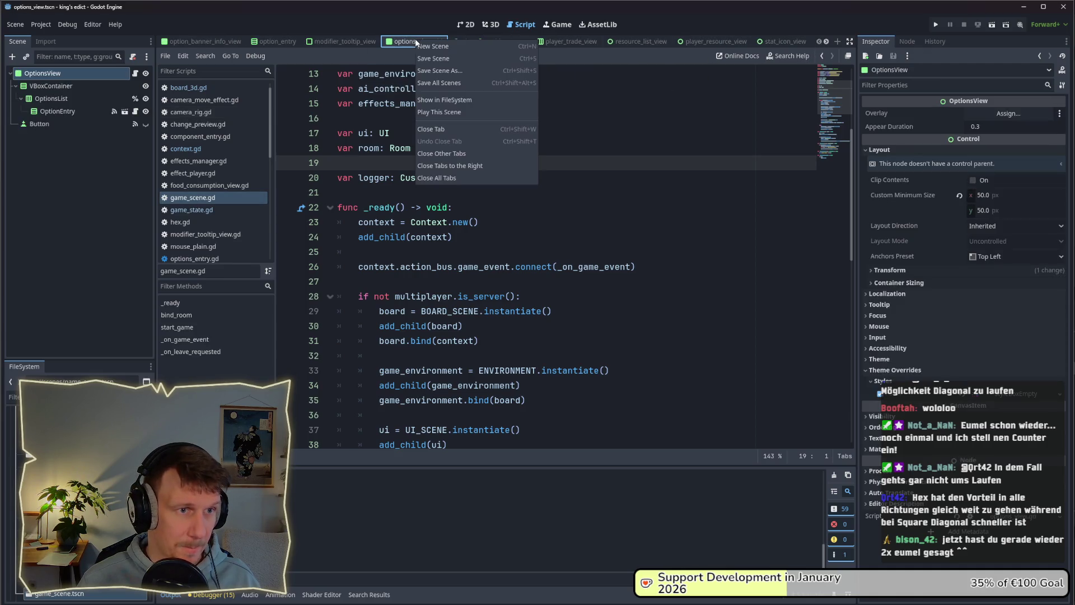
left_click(434, 155)
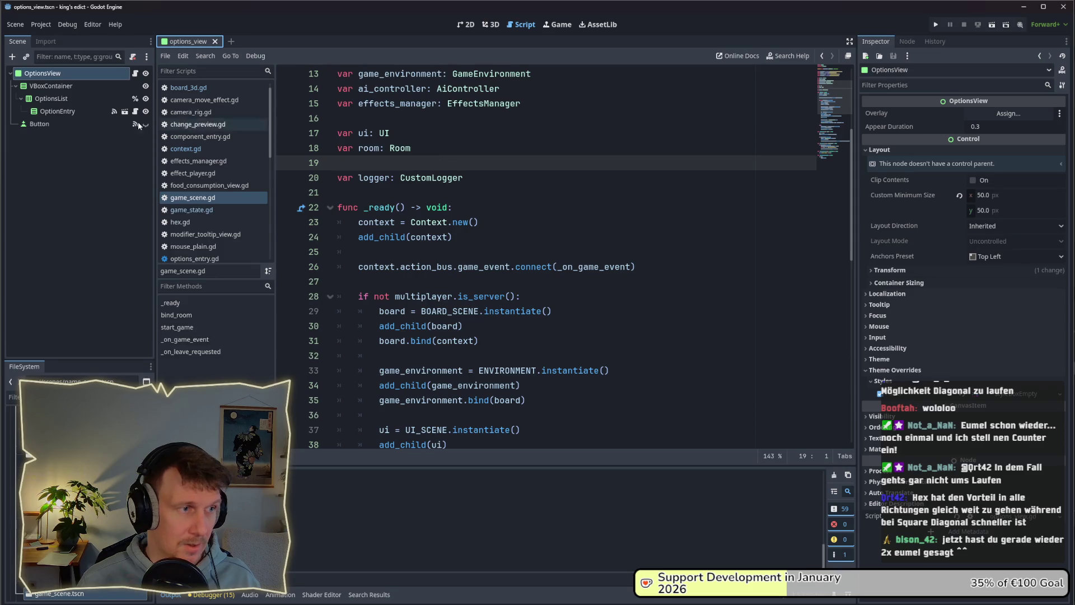
Open effects_manager.gd in the script editor and check its script tab options.
scroll(199, 177, "up", 1)
left_click(198, 174)
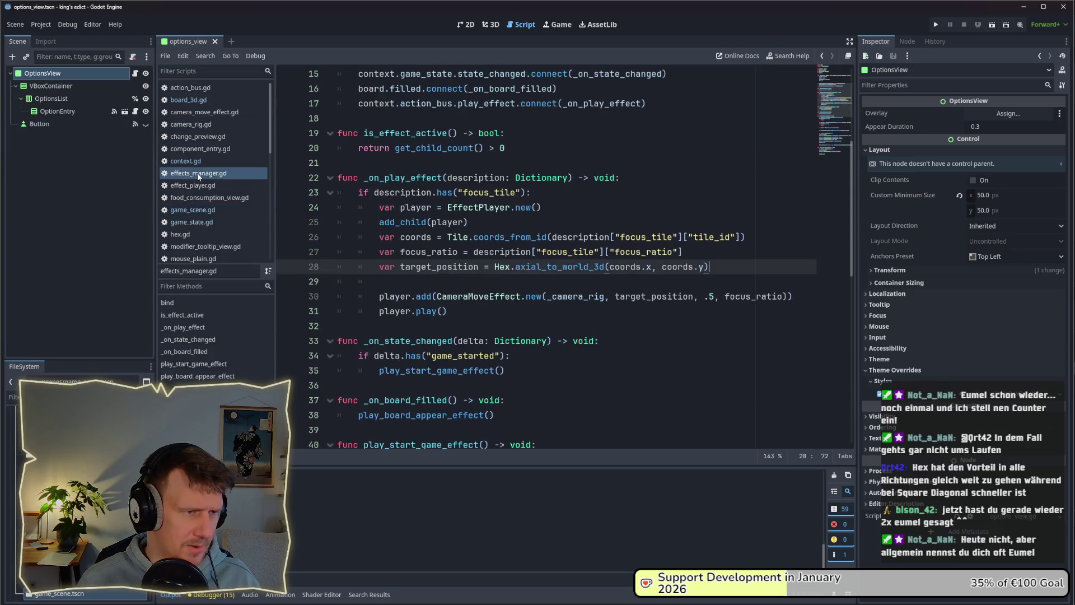
right_click(198, 174)
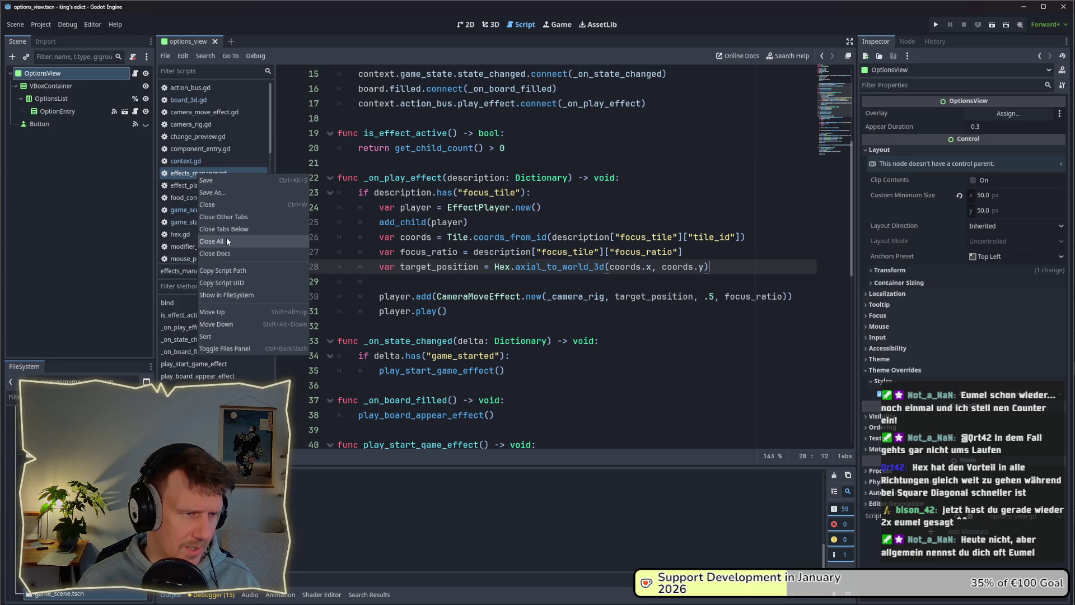
key("Escape")
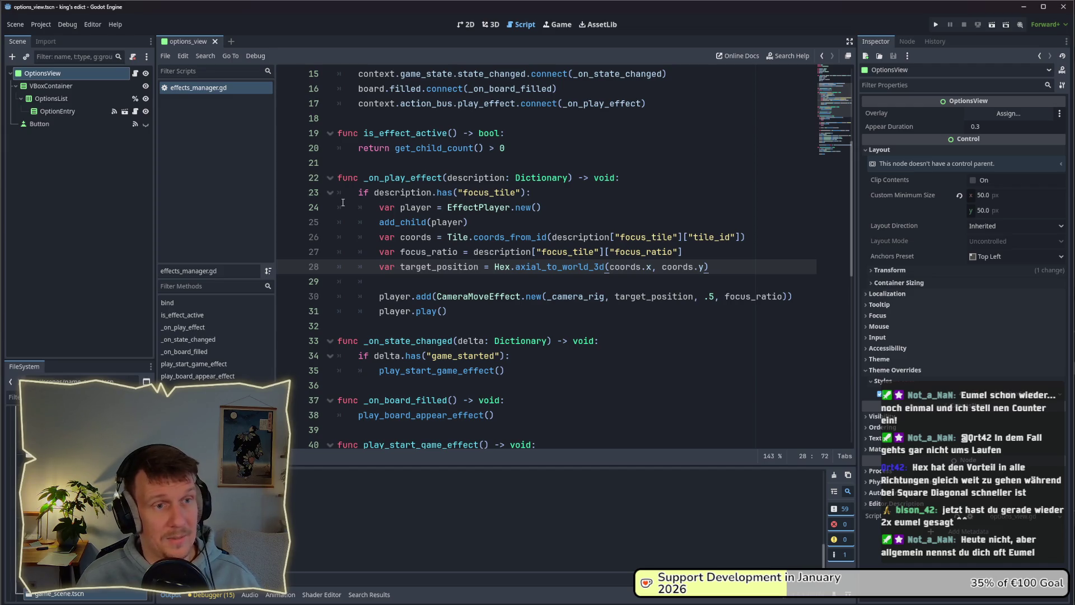
key("alt+Tab")
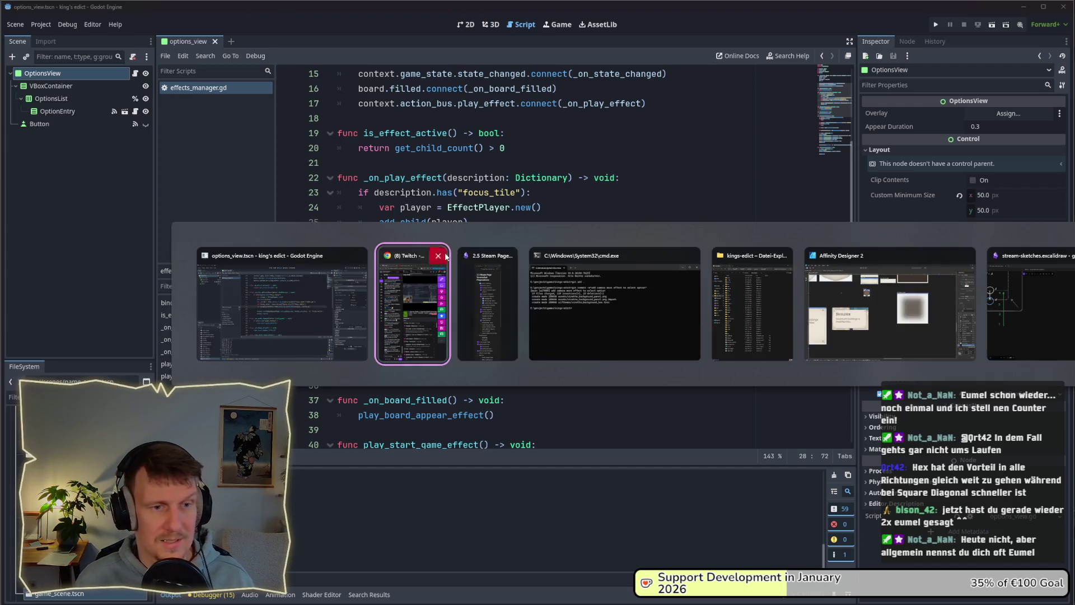
Run the project and host a multiplayer match on i_know_this_place.map.
left_click(934, 27)
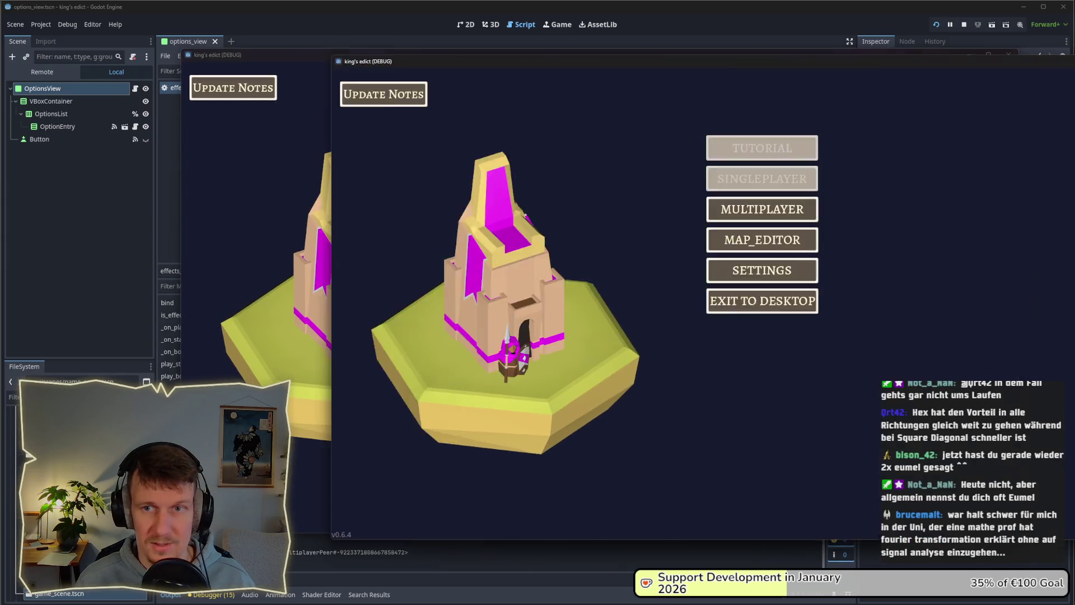
left_click(643, 212)
left_click(691, 202)
left_click(686, 114)
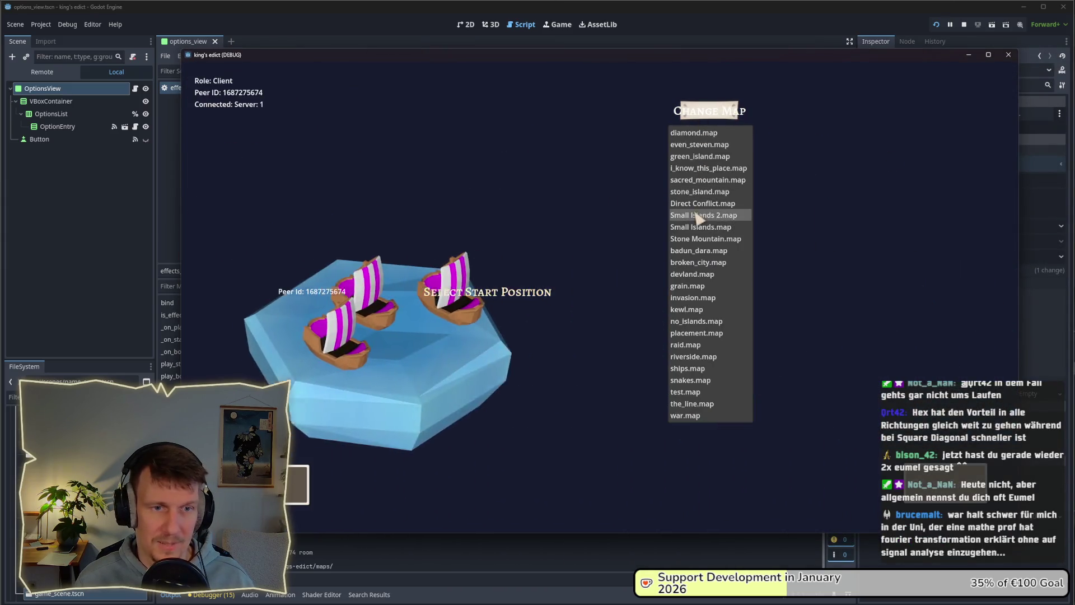
left_click(703, 168)
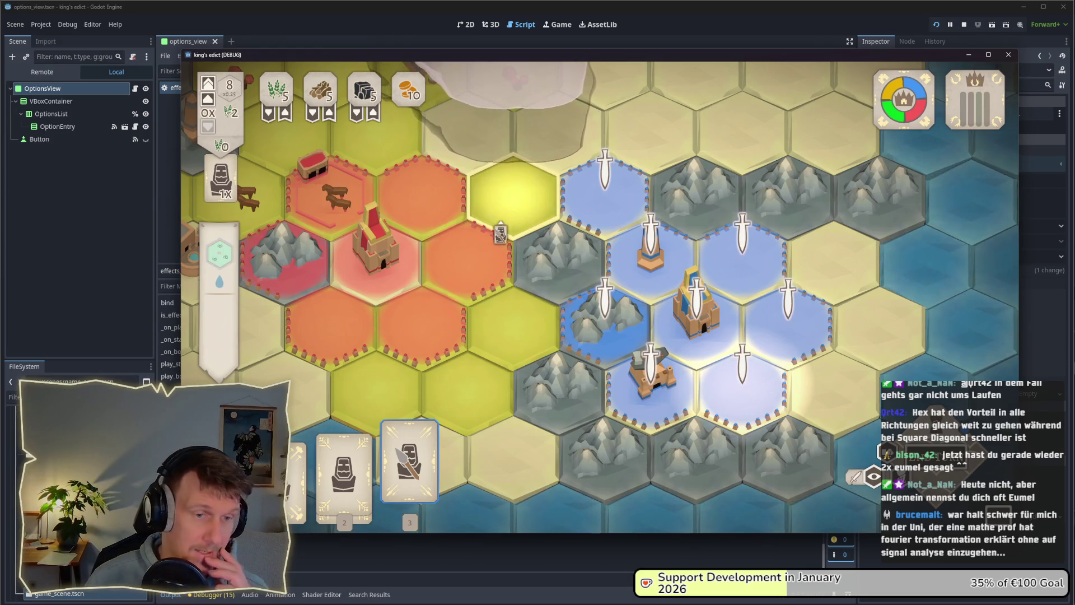
Place the Servant card, then the Spearmen card, on mountain hexes beside the blue territory.
left_click(353, 478)
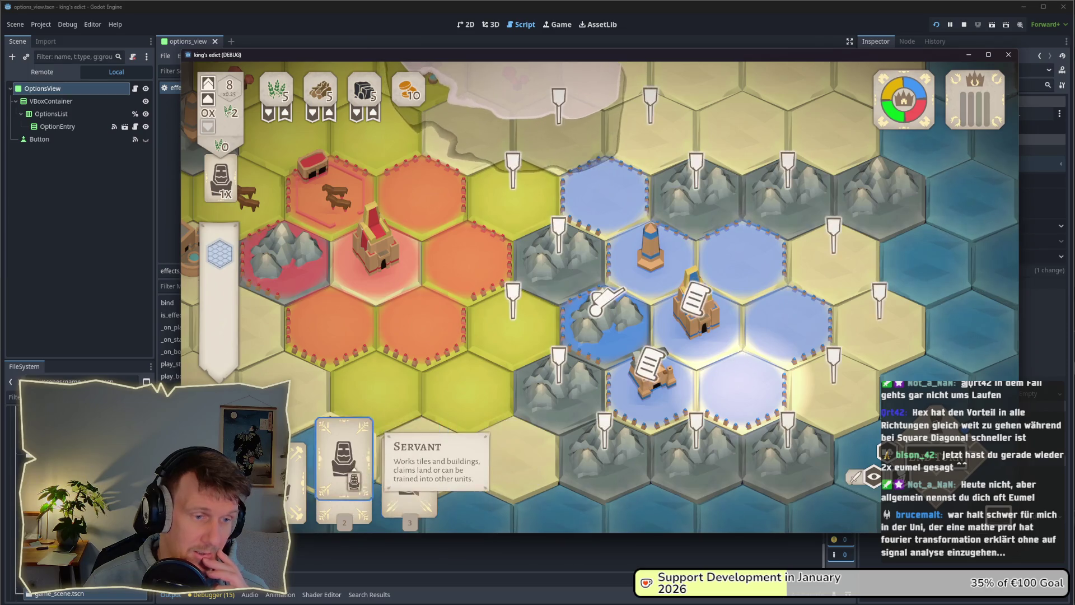
left_click(563, 263)
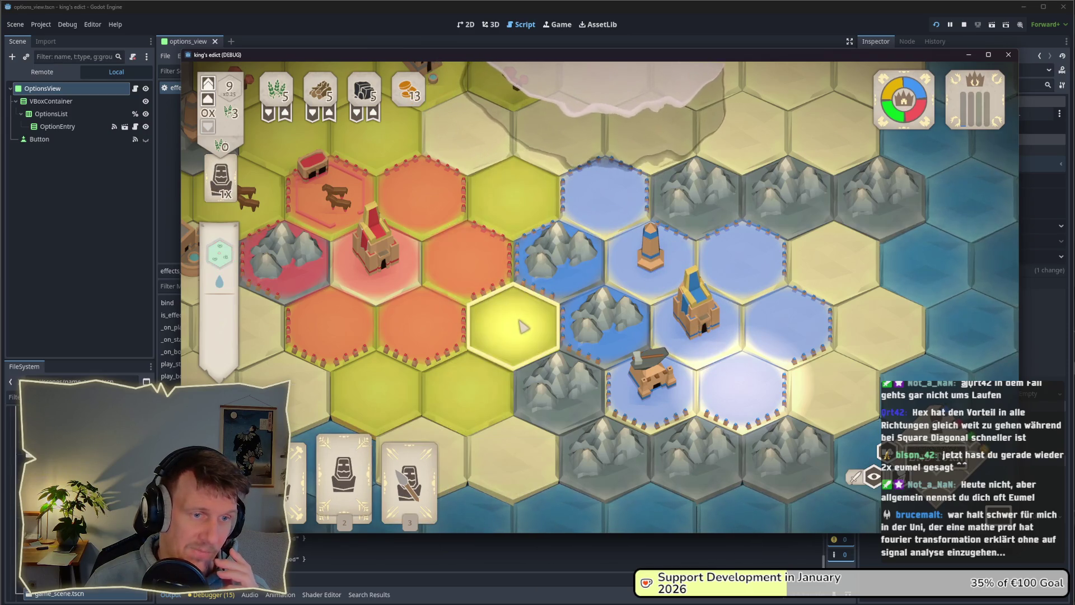
left_click(409, 464)
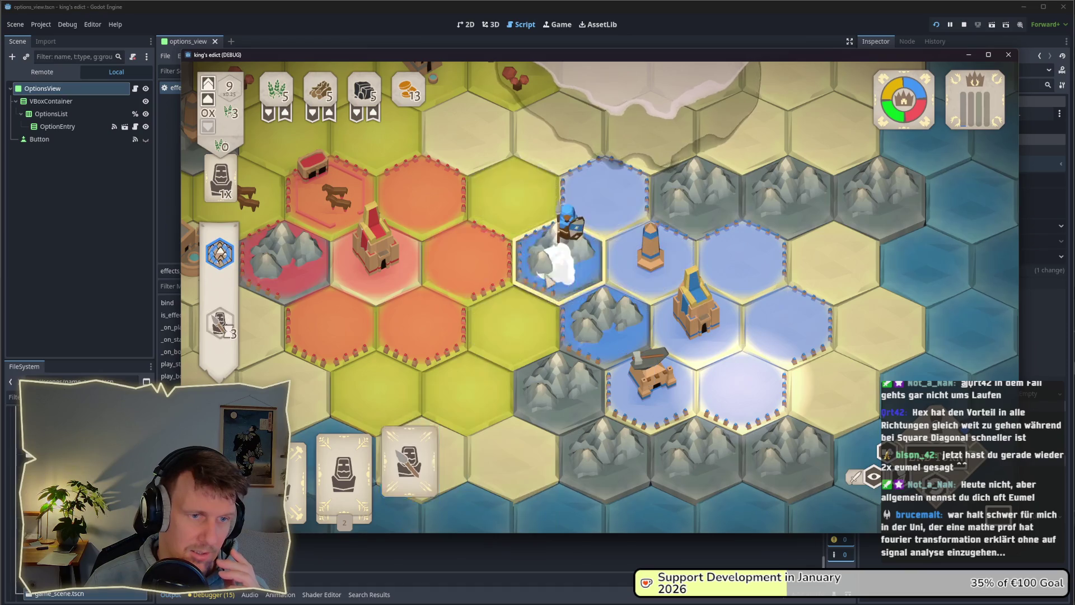
left_click(555, 269)
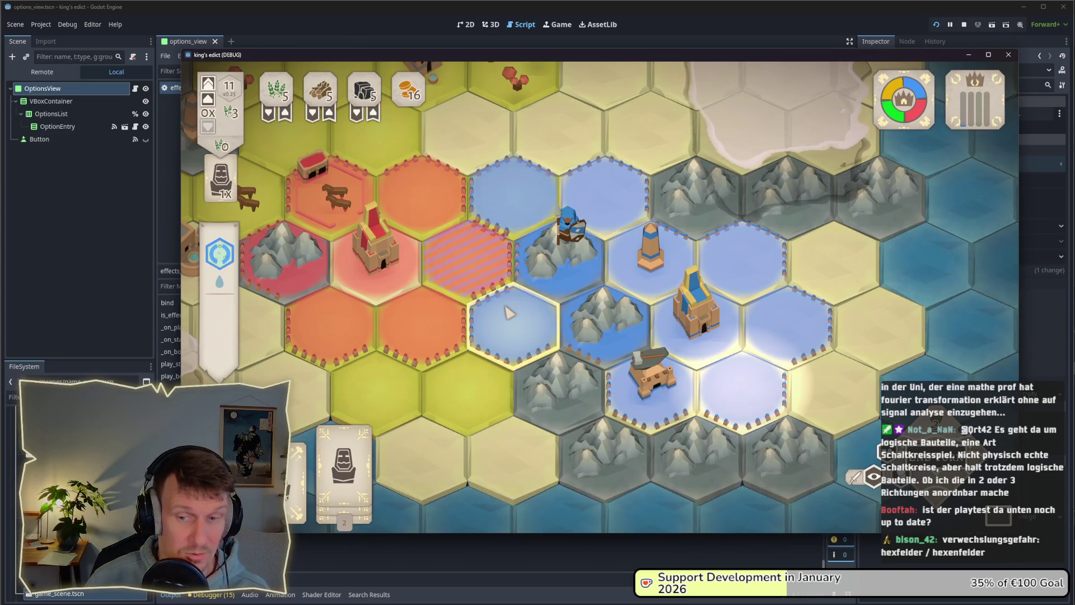
scroll(509, 312, "down", 2)
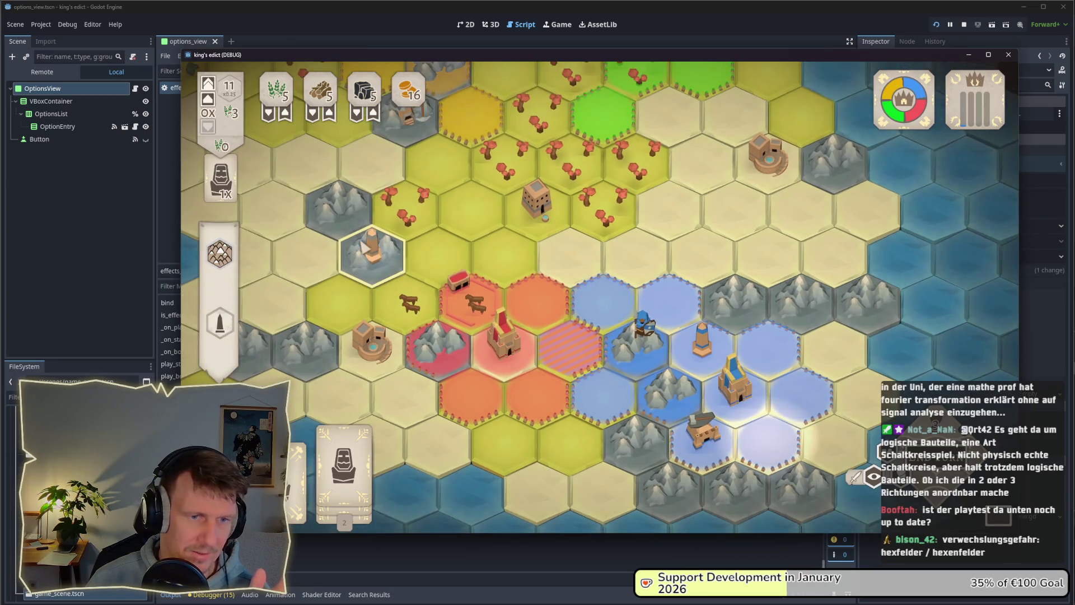
Zoom around the game map to inspect it, then stop the running project with F8.
scroll(364, 246, "down", 2)
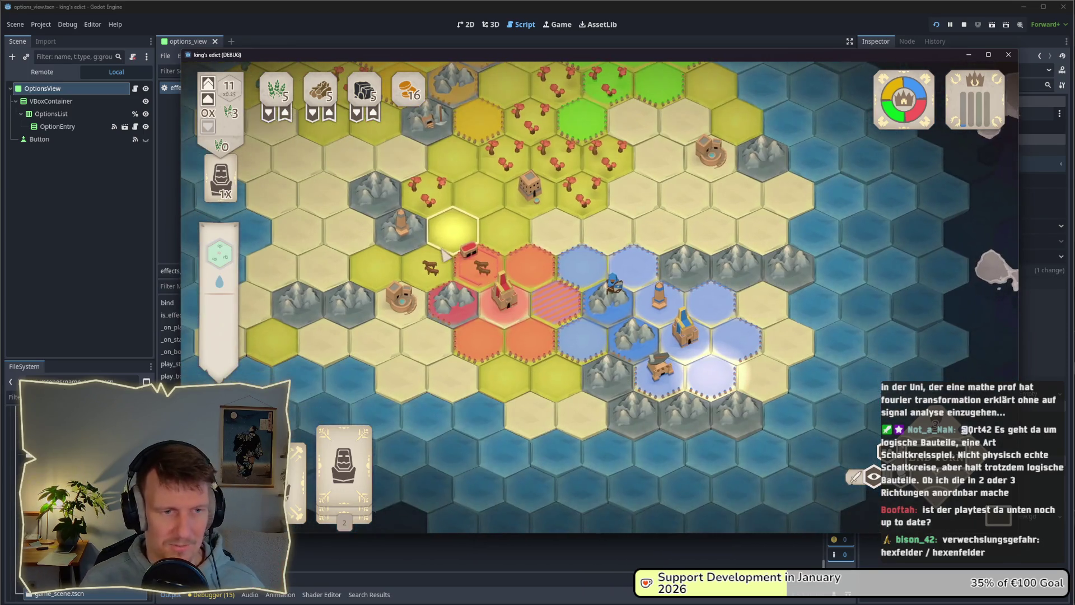
scroll(582, 314, "up", 3)
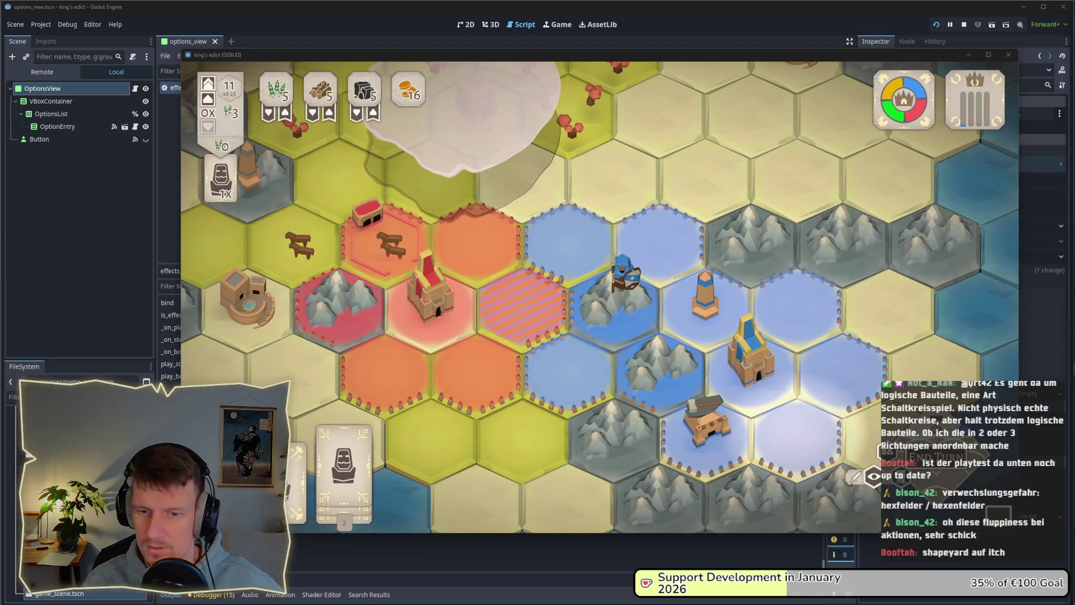
mouse_move(809, 352)
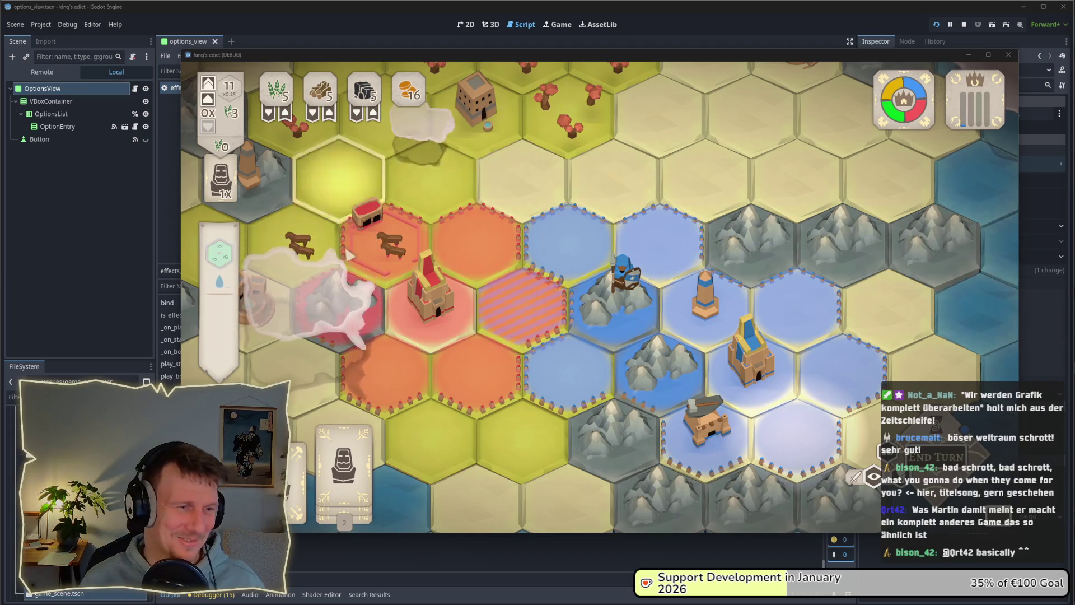
mouse_move(990, 73)
key("F8")
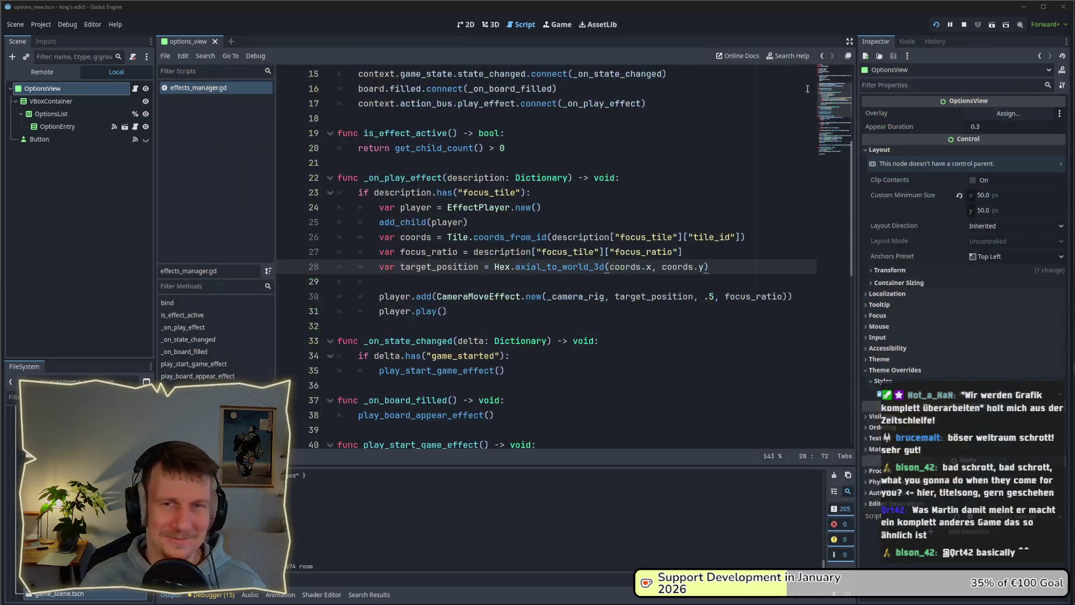
Inspect the CameraMoveEffect line in effects_manager.gd and jump to the EffectPlayer class definition.
key("Up")
key("Up")
key("Up")
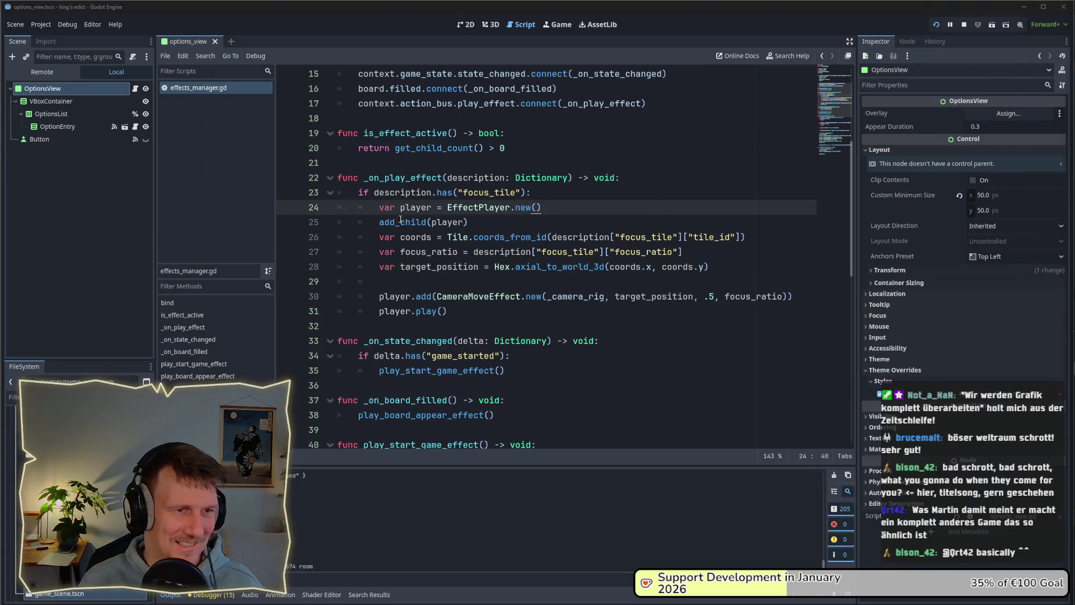
double_click(503, 297)
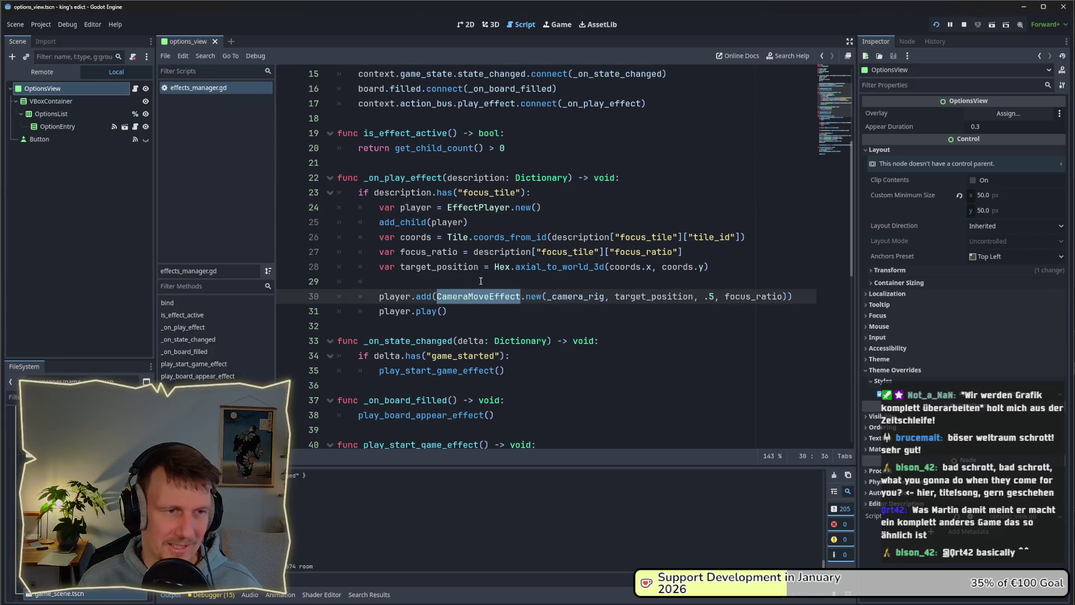
scroll(480, 280, "up", 3)
scroll(472, 280, "up", 1)
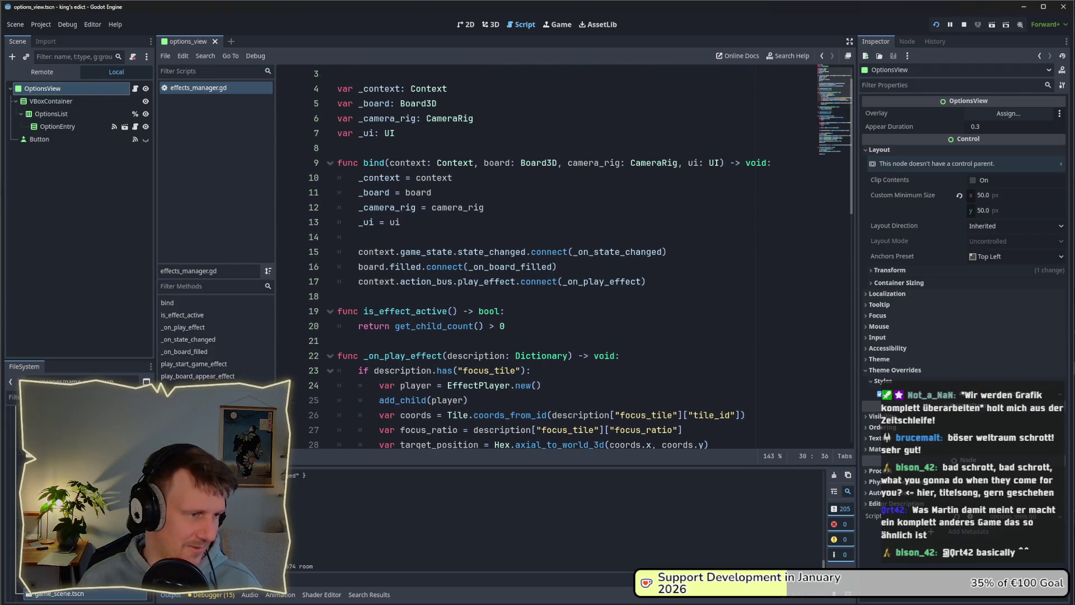
type("e")
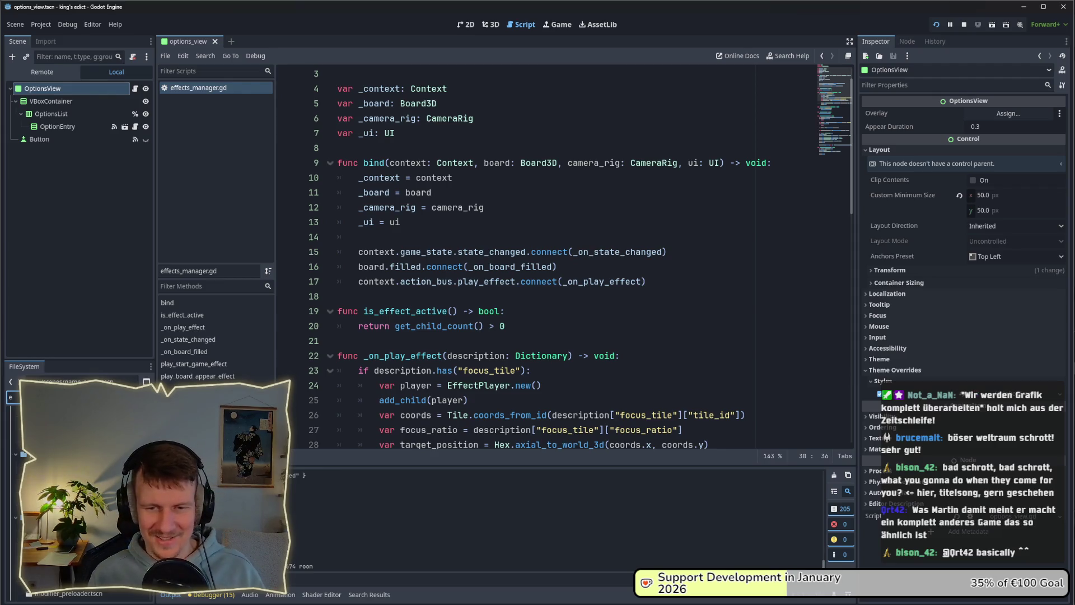
key("BackSpace")
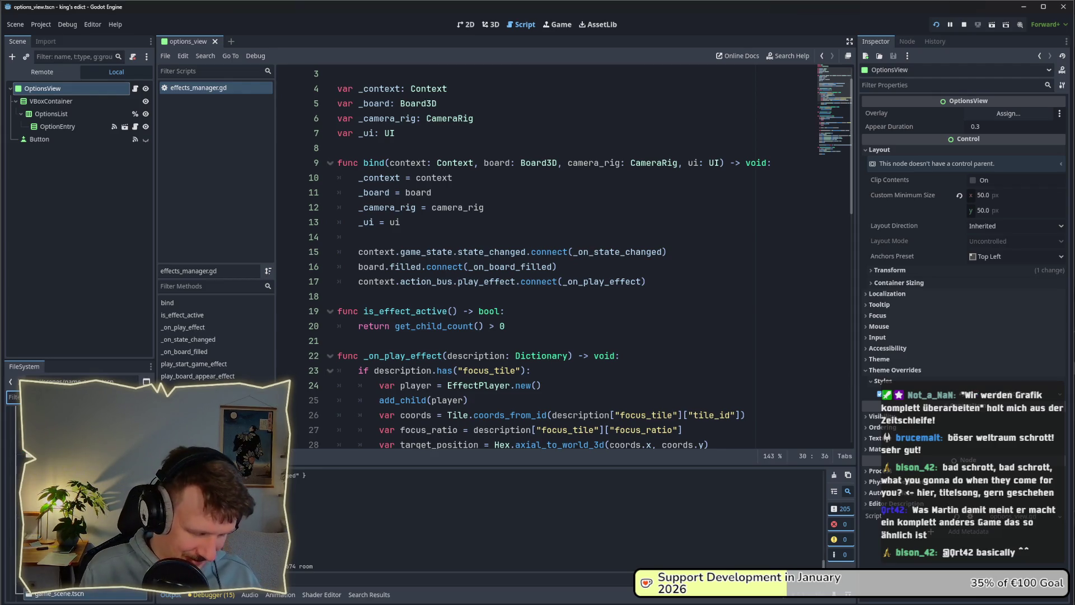
scroll(476, 277, "down", 4)
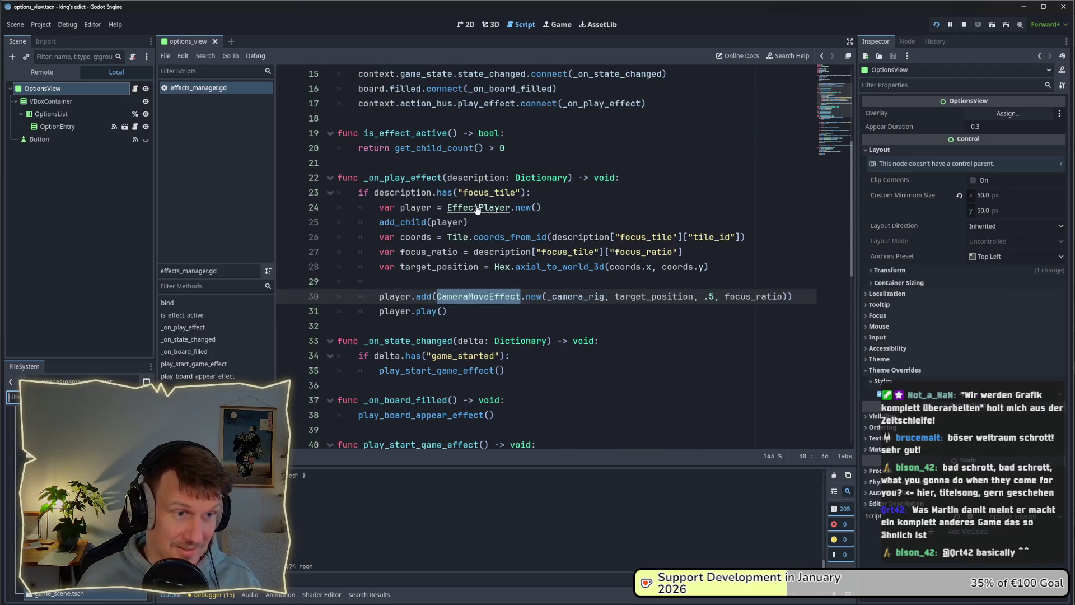
left_click(476, 276, "ctrl")
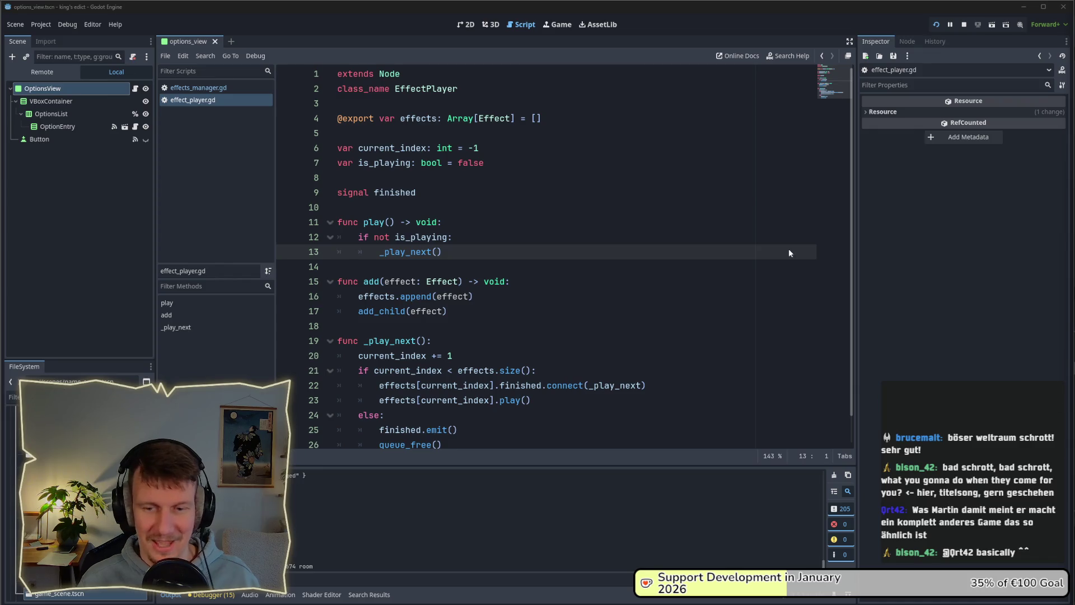
Filter the project files for 'ef' to locate the effects folder.
mouse_move(355, 303)
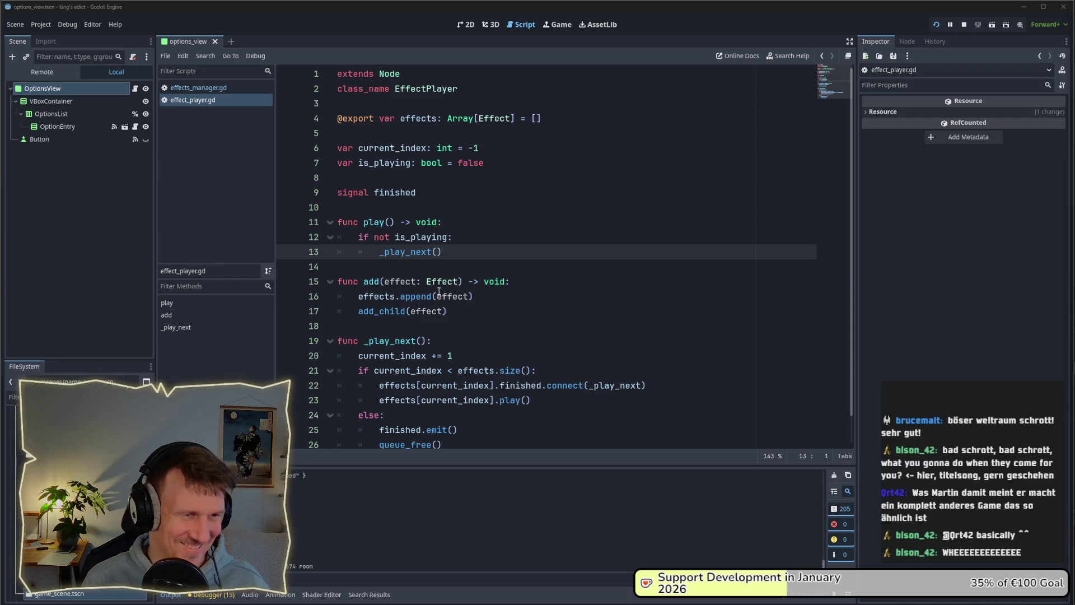
left_click(13, 397)
type("effe")
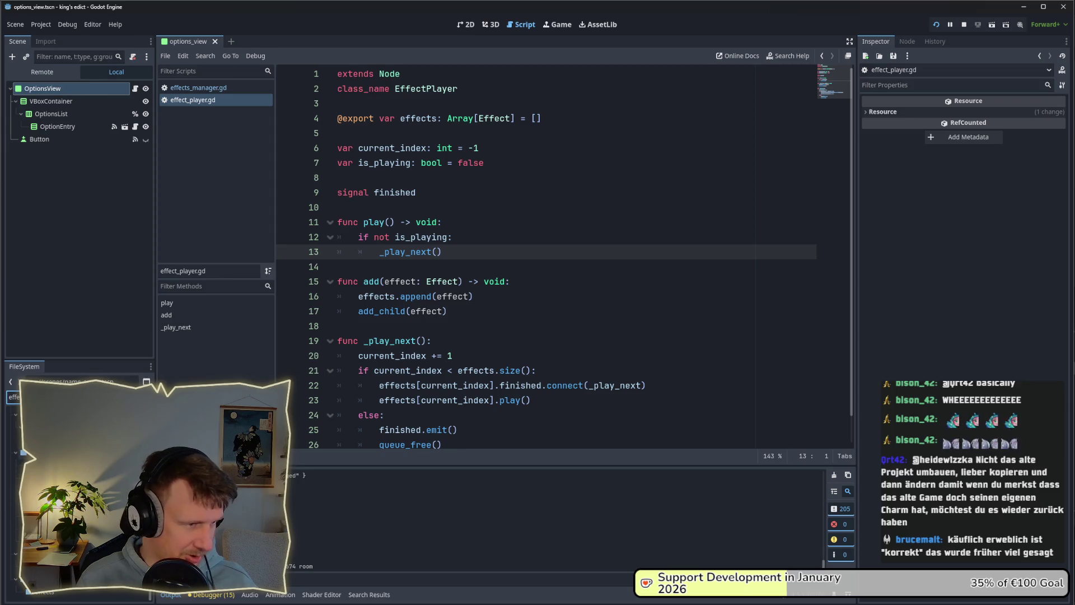
right_click(78, 591)
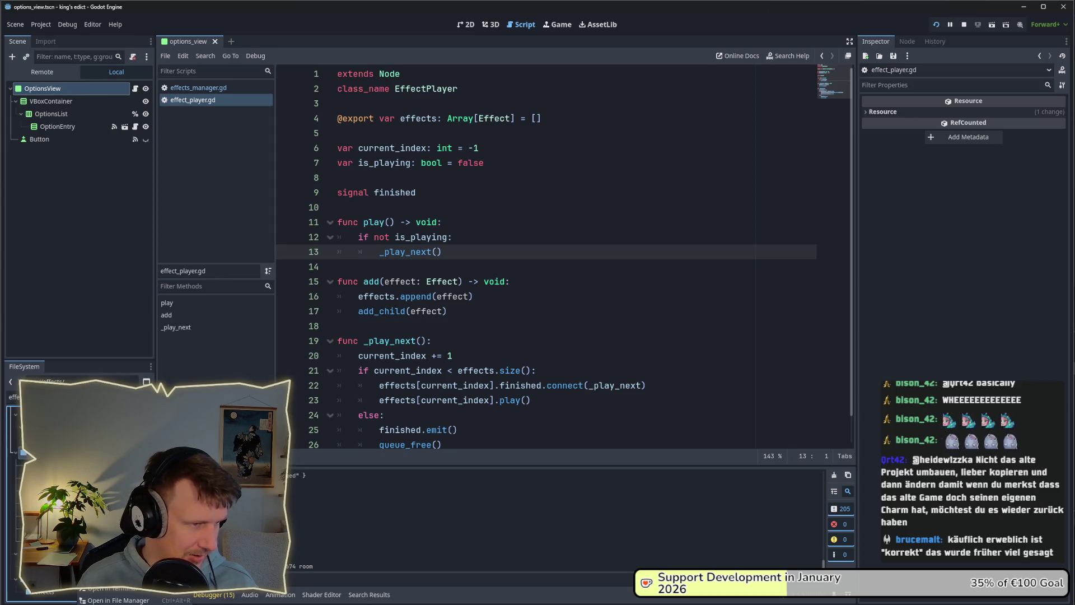
key("Escape")
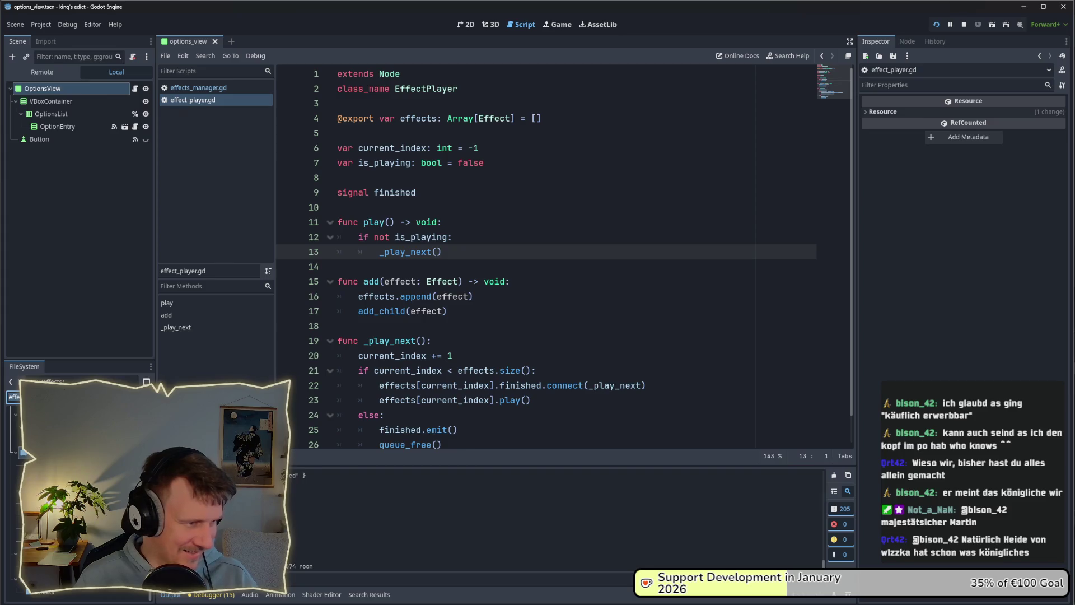
Open camera_zoom_effect.gd and select all of its CameraZoomEffect code.
left_click(14, 476)
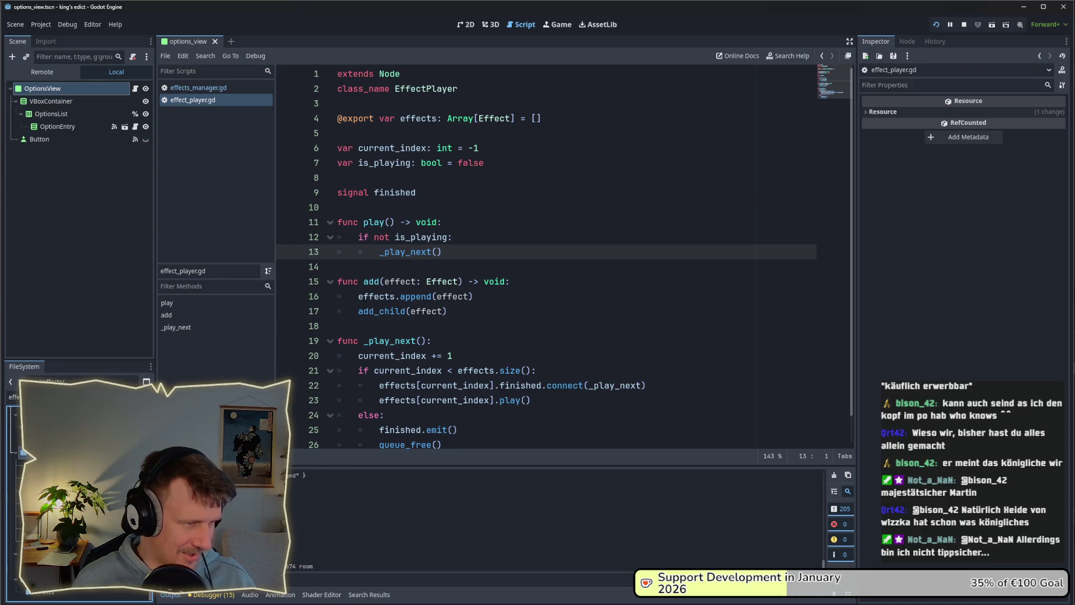
right_click(54, 504)
key("Escape")
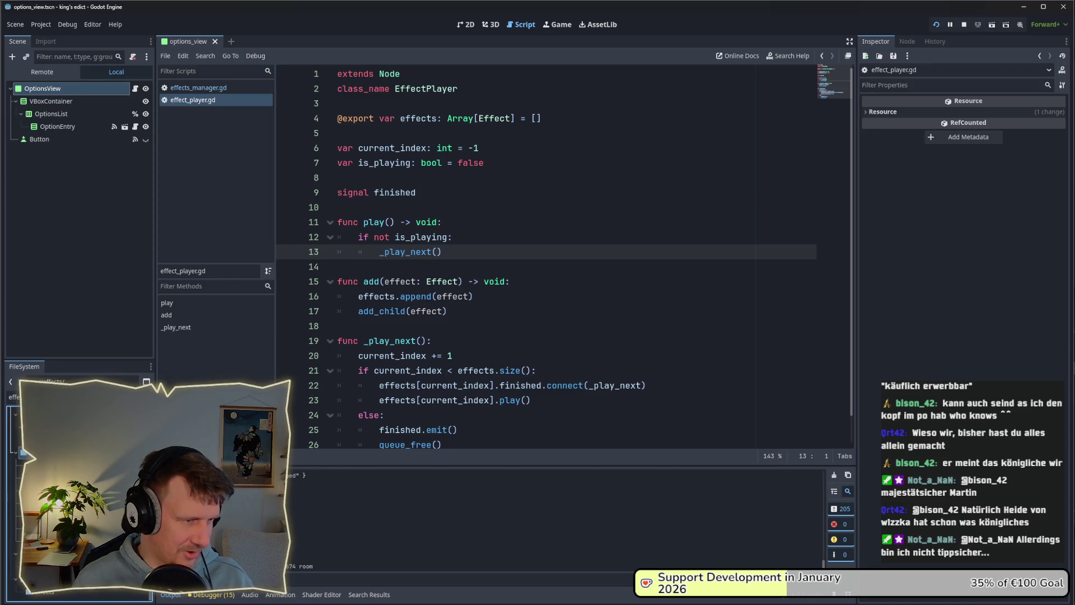
double_click(53, 504)
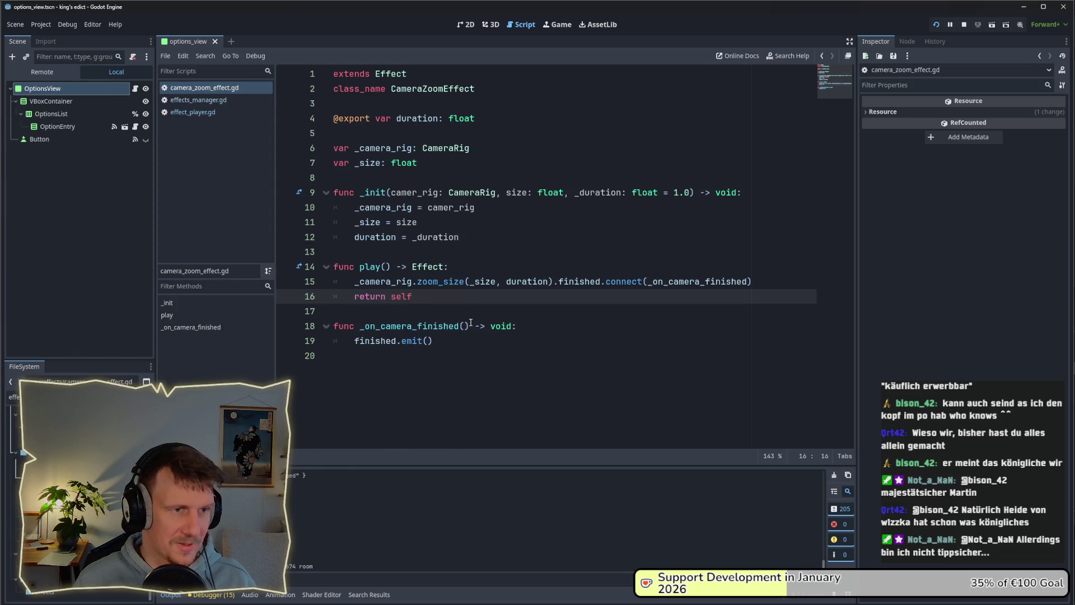
left_click(475, 357)
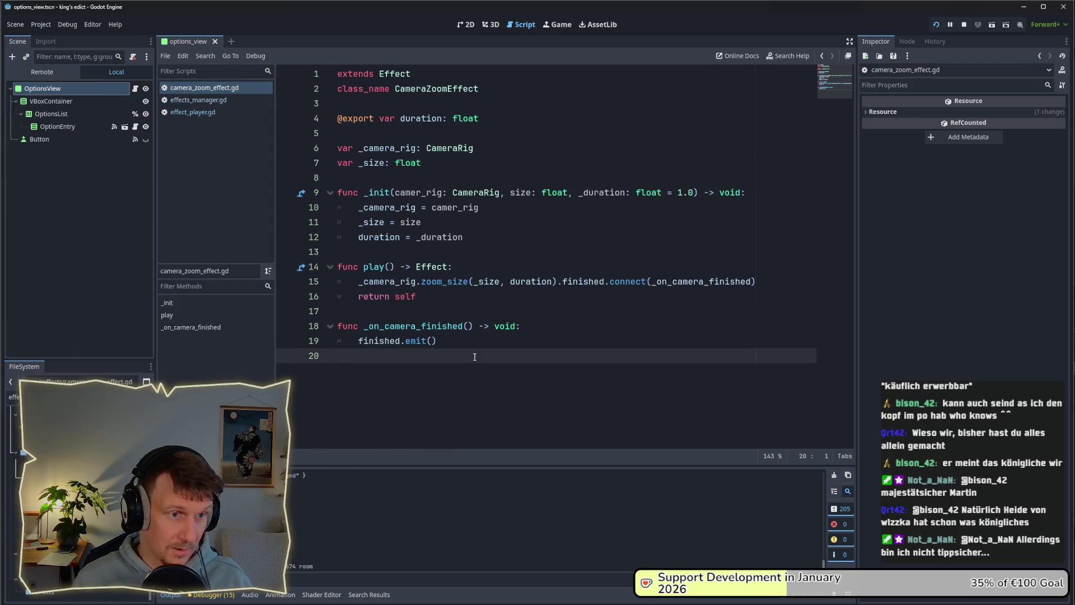
key("ctrl+a")
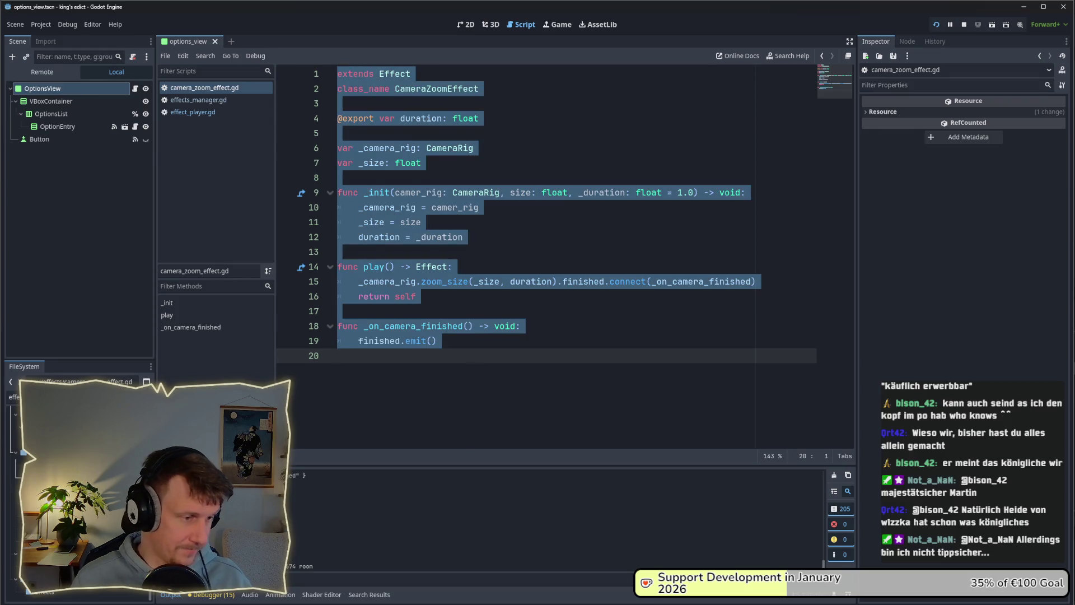
right_click(82, 580)
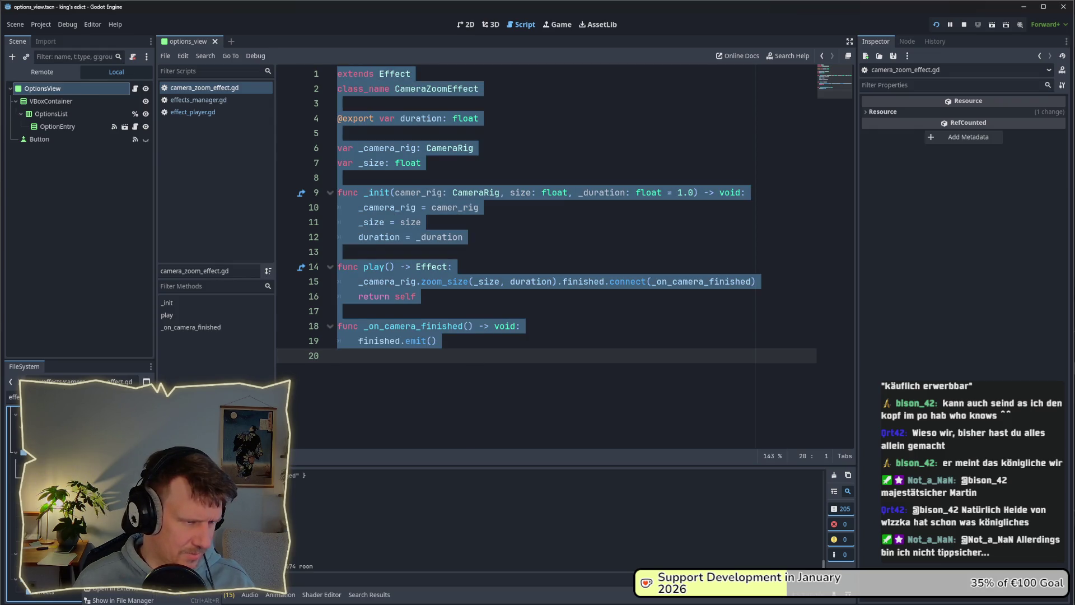
Duplicate camera_zoom_effect.gd in the effects folder under the name spot_light_effect.gd.
key("ctrl+d")
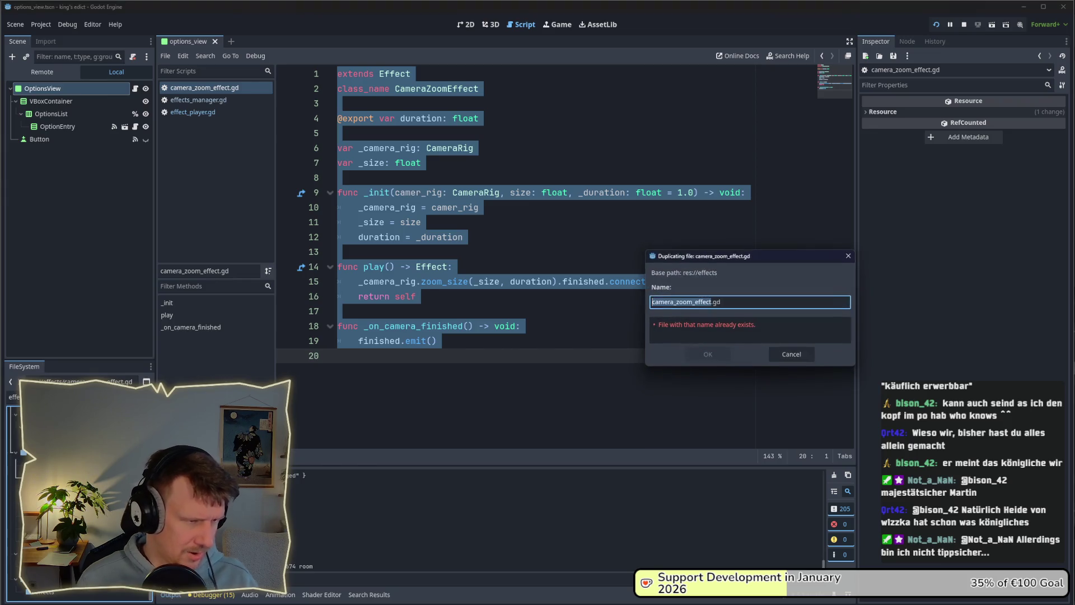
key("Left")
key("ctrl+Delete")
type("tile")
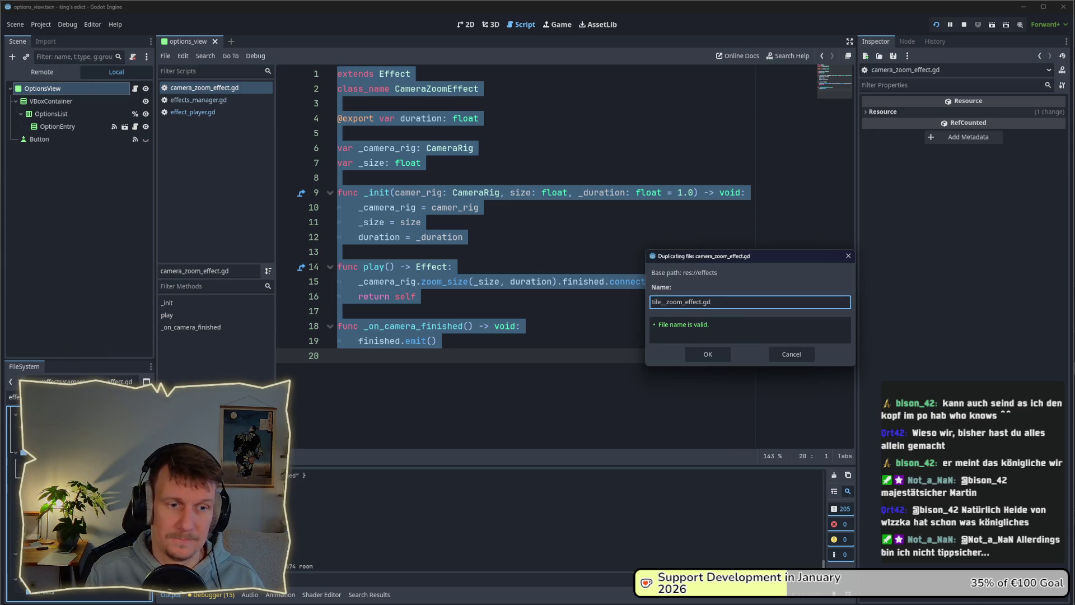
key("ctrl+BackSpace")
type("spot")
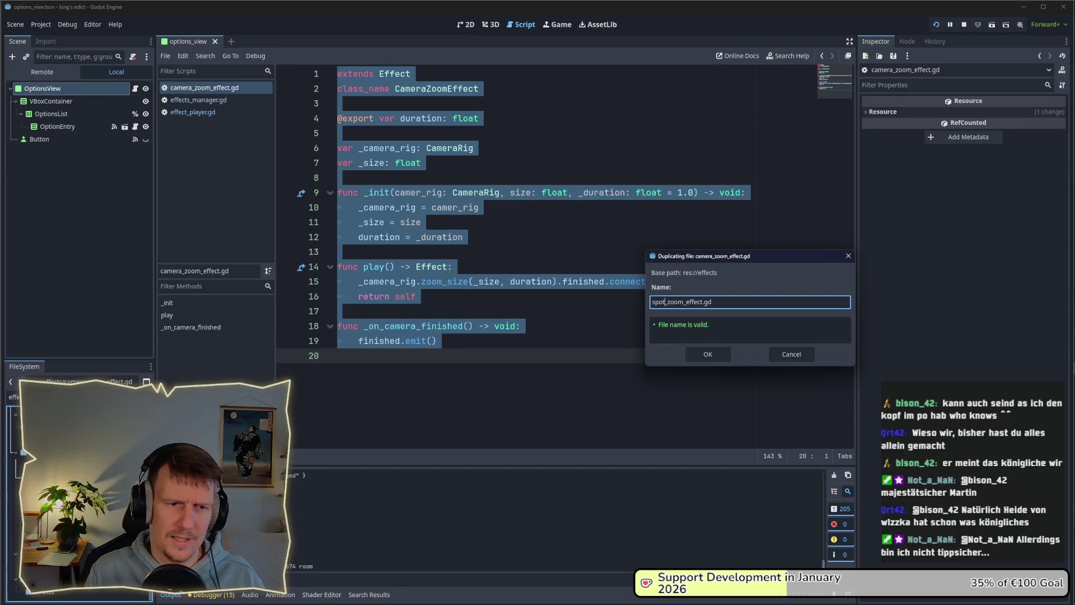
type("_light")
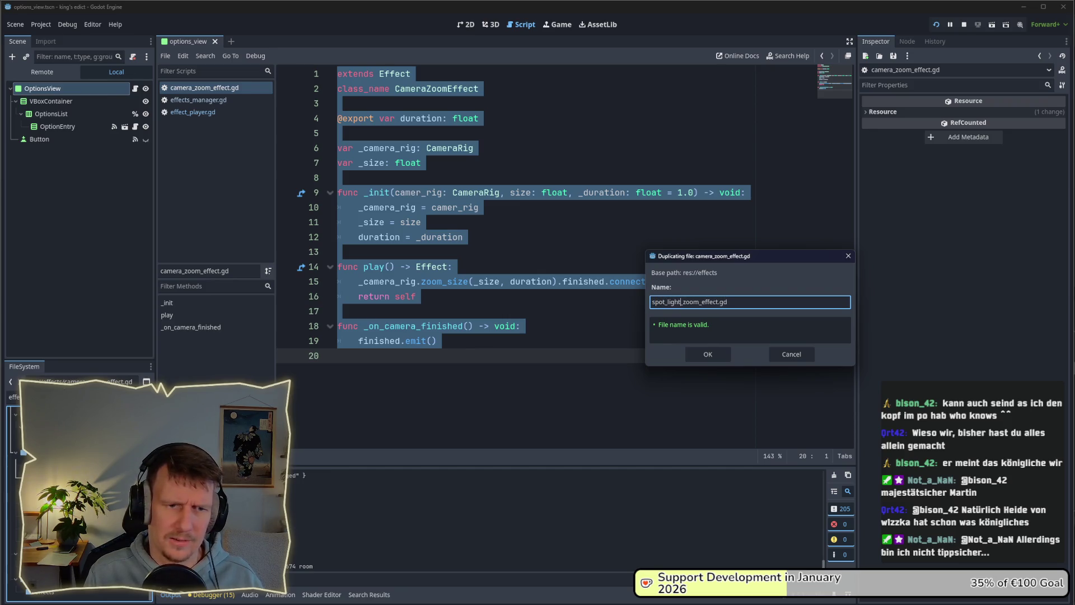
key("Delete")
key("Delete")
key("Delete")
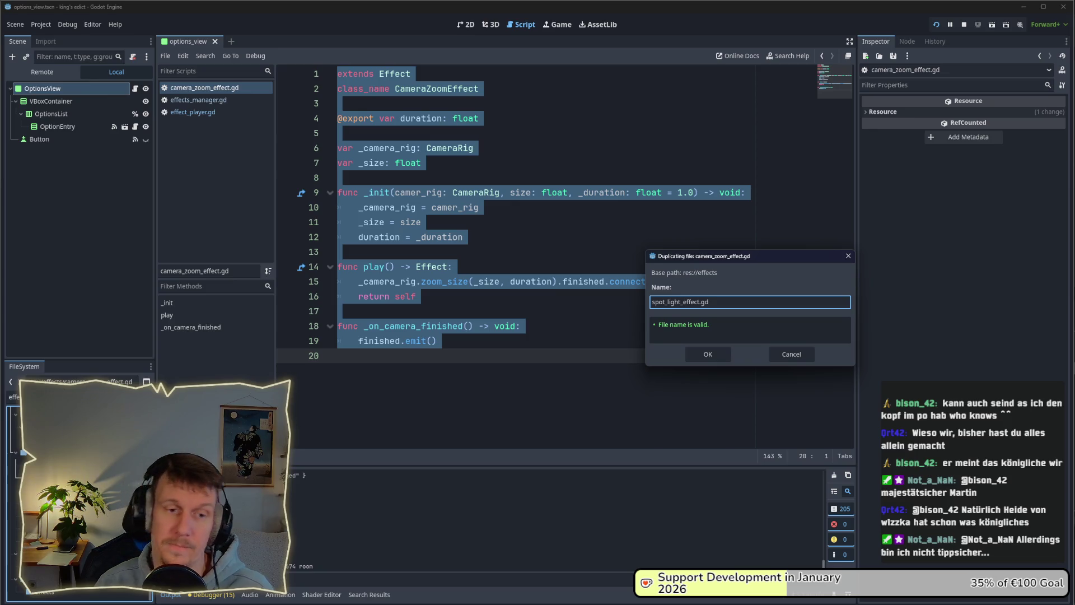
left_click(696, 352)
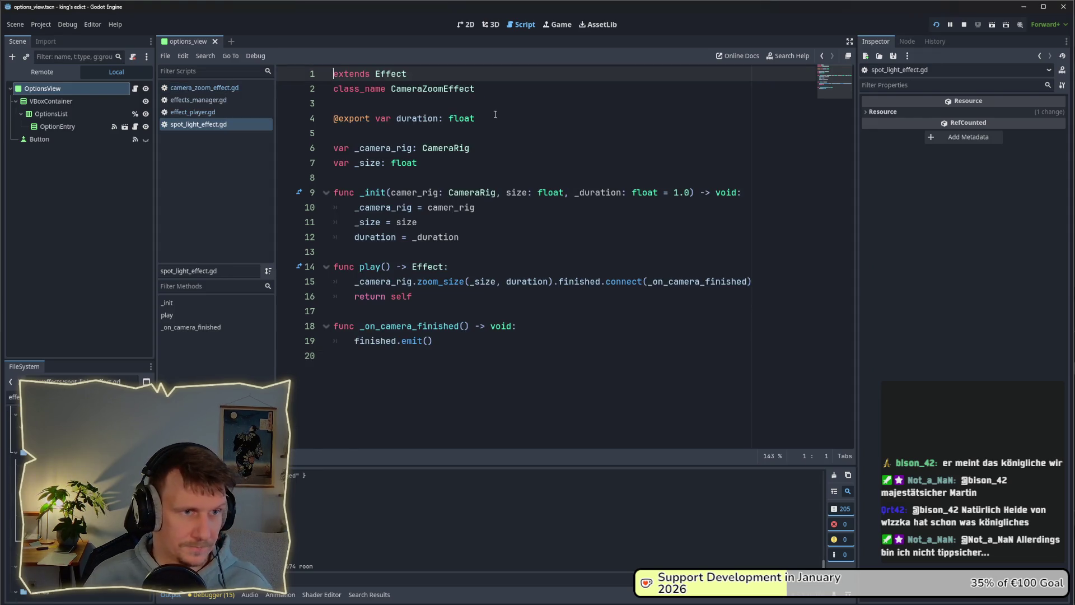
Replace 'CameraZoom' with 'SpotLight' in the line 2 class_name declaration.
left_click(437, 89)
left_click_drag(448, 89, 394, 88)
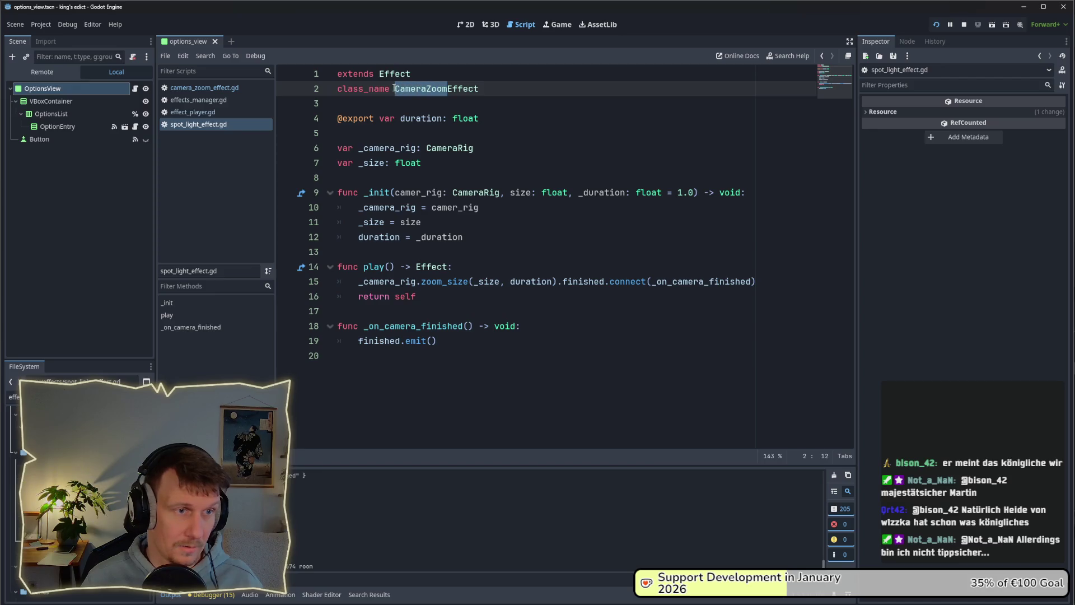
type("SpotL")
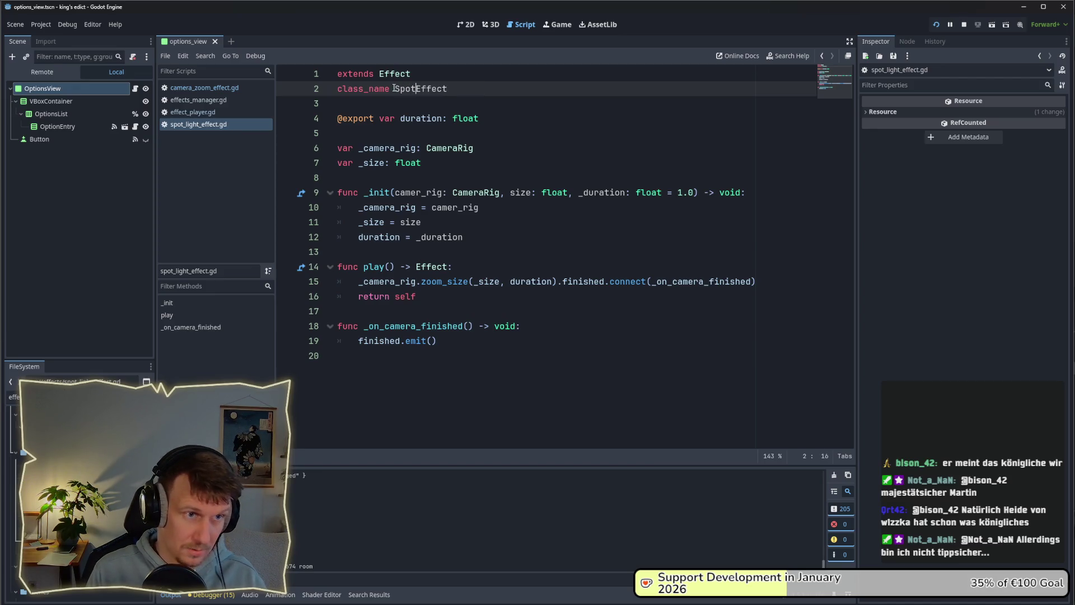
type("ight")
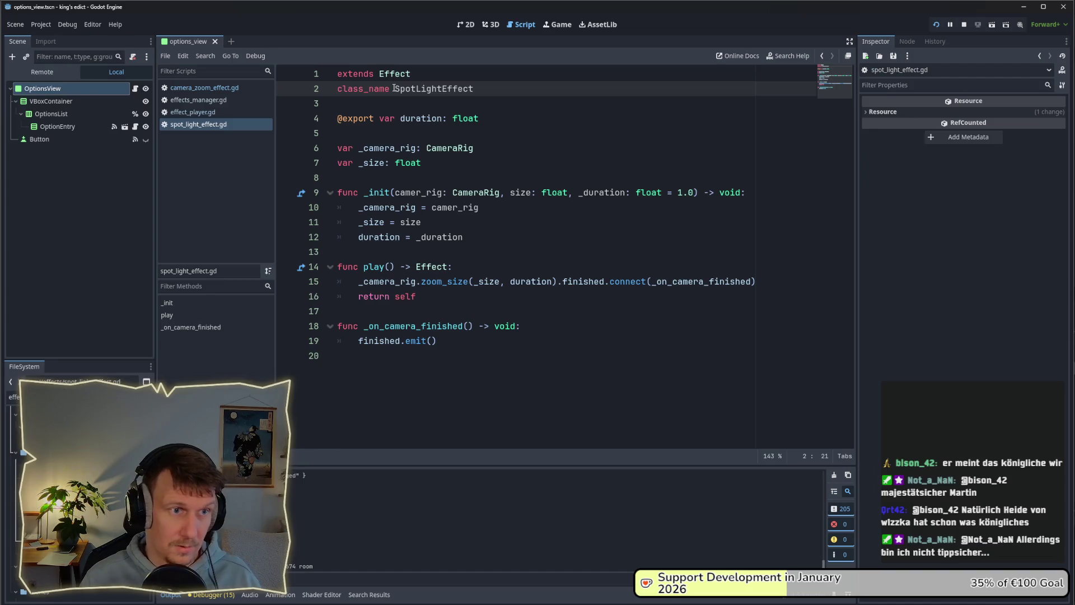
left_click(443, 98)
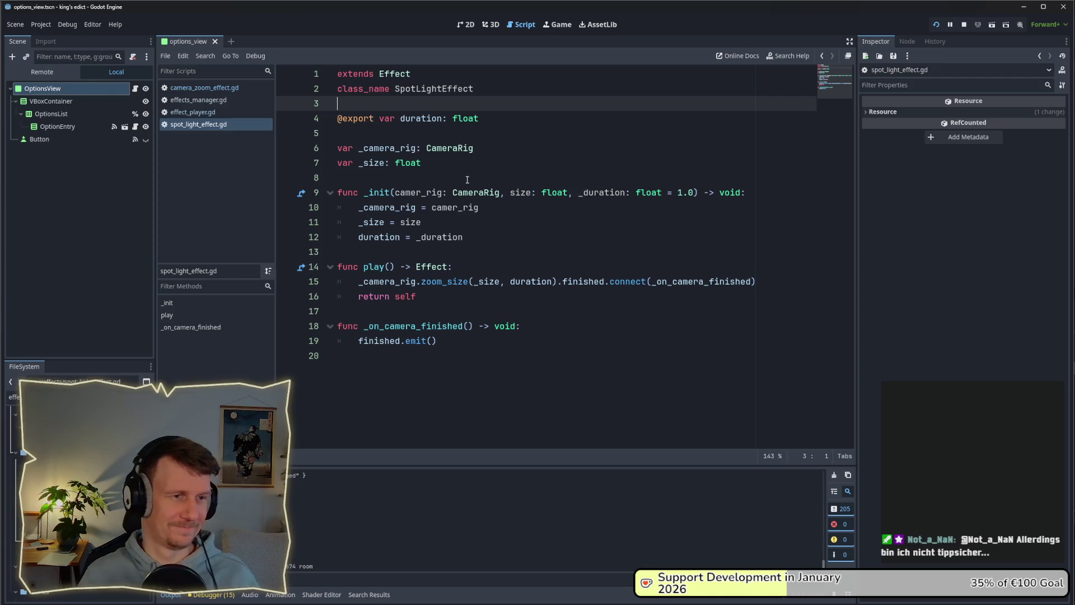
left_click(464, 161)
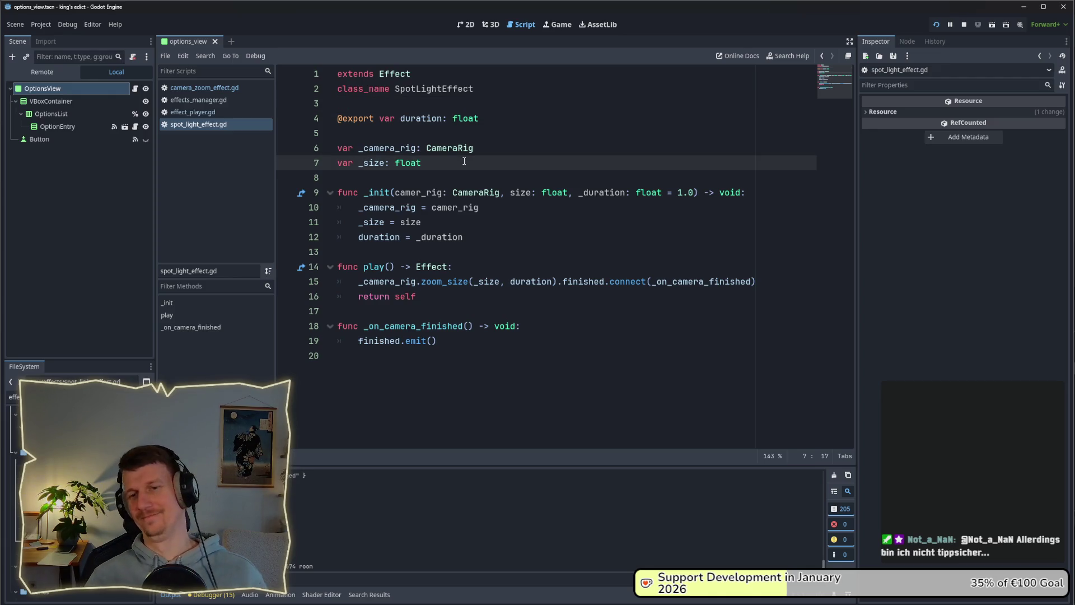
left_click(465, 207)
left_click(445, 168)
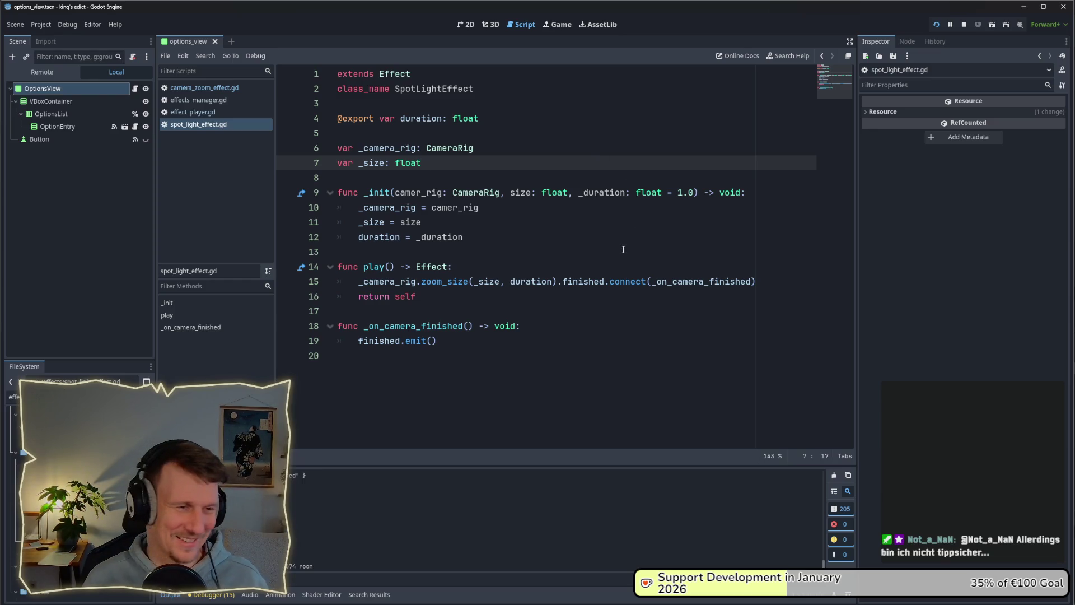
left_click(499, 252)
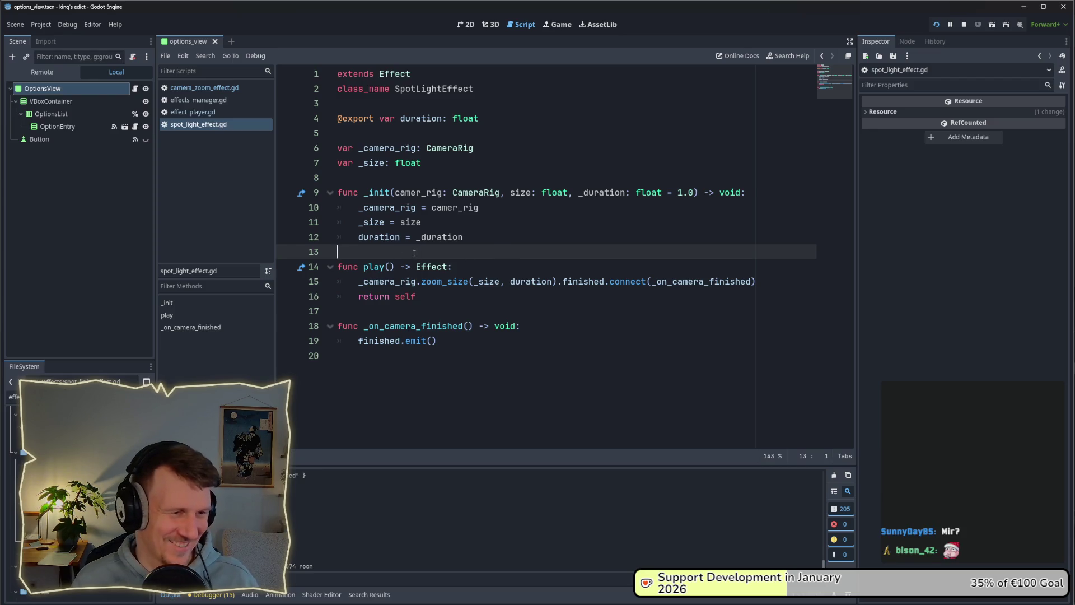
left_click(432, 174)
left_click(433, 170)
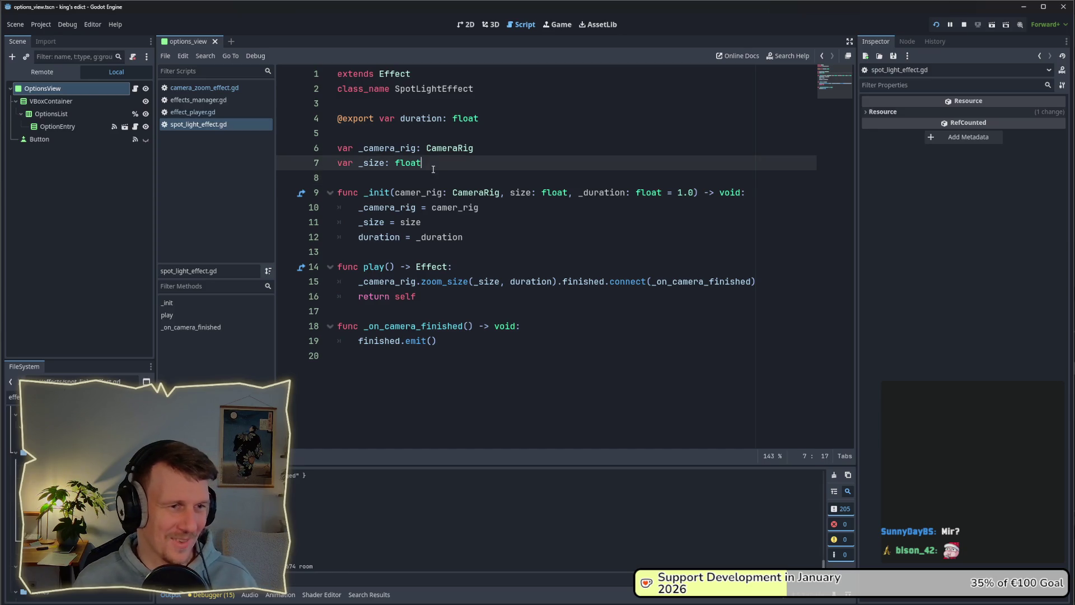
left_click(480, 150)
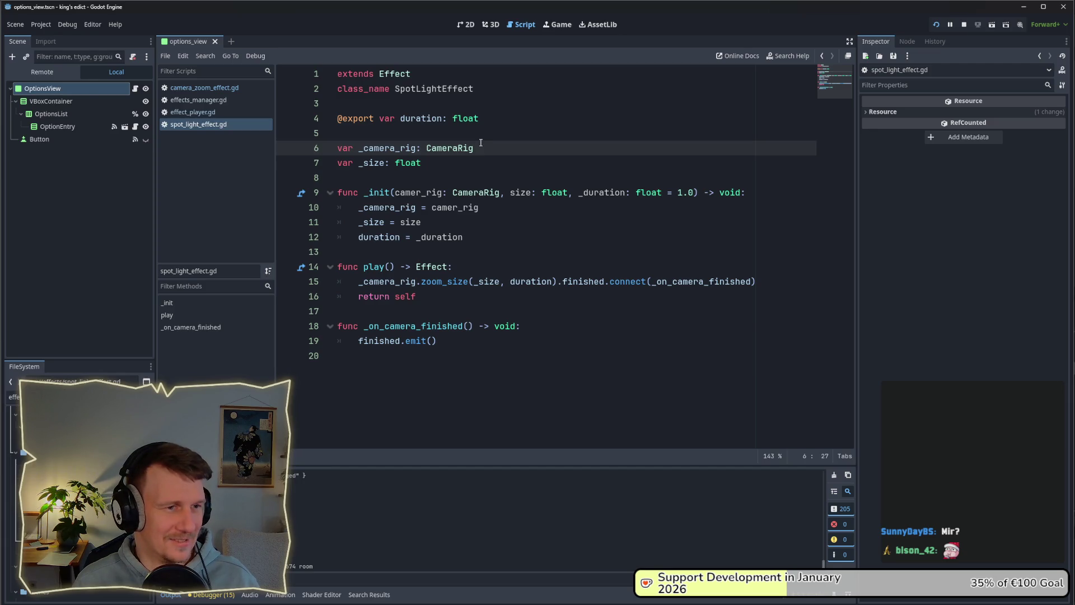
key("ctrl+shift+Left")
key("ctrl+shift+Left")
key("ctrl+shift+Left")
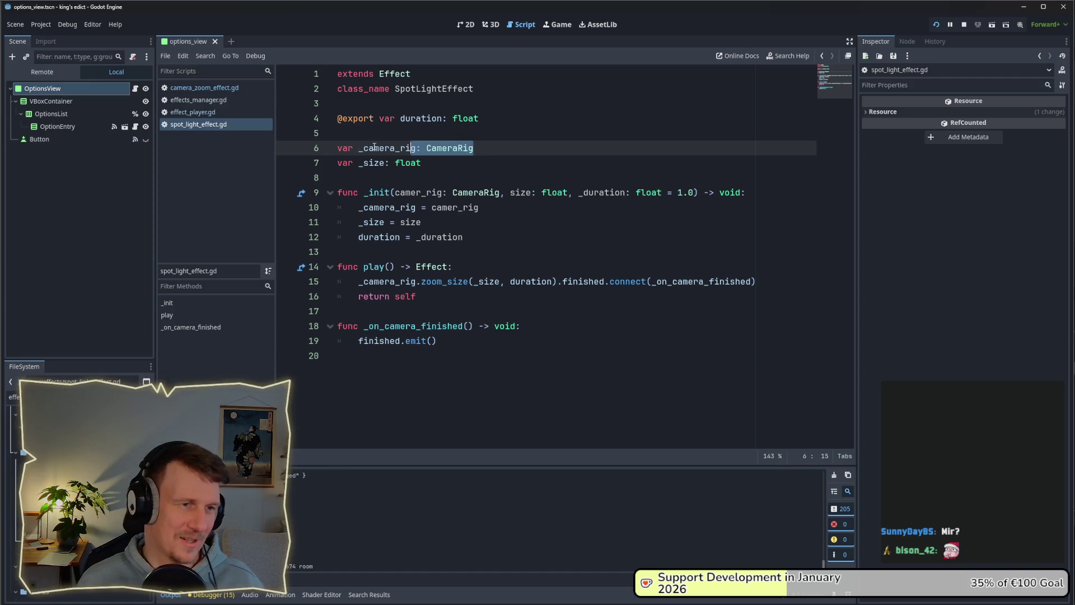
mouse_move(425, 163)
left_mouse_down()
mouse_move(336, 163)
mouse_move(313, 152)
left_mouse_up()
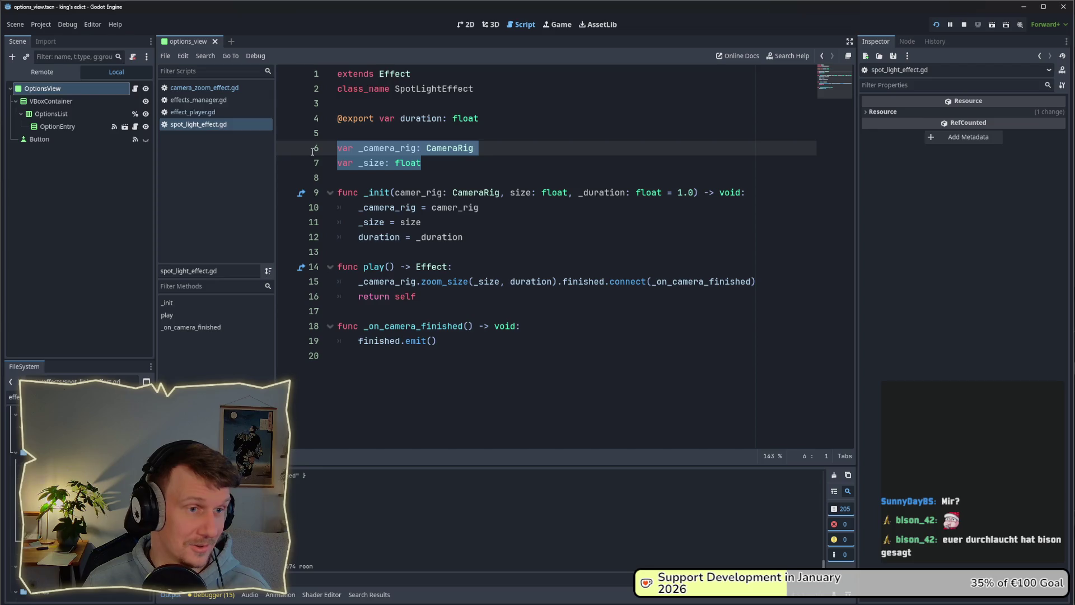
Remove the _camera_rig and _size fields and make _init take target_position: Vector3.
key("BackSpace")
key("BackSpace")
key("BackSpace")
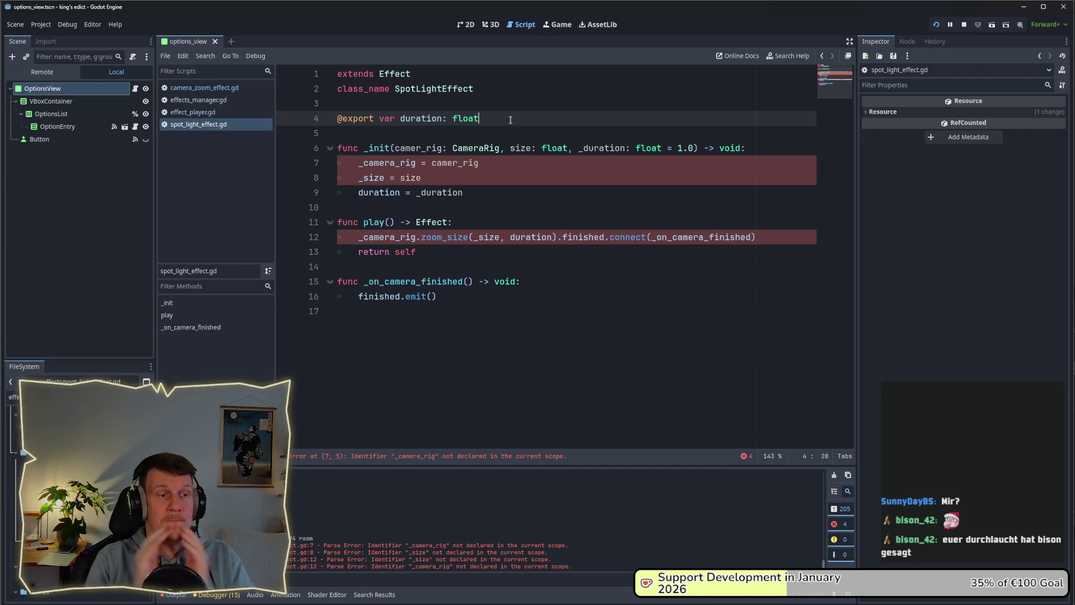
left_click_drag(395, 149, 695, 150)
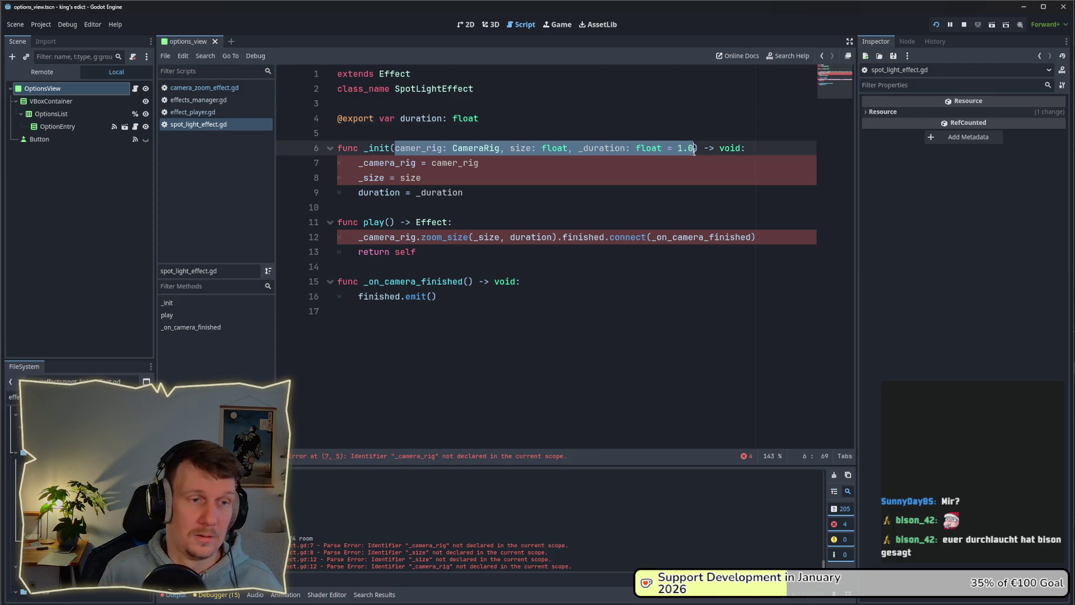
type("target_")
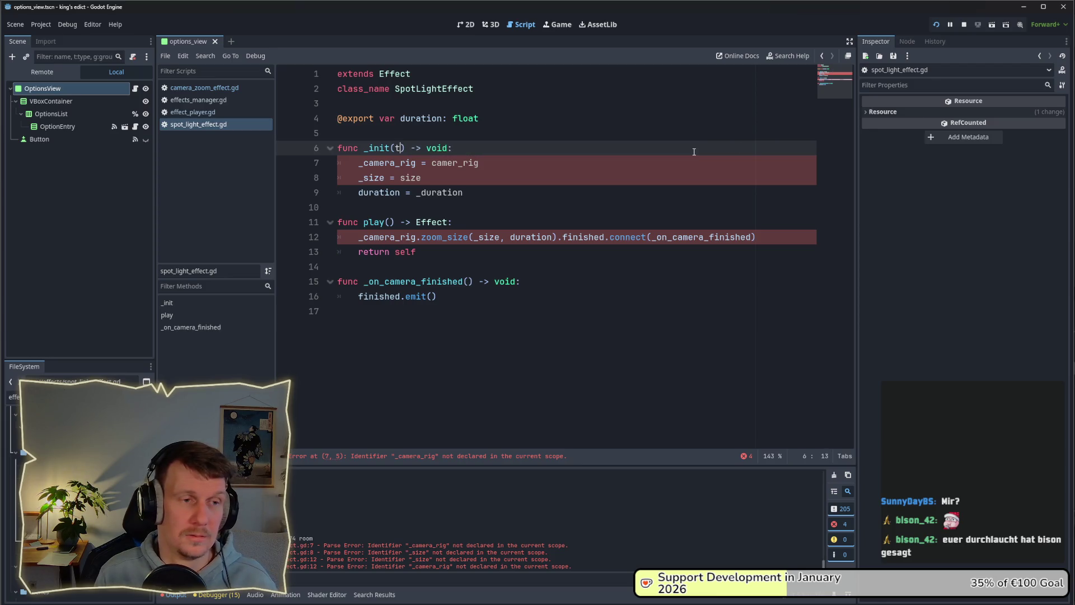
type("position: ")
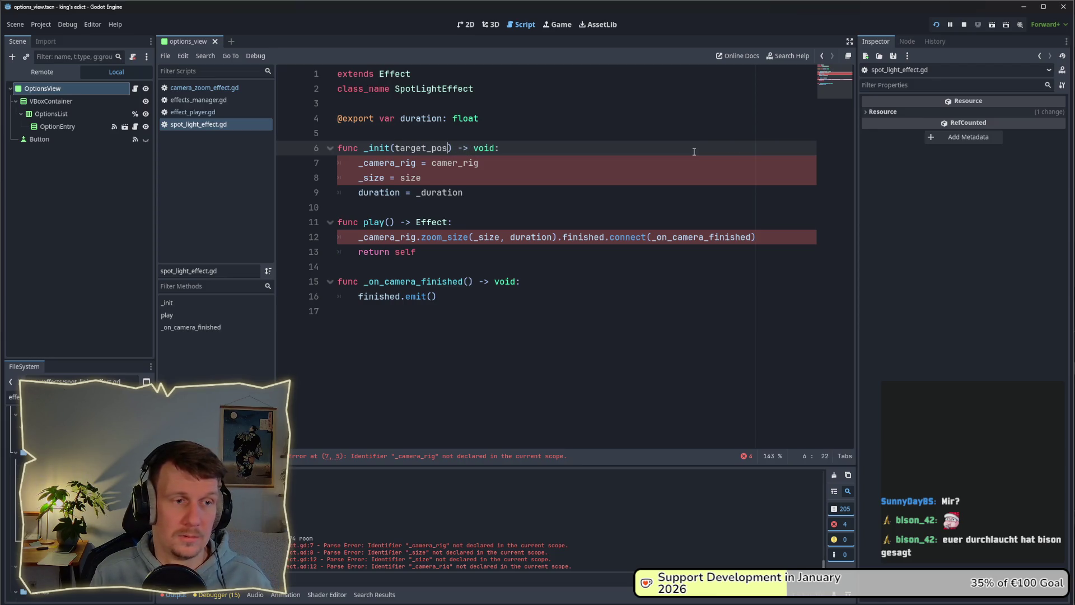
type("Vect")
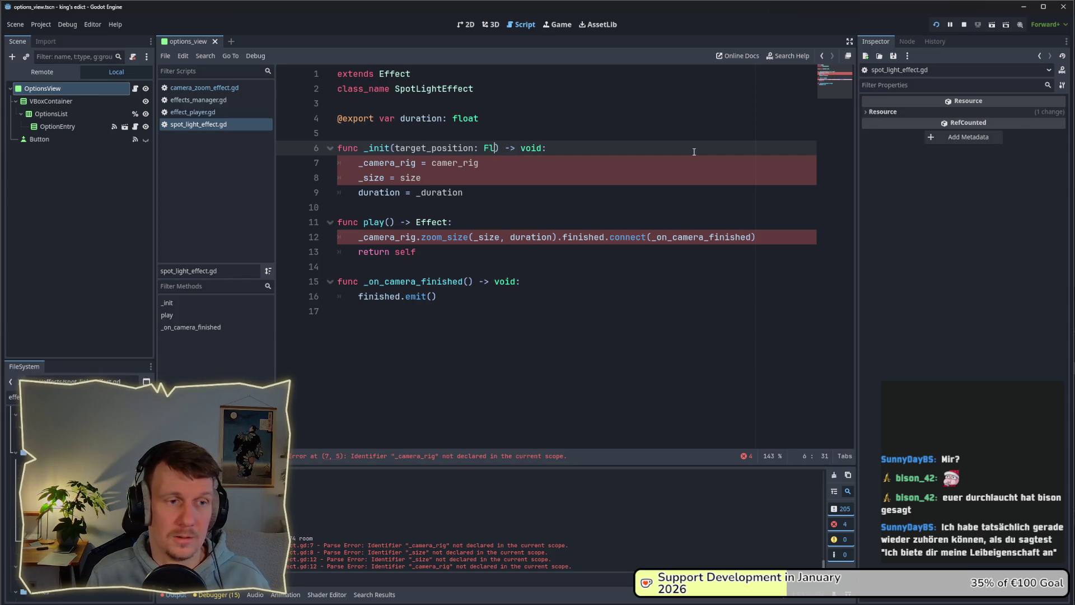
type("or2")
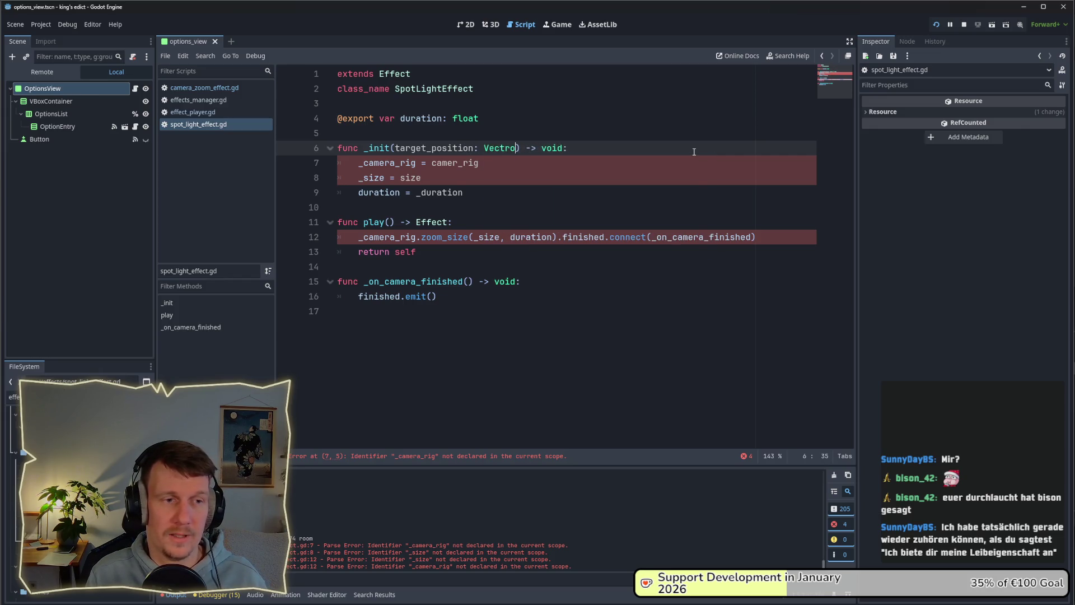
key("BackSpace")
type("3")
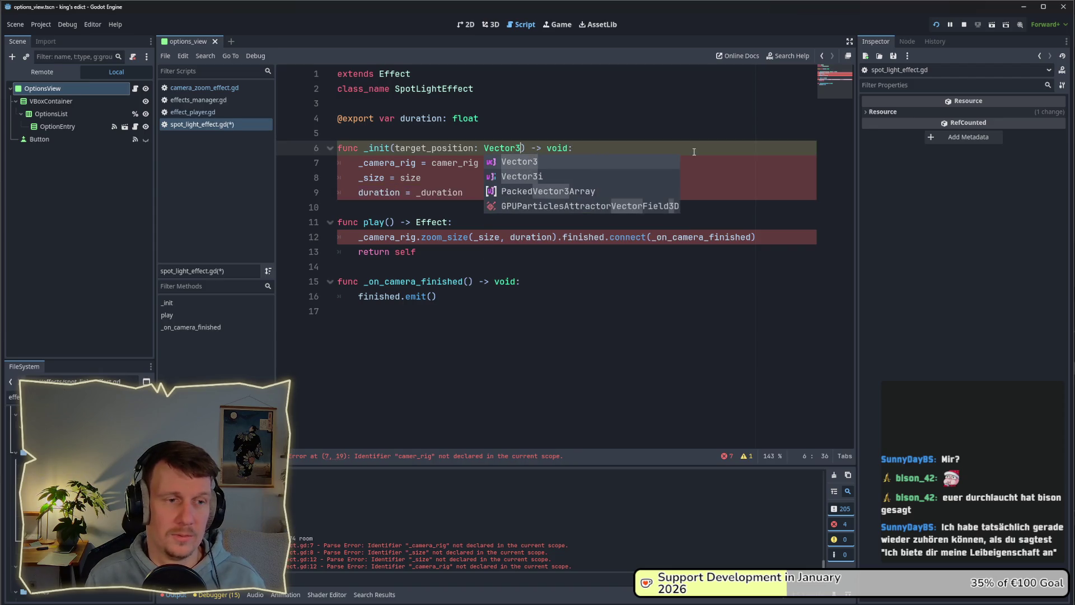
key("Escape")
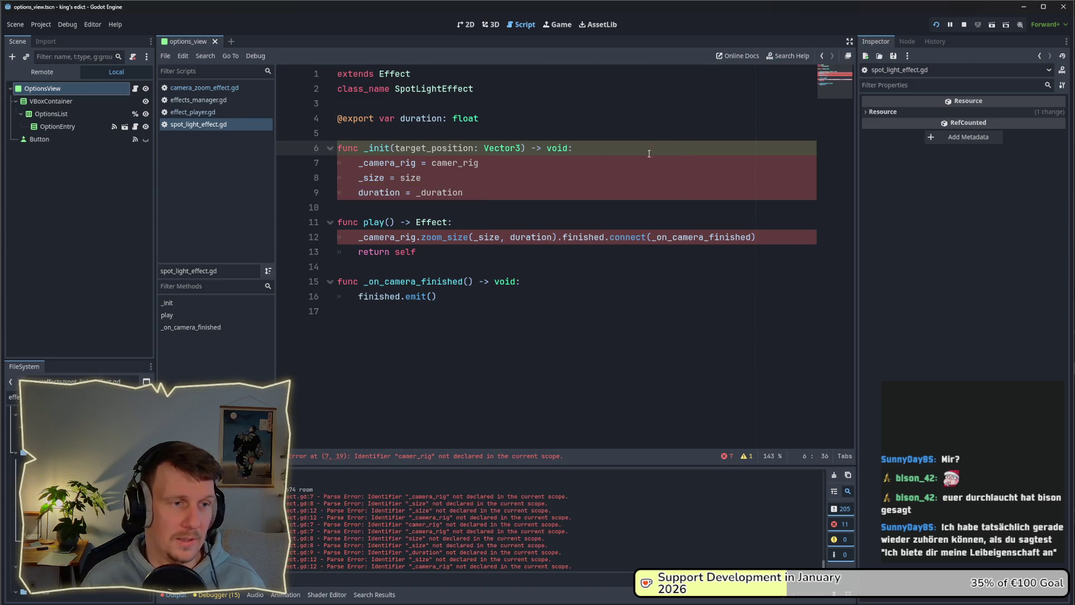
left_click(501, 119)
key("Return")
Declare var _target_position: Vector3 and save the script.
type("var _target")
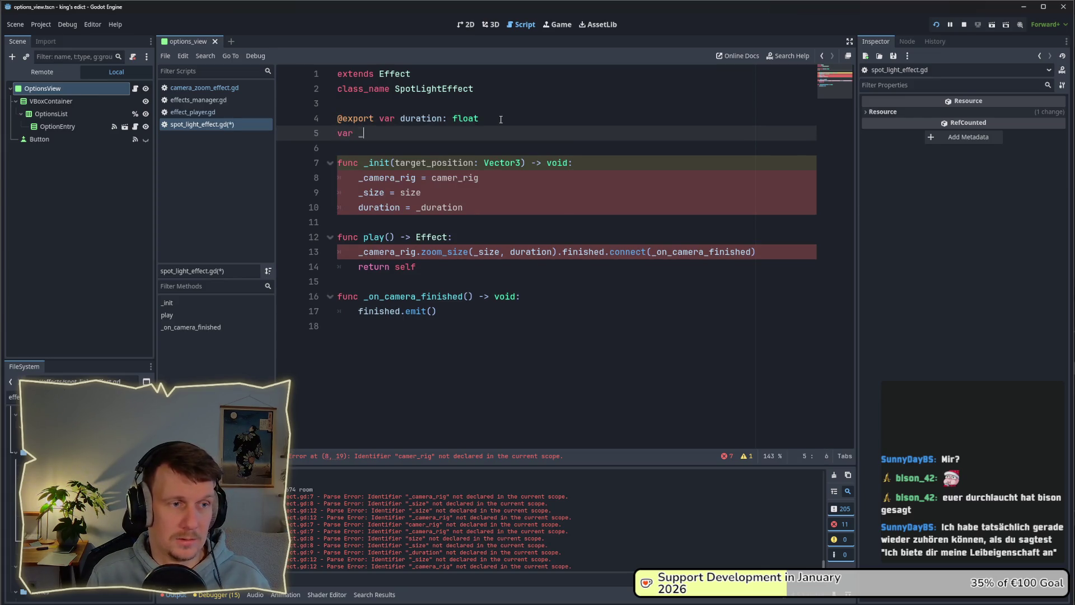
type("_p")
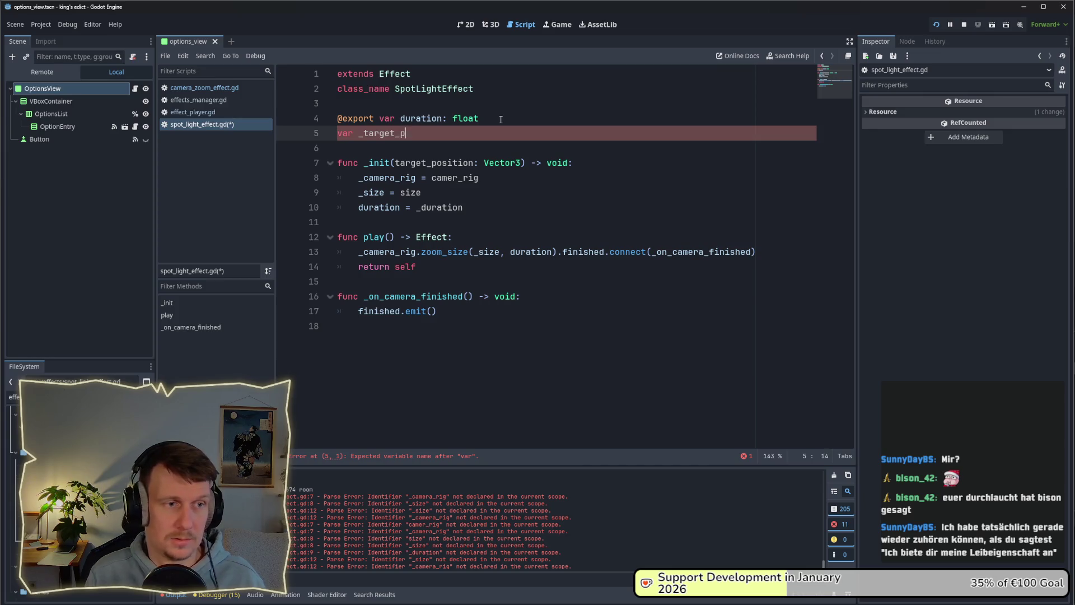
type("osition")
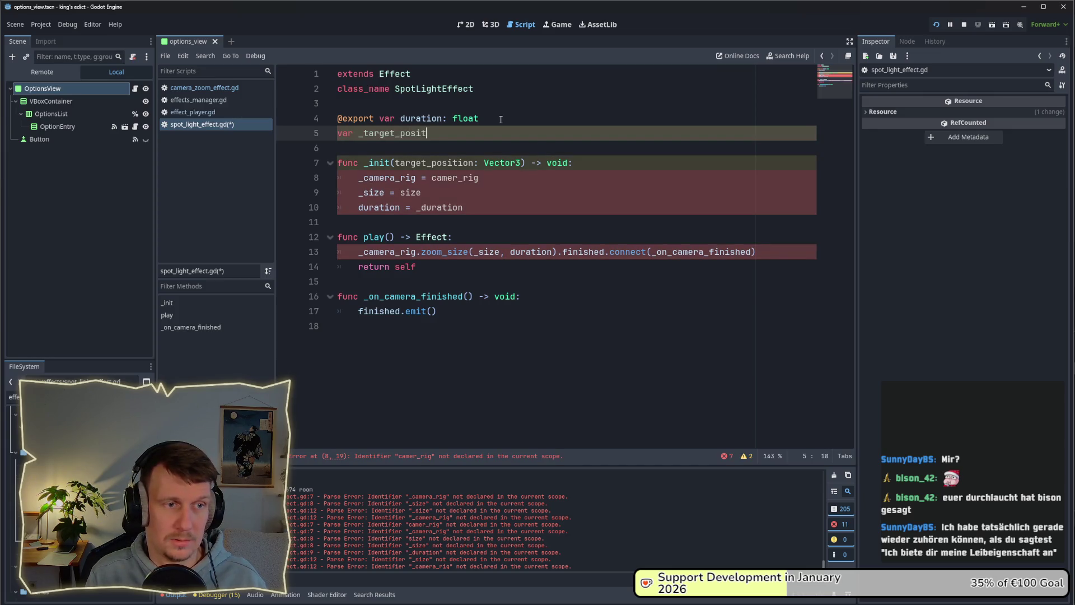
key("BackSpace")
key("BackSpace")
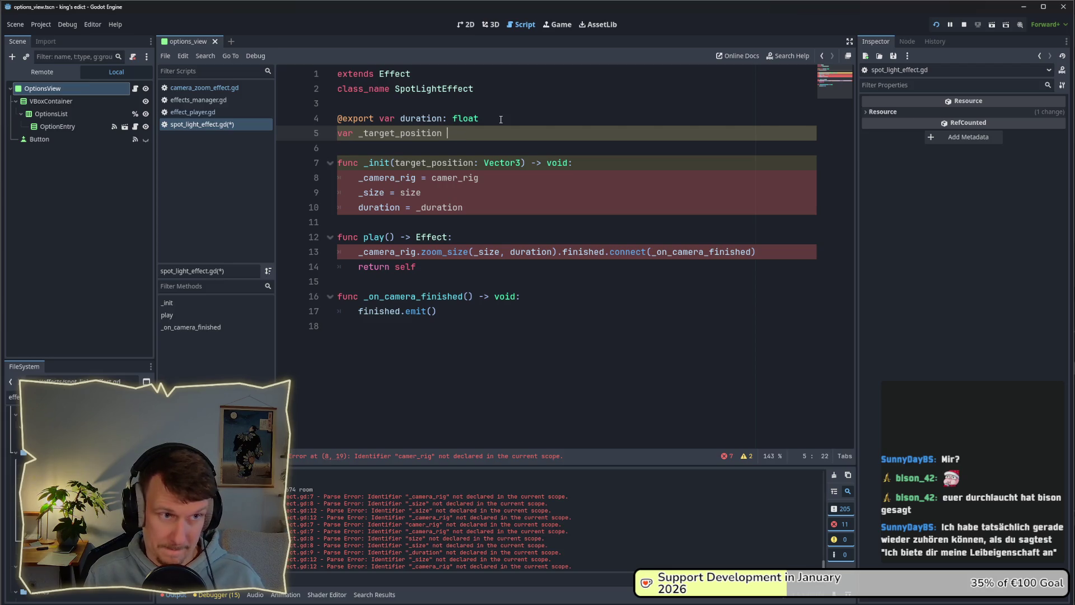
type(": Vec")
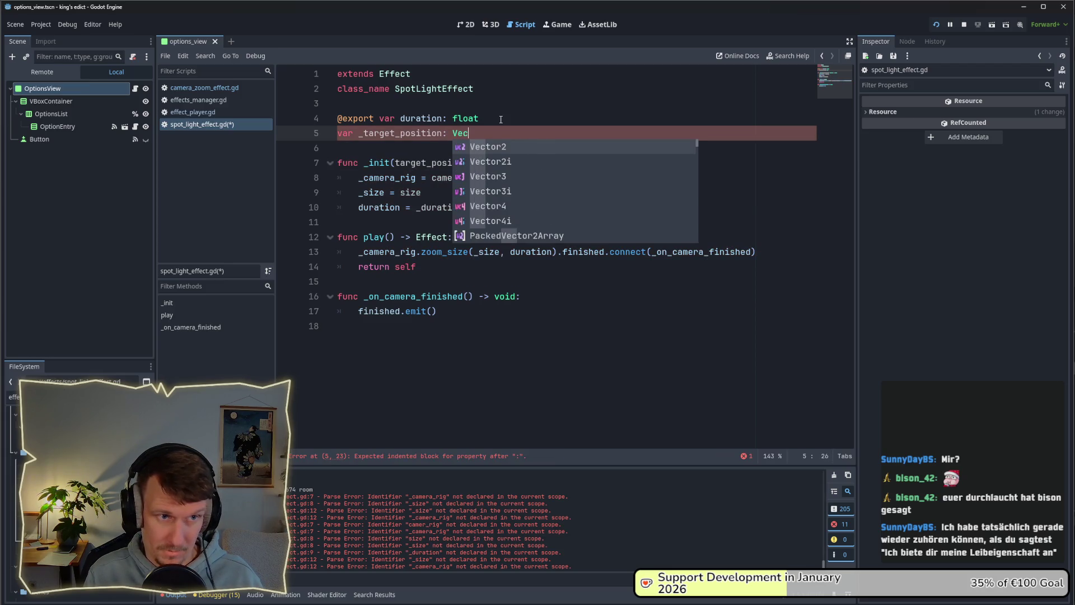
key("Down")
key("Return")
key("Home")
key("ctrl+s")
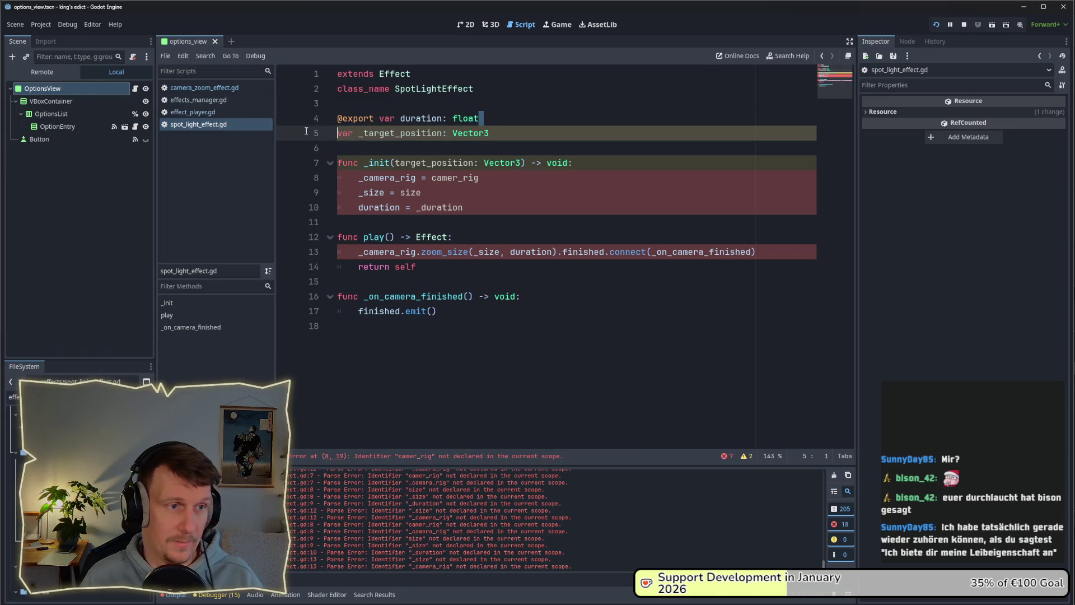
Delete the exported duration variable declaration.
triple_click(402, 119)
key("BackSpace")
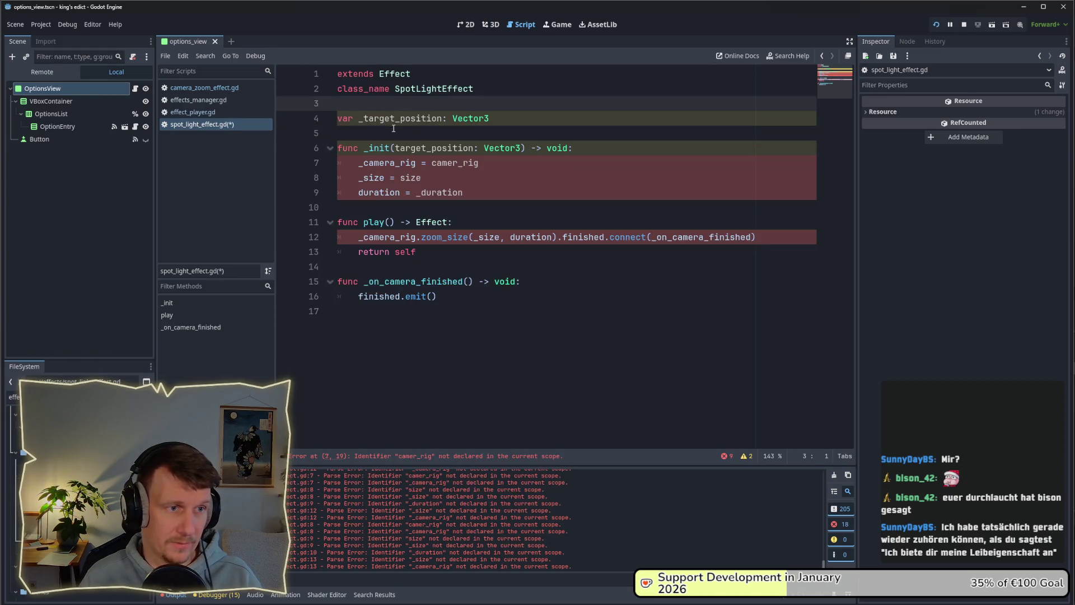
left_click(466, 124)
Replace the _init body with _target_position = target_position.
mouse_move(481, 190)
left_mouse_down()
mouse_move(391, 178)
mouse_move(362, 162)
left_mouse_up()
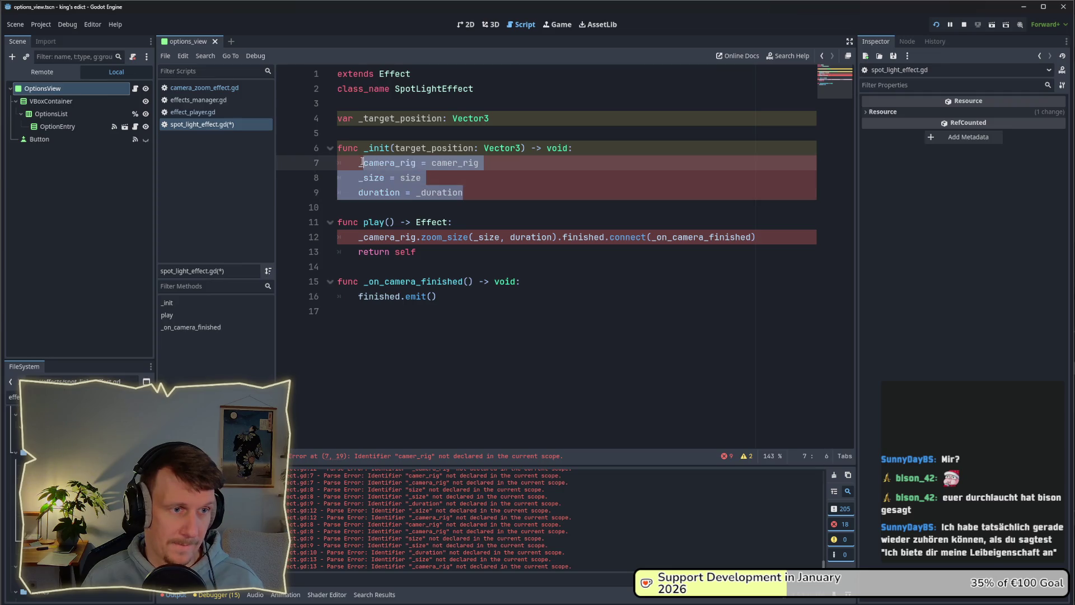
key("BackSpace")
type("target")
key("Return")
type("= tar")
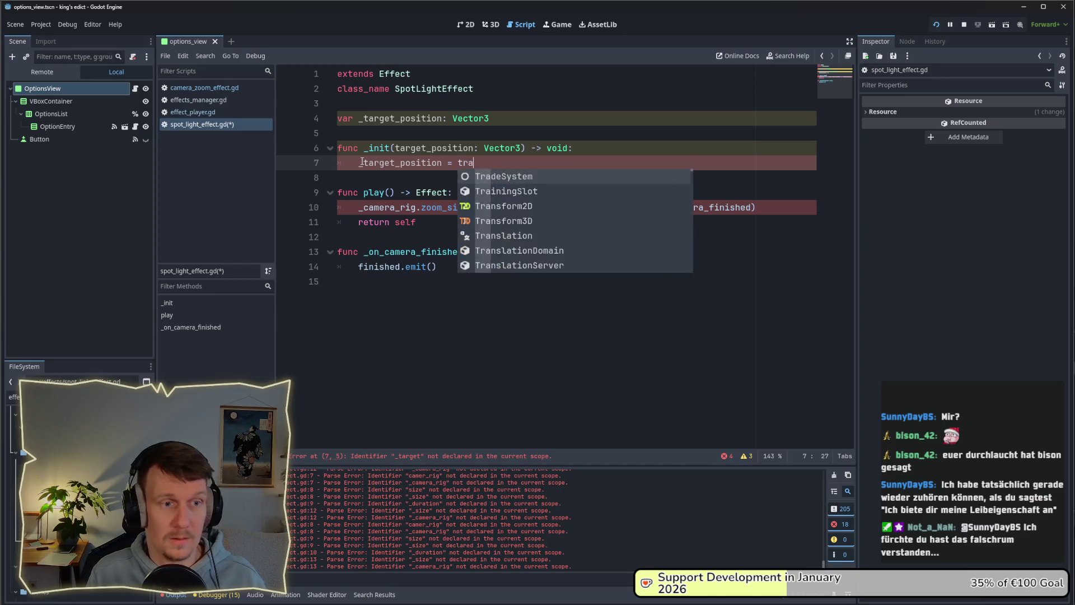
type("get_position")
left_click(444, 221)
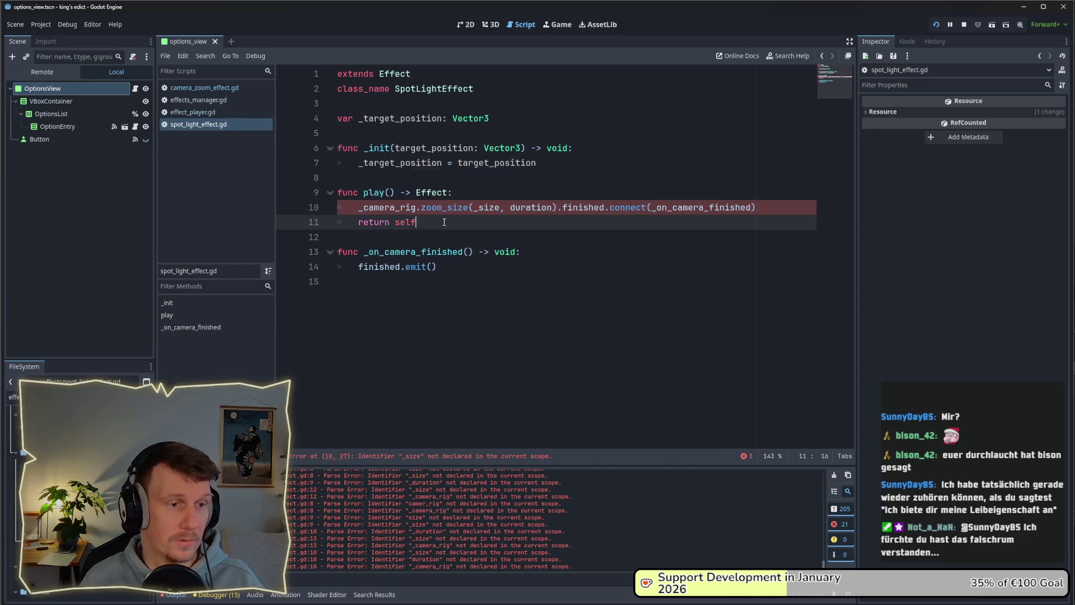
left_click_drag(784, 207, 359, 208)
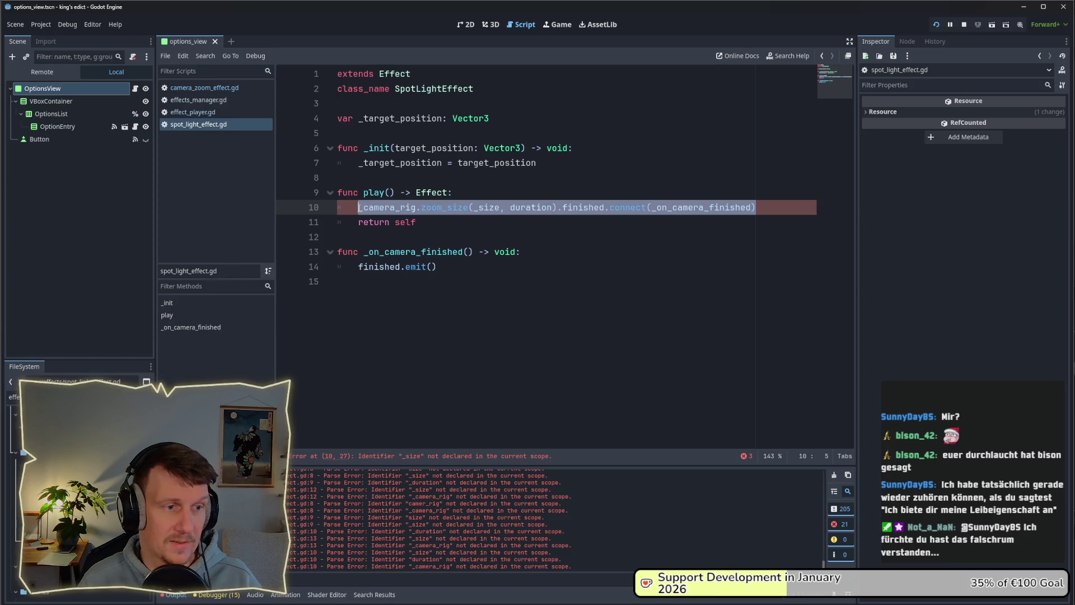
Copy finished.emit() from _on_camera_finished into play() in place of the return line.
key("BackSpace")
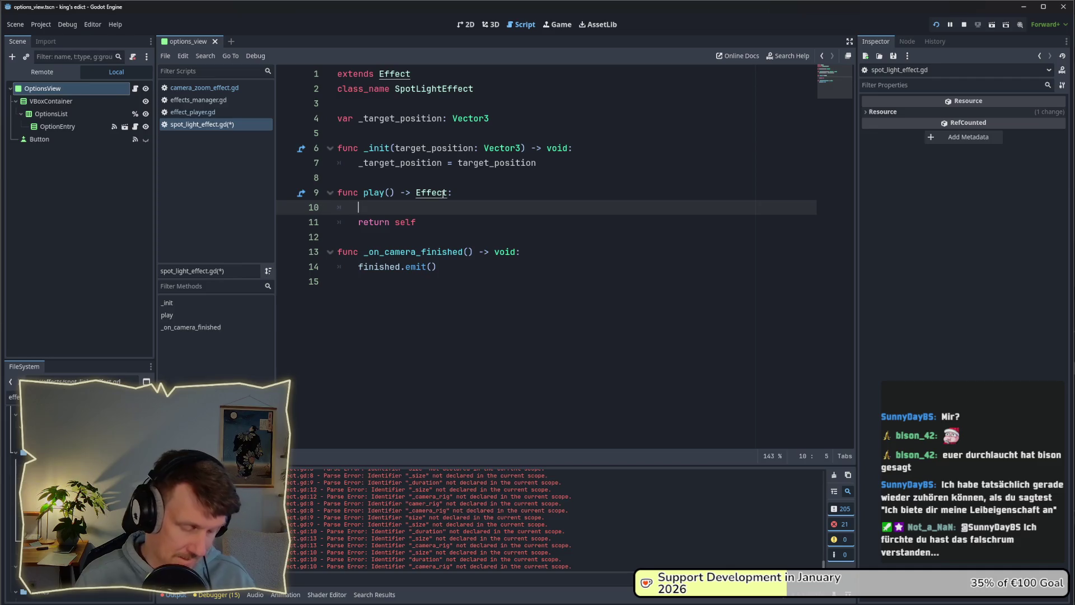
key("ctrl+z")
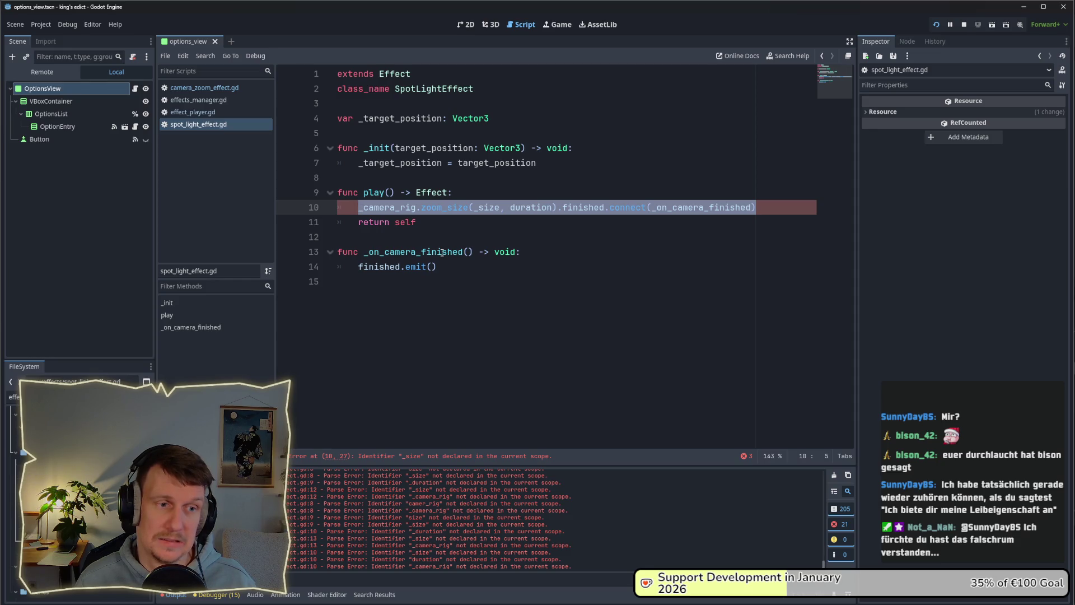
left_click(446, 231)
key("Down")
key("Down")
key("Down")
key("shift+Home")
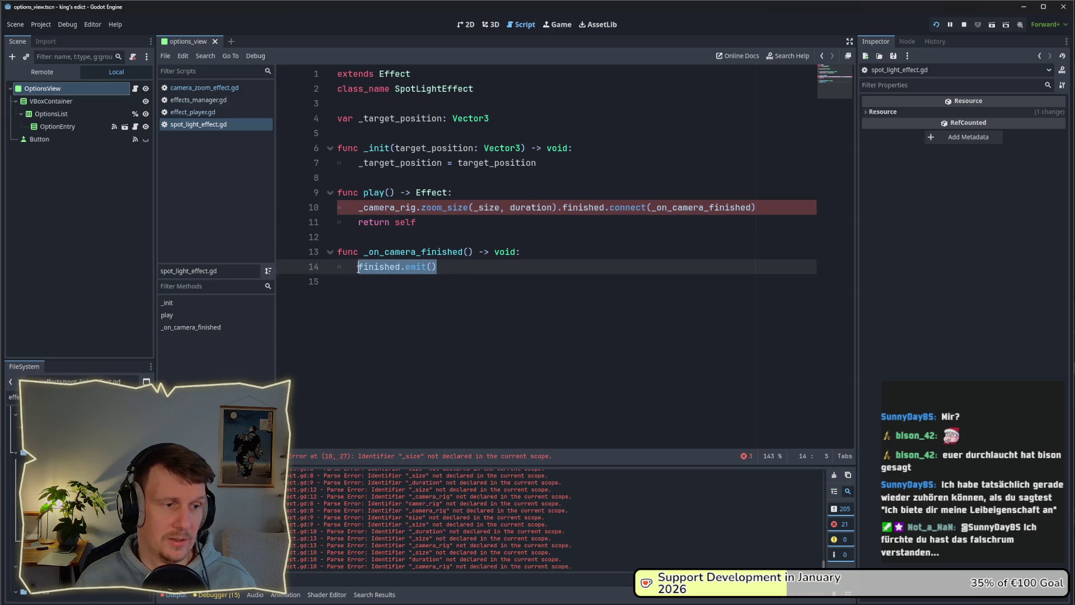
key("ctrl+c")
left_click_drag(431, 223, 359, 222)
key("ctrl+v")
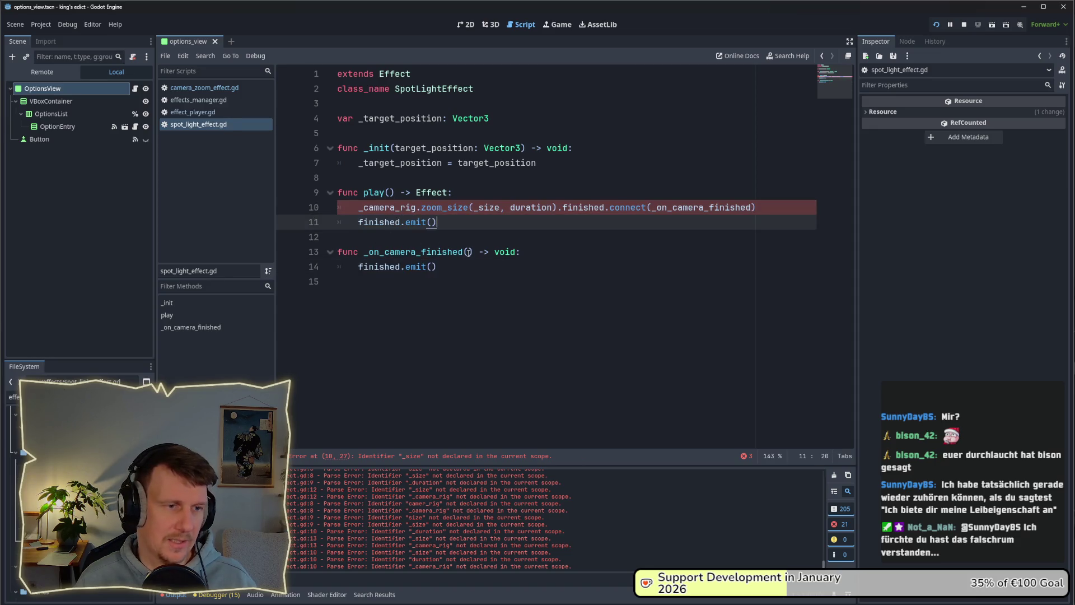
Add return self after finished.emit() in play(), keeping _on_camera_finished, and save.
left_click_drag(436, 266, 327, 258)
key("BackSpace")
key("BackSpace")
key("BackSpace")
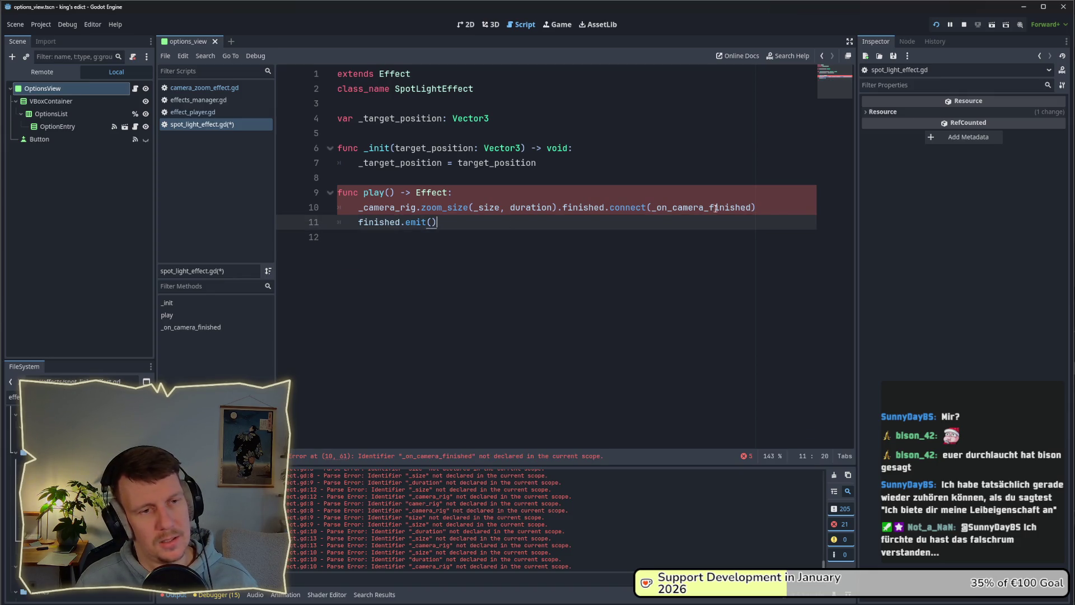
left_click_drag(757, 208, 359, 207)
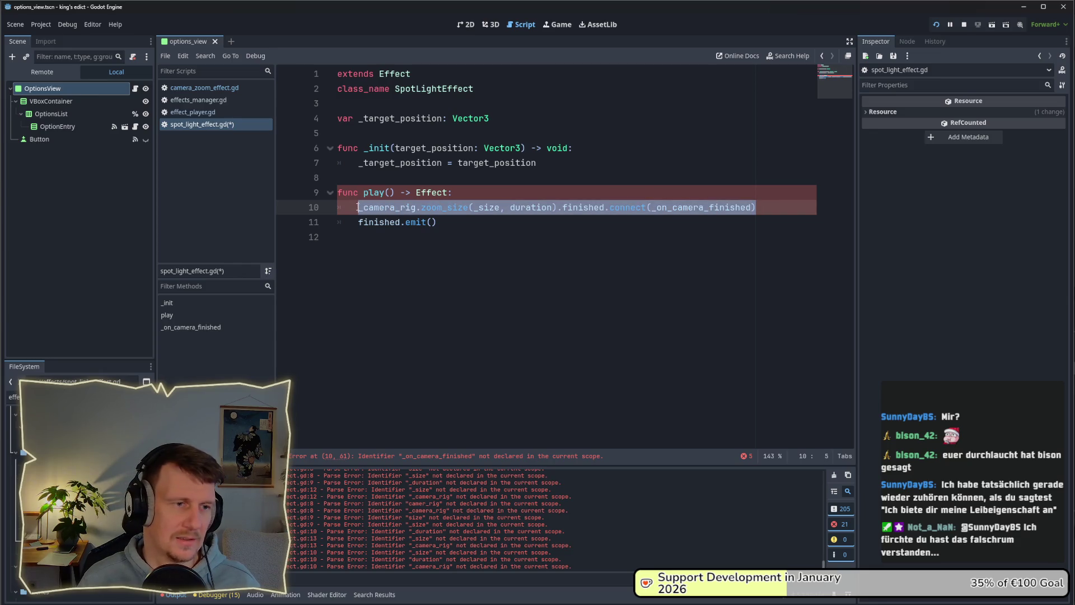
key("ctrl+z")
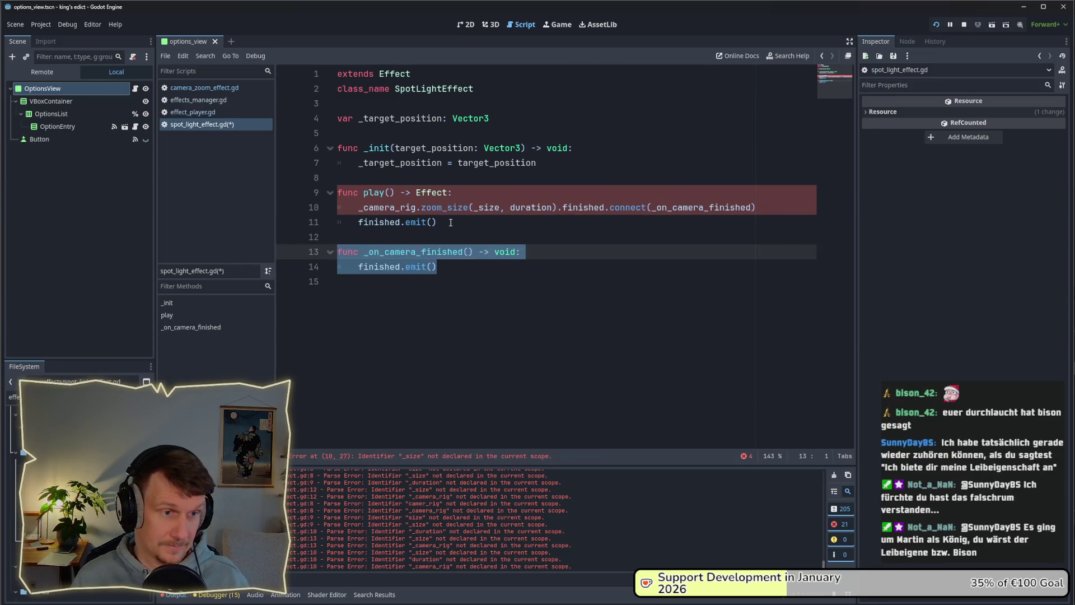
left_click(451, 223)
key("Return")
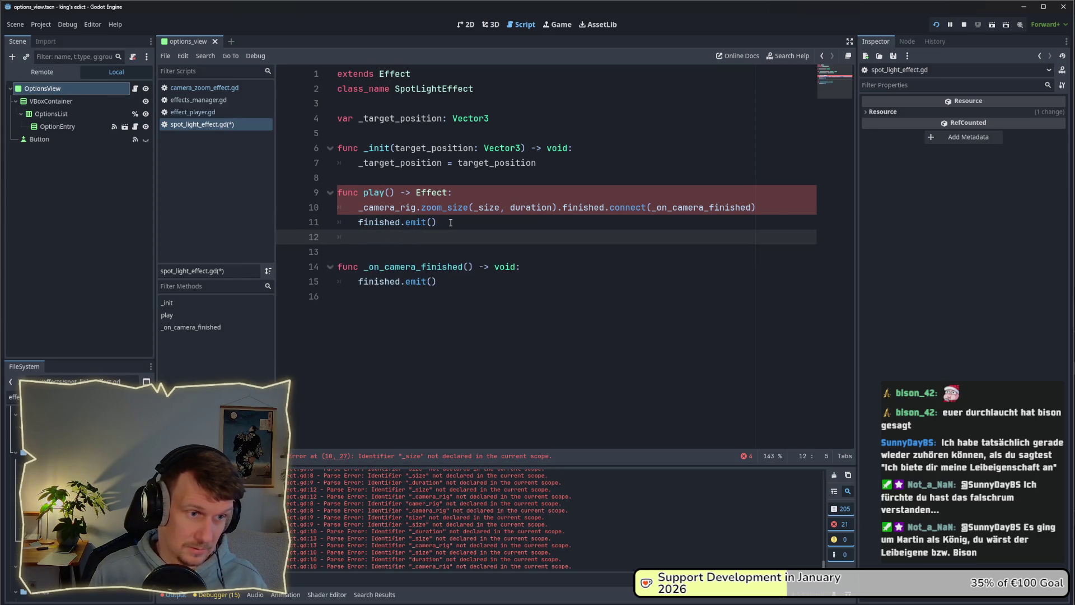
type("return")
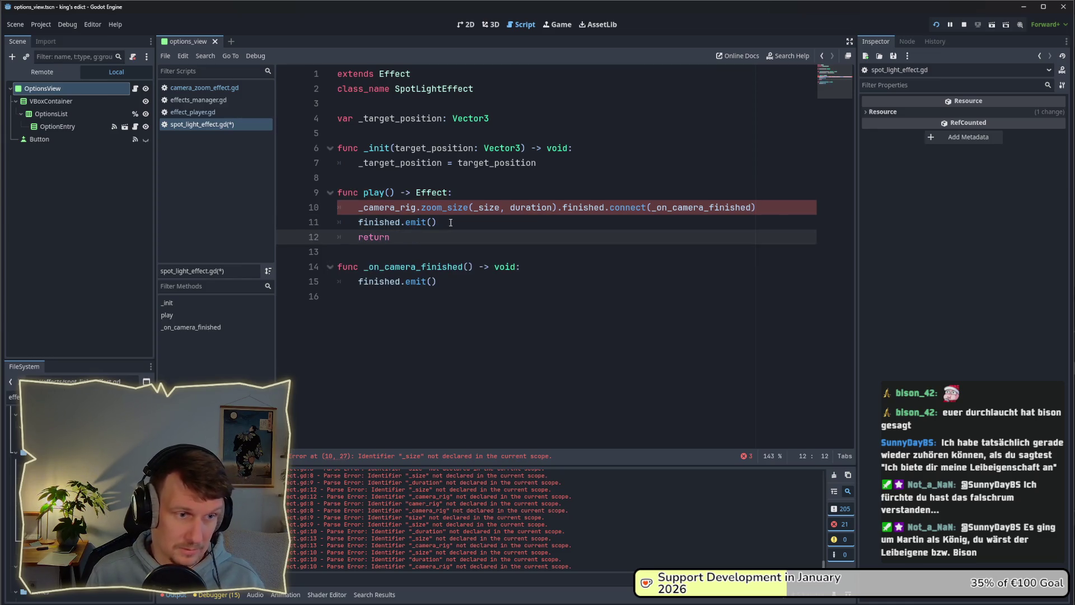
type(" self")
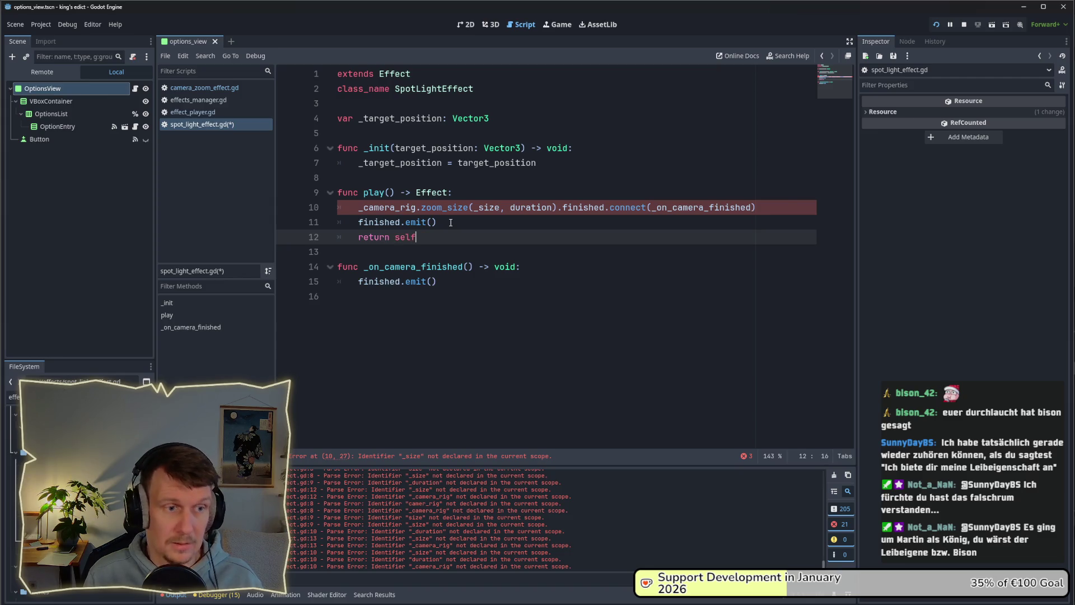
key("ctrl+s")
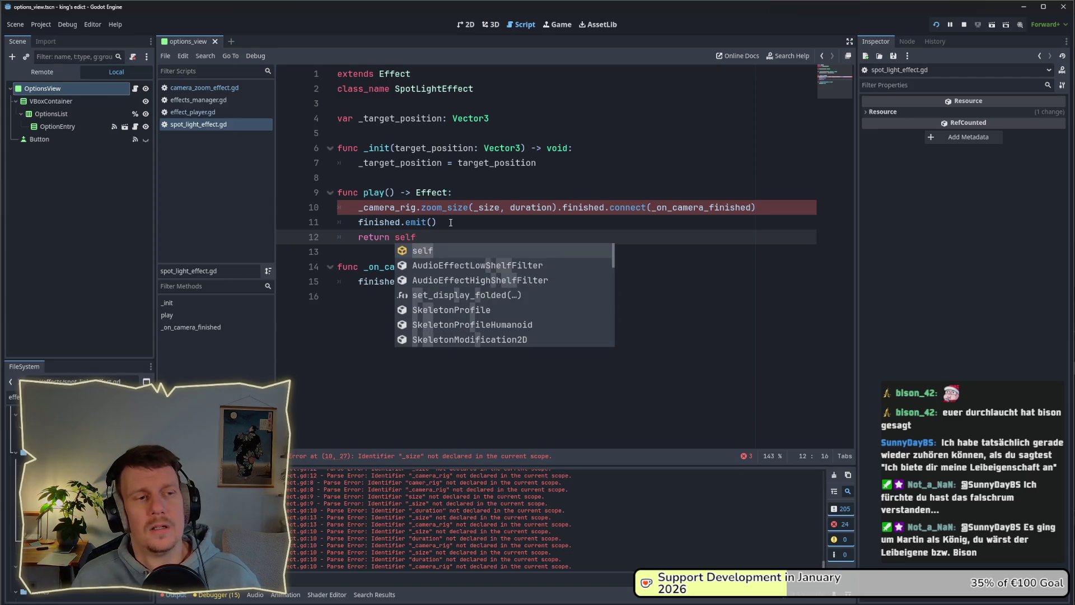
Review the finished.emit() call in play() and the _on_camera_finished function.
left_click_drag(438, 223, 350, 228)
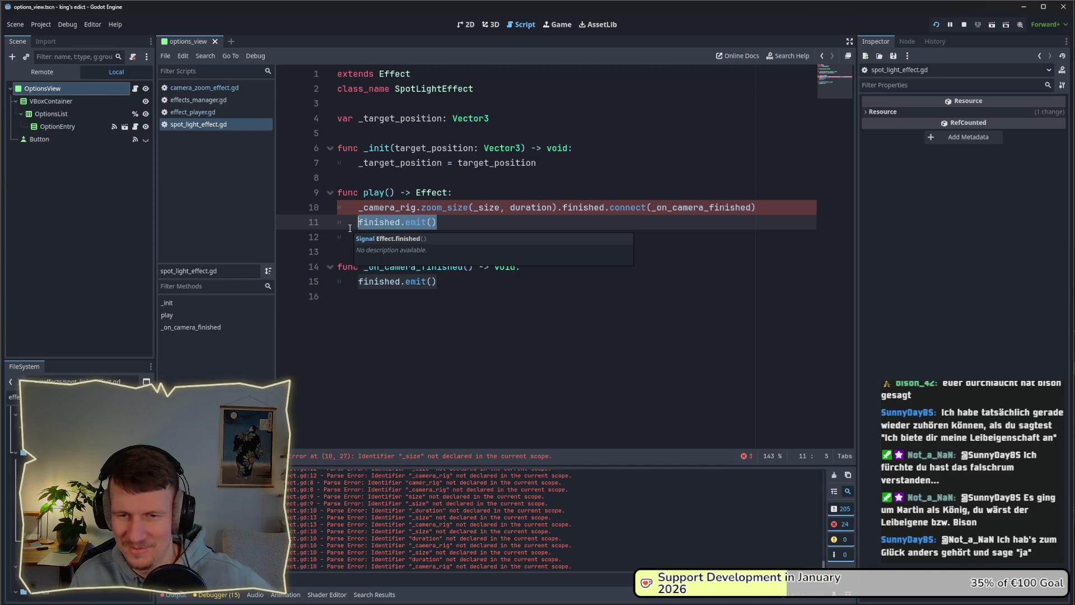
left_click(458, 227)
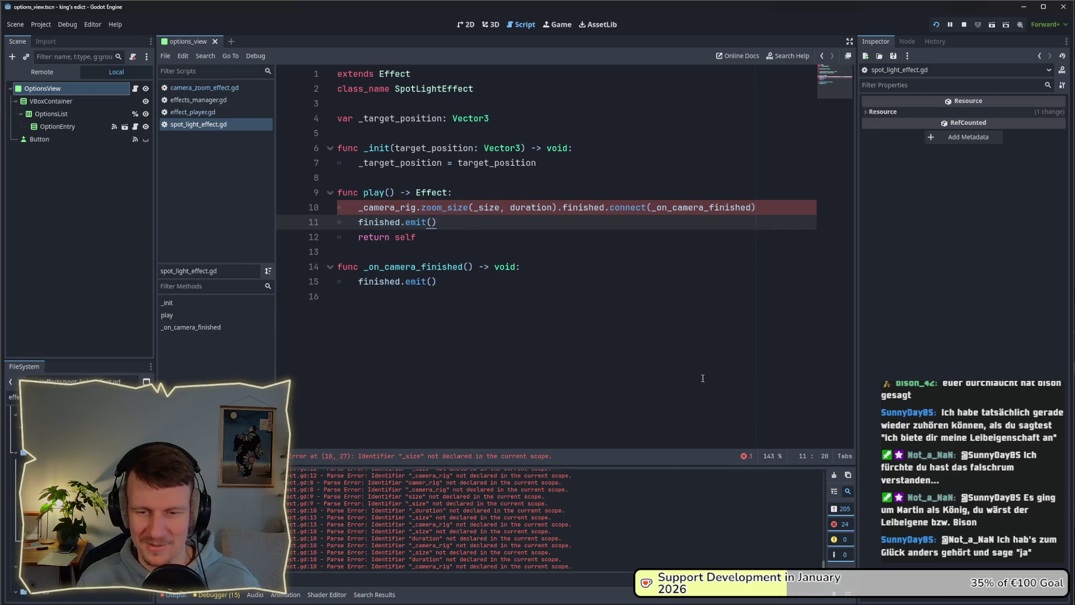
left_click(492, 285)
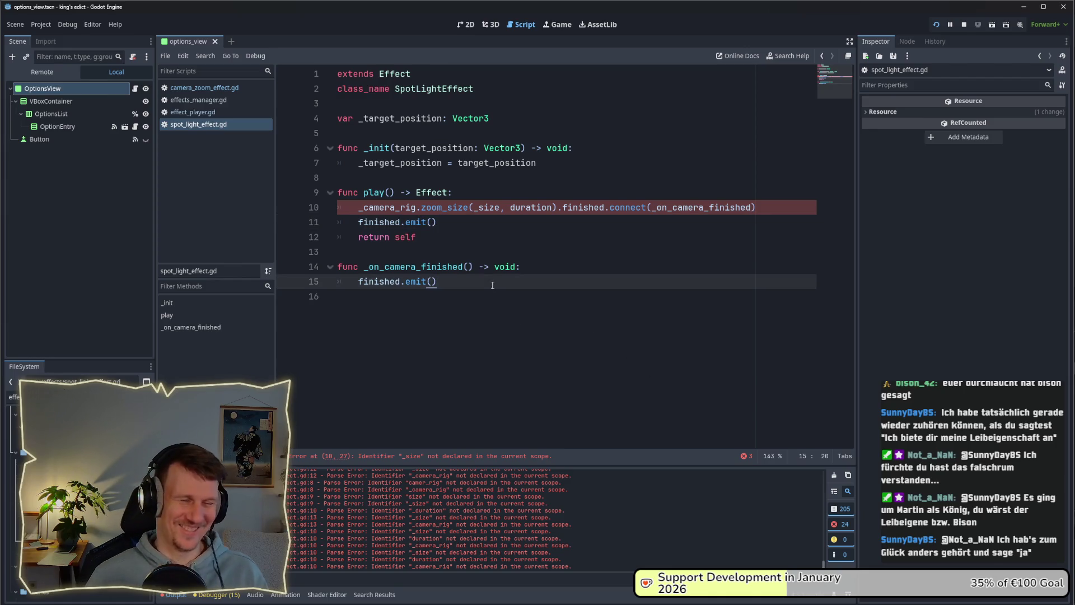